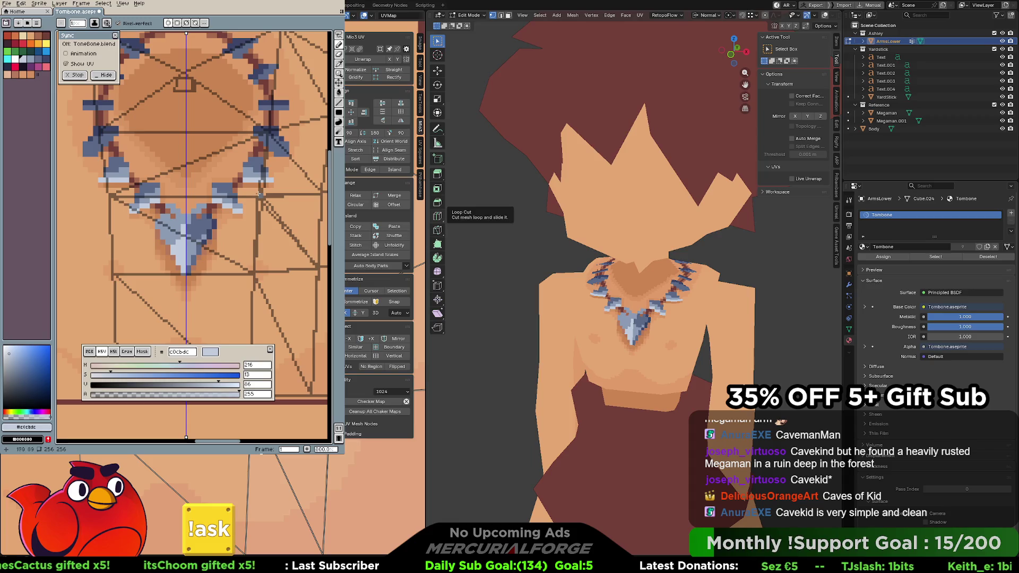
Shade the mirrored necklace spike with the darker blue sampled from a neighbouring spike
{"action": "left_click", "coordinate": [281, 157], "text": "alt"}
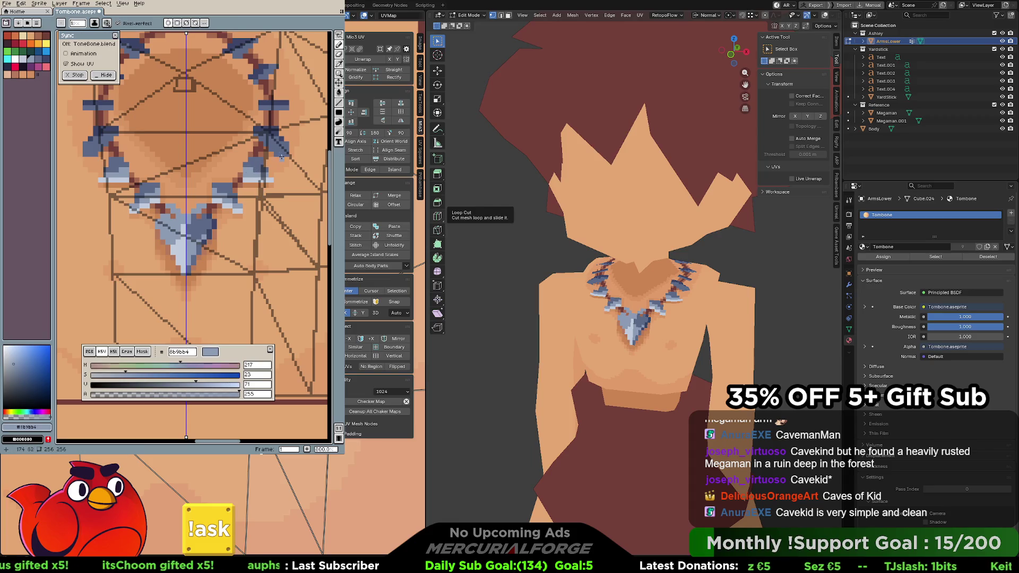
{"action": "mouse_move", "coordinate": [277, 150]}
{"action": "left_mouse_down"}
{"action": "mouse_move", "coordinate": [264, 144]}
{"action": "mouse_move", "coordinate": [274, 150]}
{"action": "left_mouse_up"}
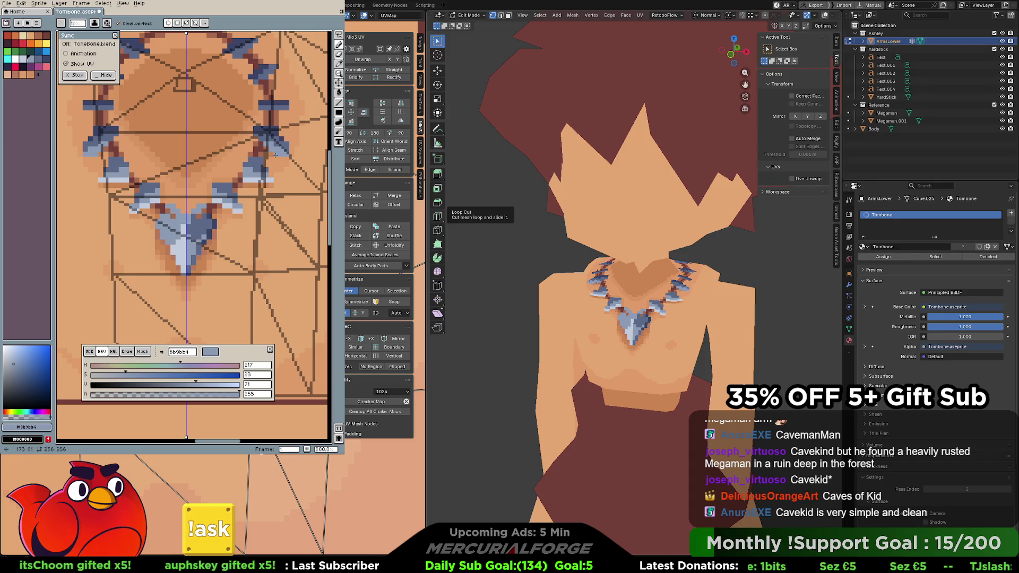
{"action": "scroll", "coordinate": [271, 144], "scroll_direction": "down", "scroll_amount": 1}
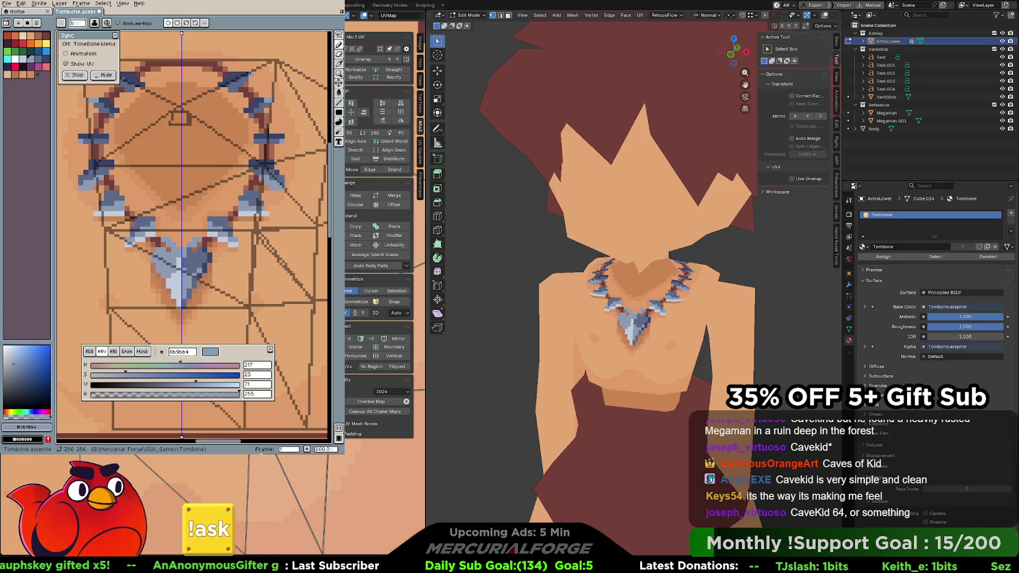
Orbit the cave kid to inspect its side and leg blocks
{"action": "middle_click_drag", "start_coordinate": [558, 302], "coordinate": [624, 303]}
{"action": "scroll", "coordinate": [625, 302], "scroll_direction": "up", "scroll_amount": 5}
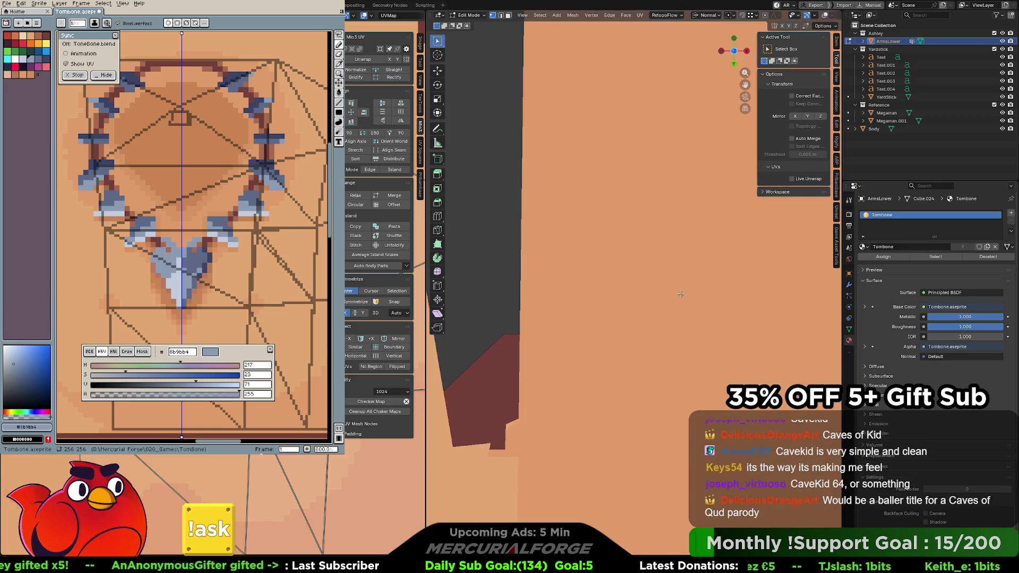
{"action": "scroll", "coordinate": [628, 286], "scroll_direction": "down", "scroll_amount": 3}
{"action": "scroll", "coordinate": [617, 303], "scroll_direction": "down", "scroll_amount": 3}
{"action": "middle_click_drag", "start_coordinate": [610, 321], "coordinate": [701, 294]}
{"action": "scroll", "coordinate": [631, 310], "scroll_direction": "up", "scroll_amount": 4}
{"action": "scroll", "coordinate": [631, 310], "scroll_direction": "down", "scroll_amount": 4}
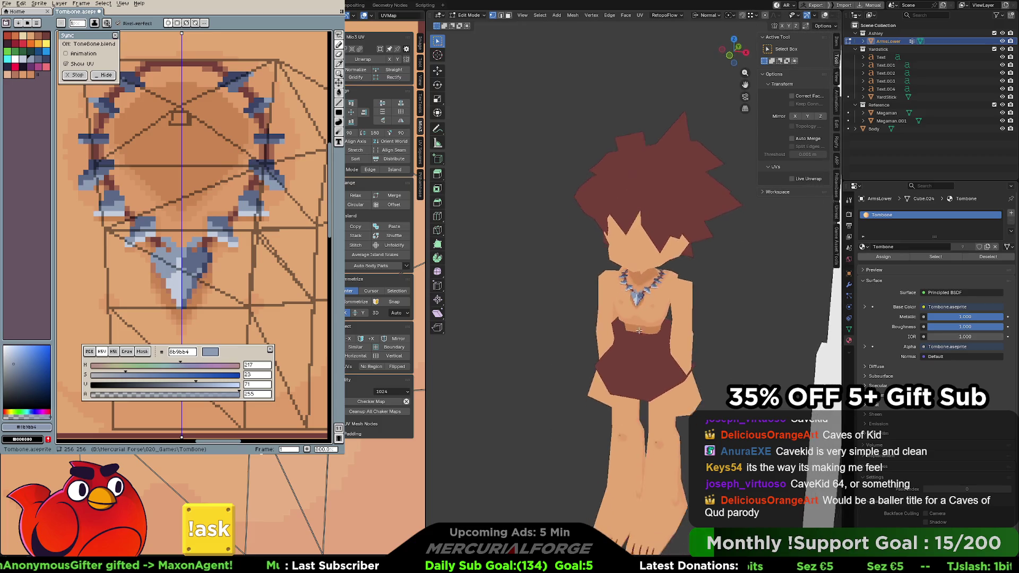
{"action": "scroll", "coordinate": [723, 281], "scroll_direction": "up", "scroll_amount": 4}
{"action": "scroll", "coordinate": [724, 281], "scroll_direction": "down", "scroll_amount": 4}
{"action": "scroll", "coordinate": [717, 284], "scroll_direction": "up", "scroll_amount": 1}
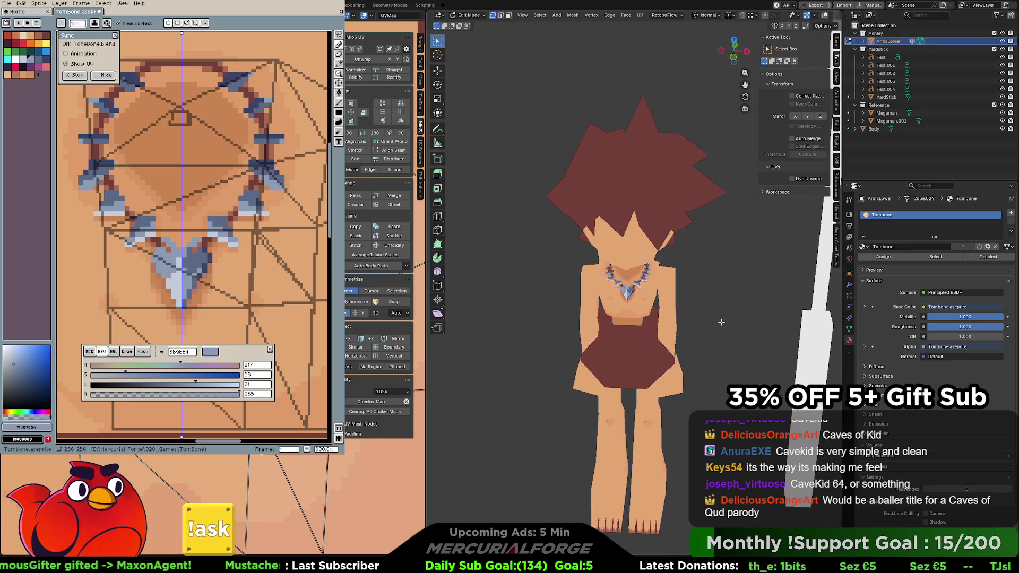
{"action": "scroll", "coordinate": [711, 287], "scroll_direction": "up", "scroll_amount": 1}
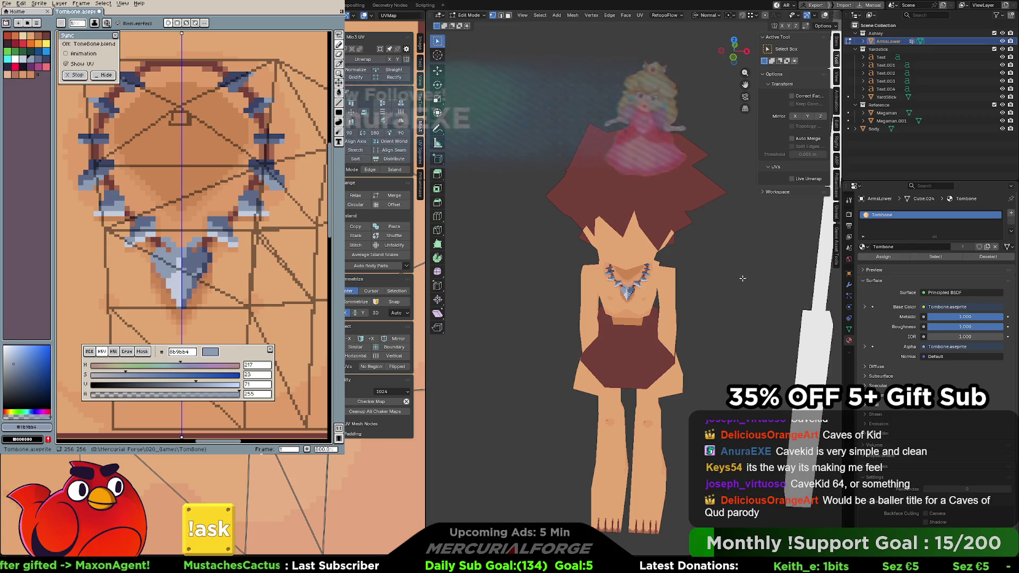
{"action": "mouse_move", "coordinate": [764, 286]}
{"action": "middle_mouse_down"}
{"action": "mouse_move", "coordinate": [613, 254]}
{"action": "mouse_move", "coordinate": [742, 252]}
{"action": "middle_mouse_up"}
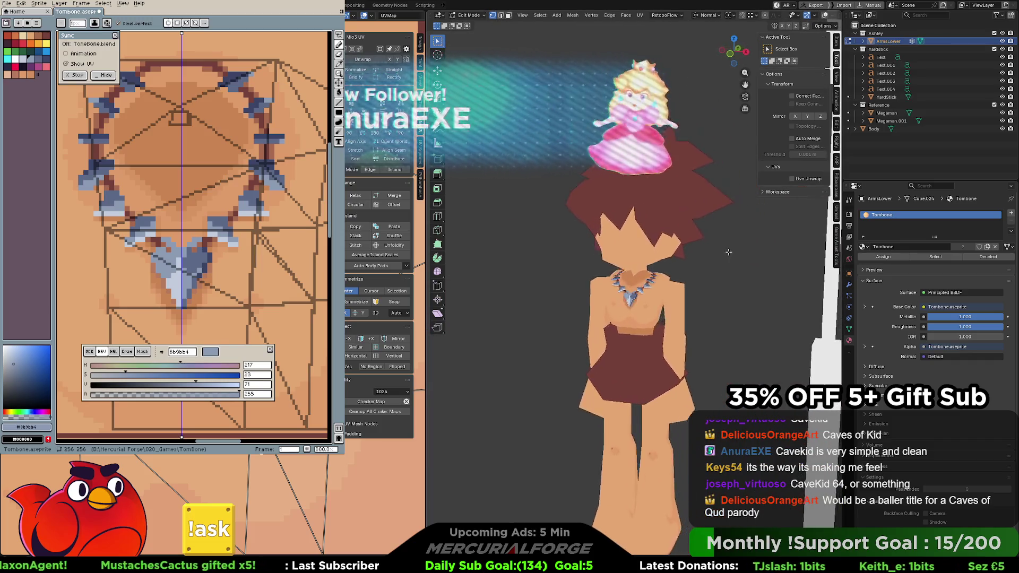
{"action": "scroll", "coordinate": [742, 252], "scroll_direction": "down", "scroll_amount": 2}
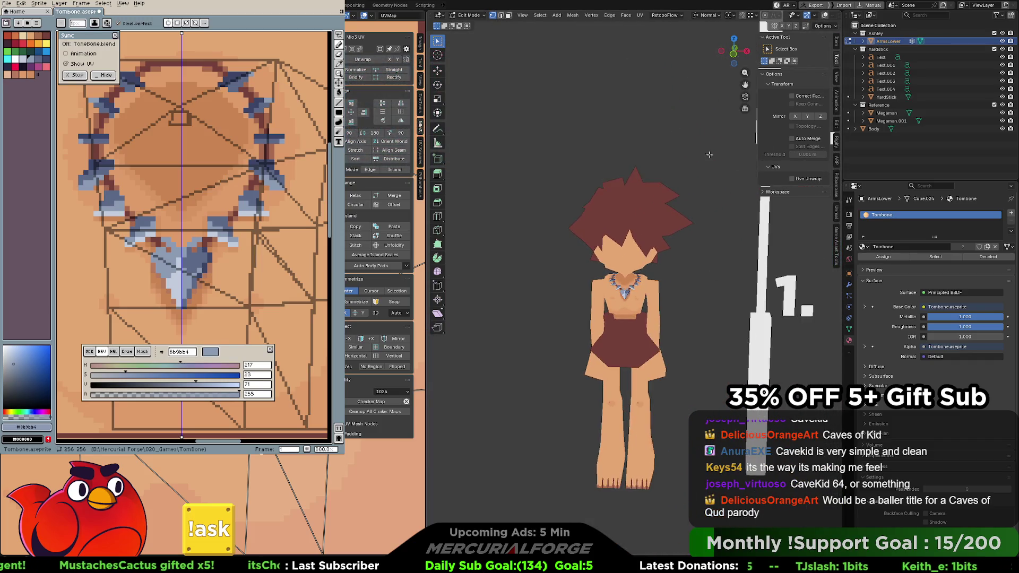
{"action": "scroll", "coordinate": [697, 252], "scroll_direction": "up", "scroll_amount": 3}
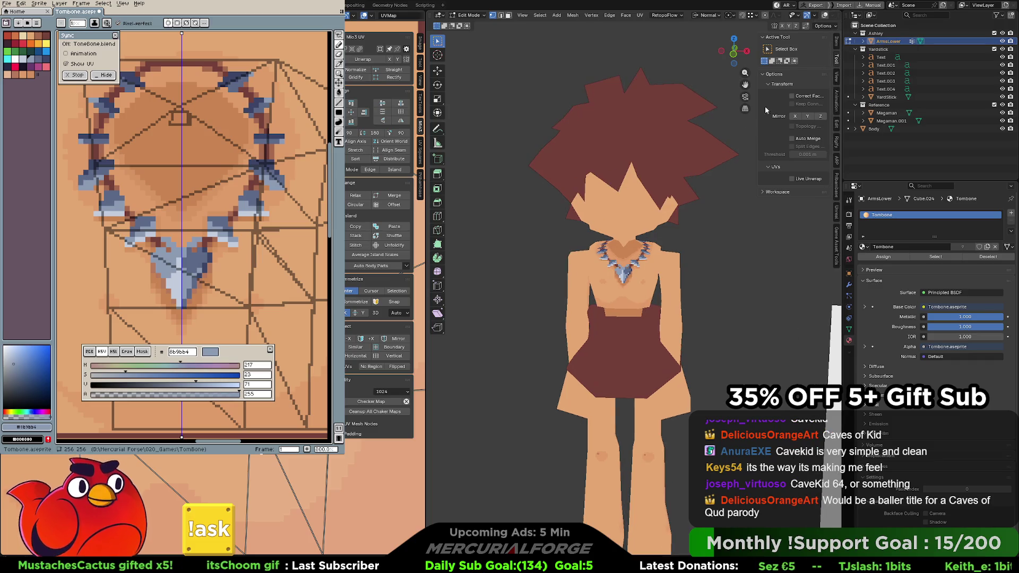
Set viewport texture interpolation to Closest so textures show as crisp pixels
{"action": "left_click", "coordinate": [833, 16]}
{"action": "scroll", "coordinate": [833, 17], "scroll_direction": "down", "scroll_amount": 2}
{"action": "left_click", "coordinate": [836, 17]}
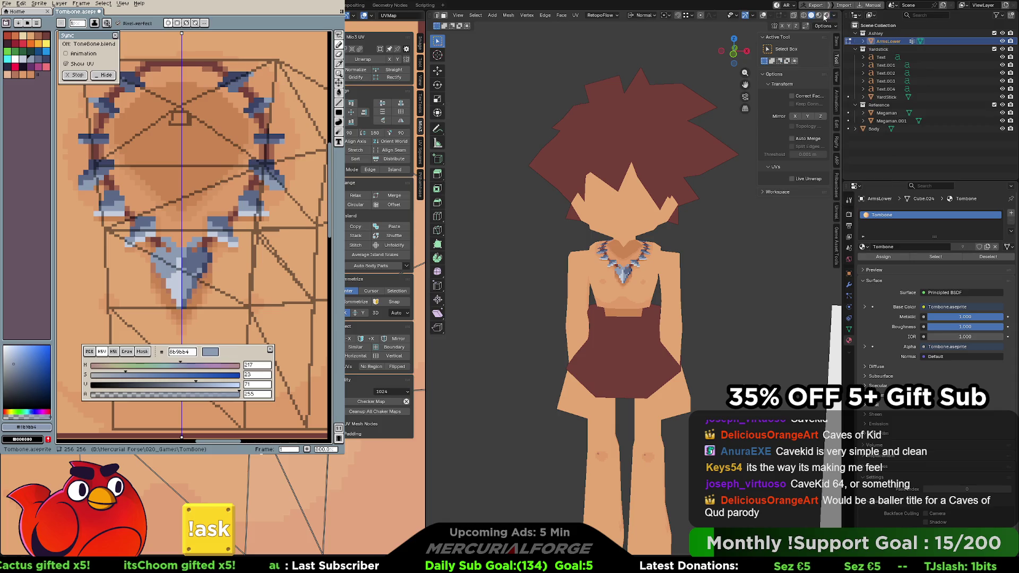
{"action": "left_click", "coordinate": [825, 17]}
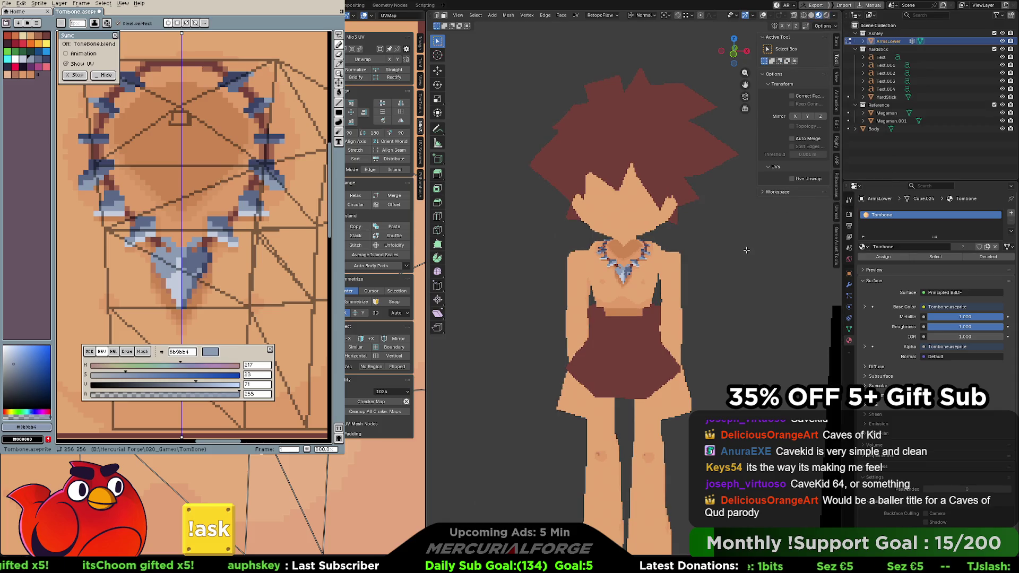
{"action": "scroll", "coordinate": [747, 250], "scroll_direction": "up", "scroll_amount": 5}
{"action": "scroll", "coordinate": [743, 248], "scroll_direction": "down", "scroll_amount": 3}
{"action": "scroll", "coordinate": [738, 241], "scroll_direction": "up", "scroll_amount": 4}
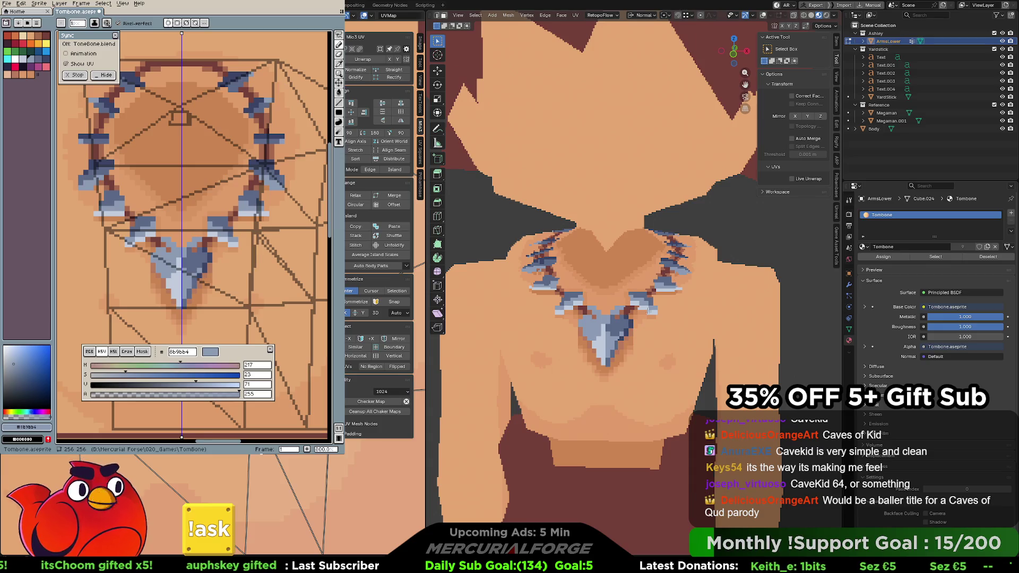
{"action": "middle_click_drag", "start_coordinate": [627, 311], "coordinate": [676, 320]}
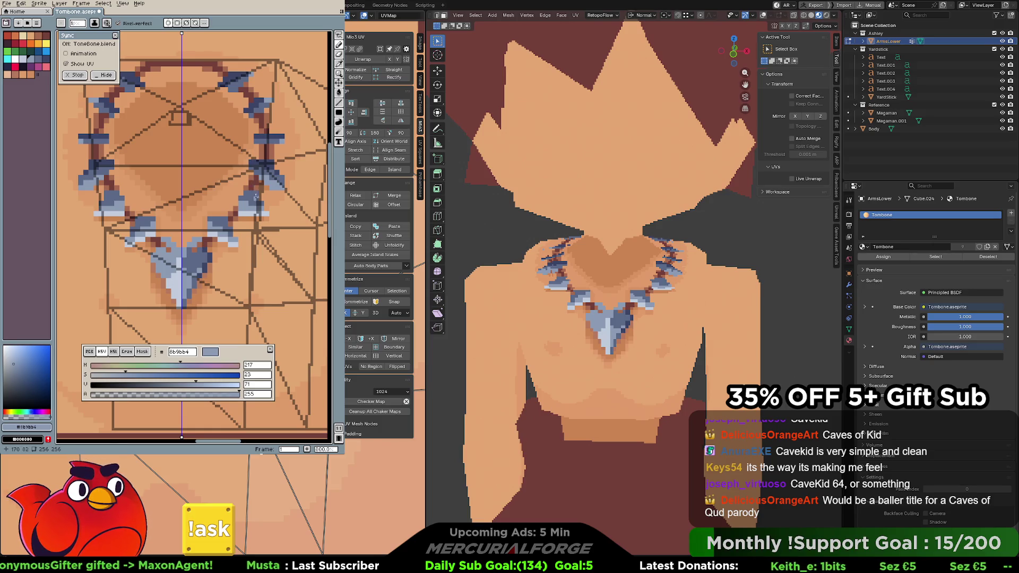
Return the character to Object Mode and undo the last pencil stroke in Aseprite
{"action": "key", "text": "Tab"}
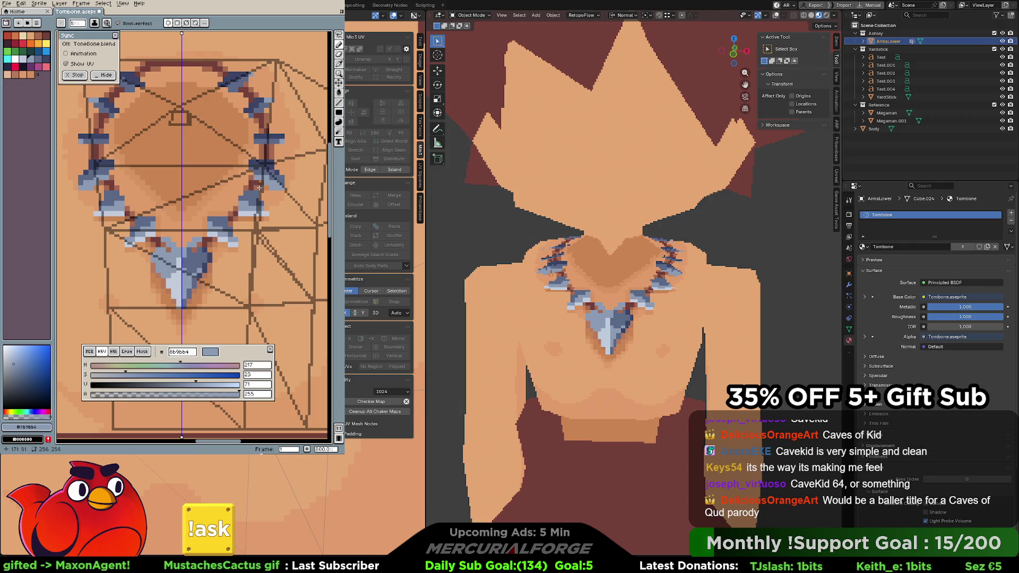
{"action": "key", "text": "ctrl+z"}
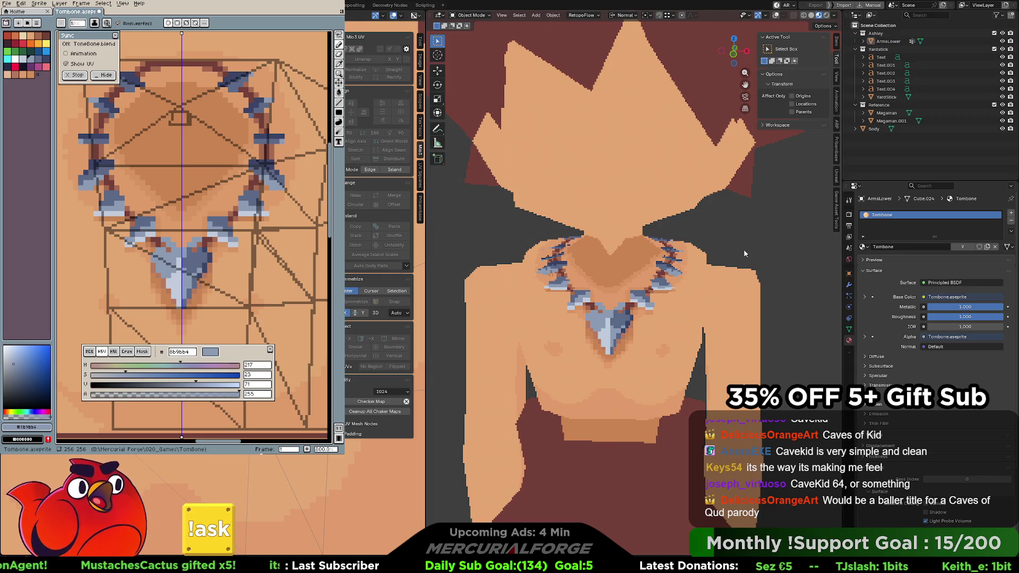
{"action": "key", "text": "Tab"}
{"action": "key", "text": "Tab"}
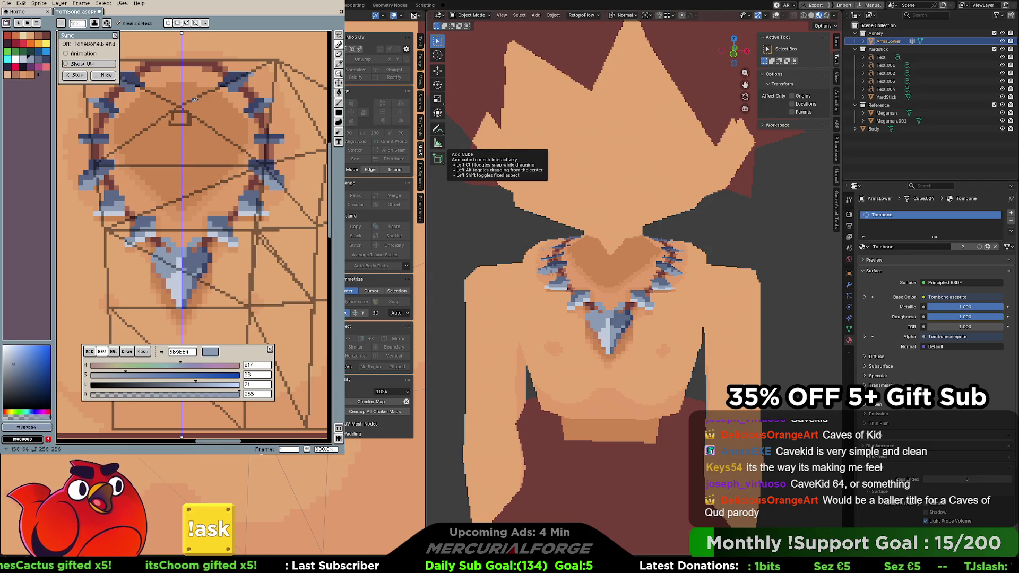
Show the layer timeline via View > Timeline and hide the UVMap layer
{"action": "middle_click_drag", "start_coordinate": [195, 99], "coordinate": [170, 176]}
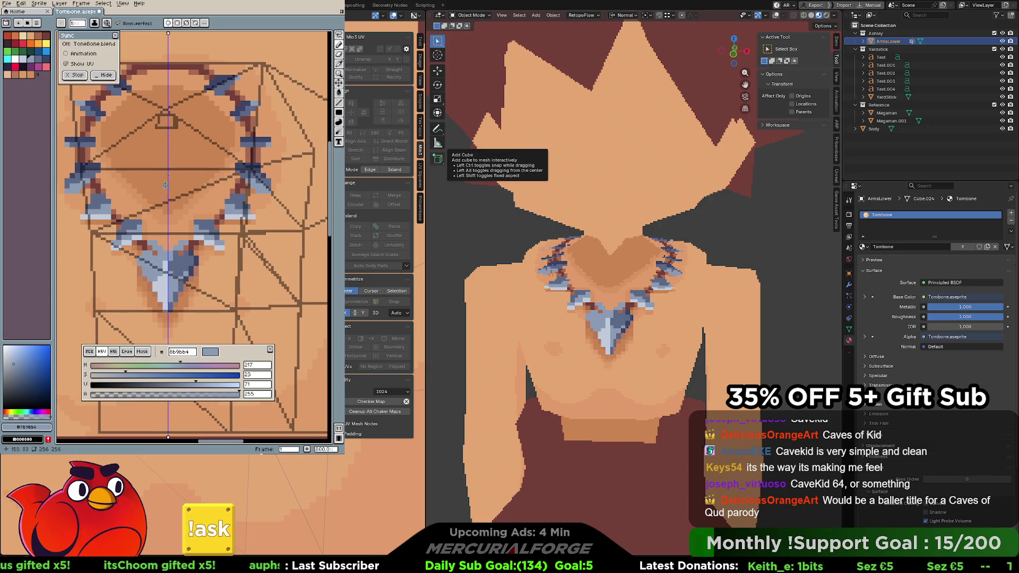
{"action": "left_click", "coordinate": [104, 6]}
{"action": "mouse_move", "coordinate": [123, 3]}
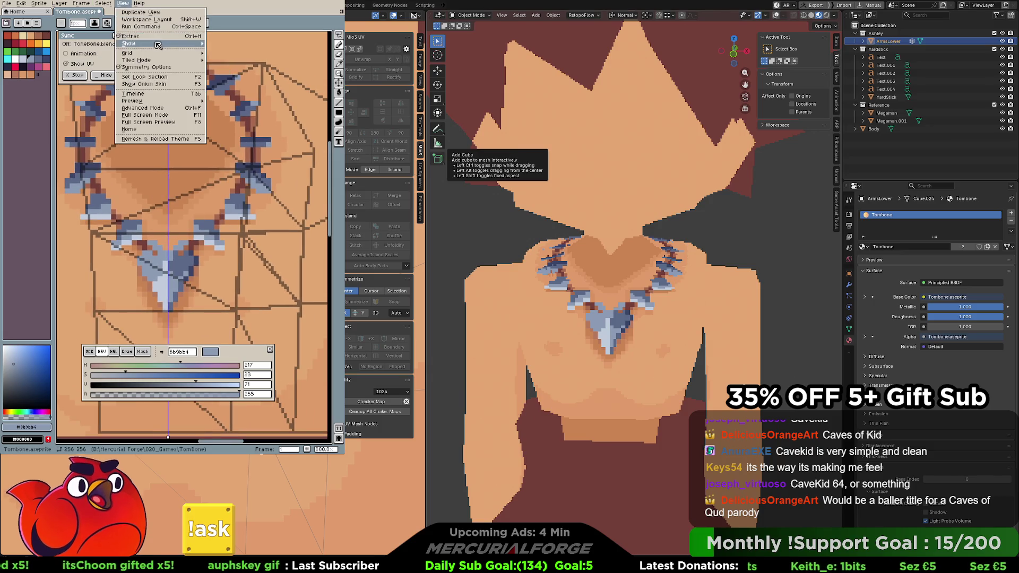
{"action": "left_click", "coordinate": [151, 96]}
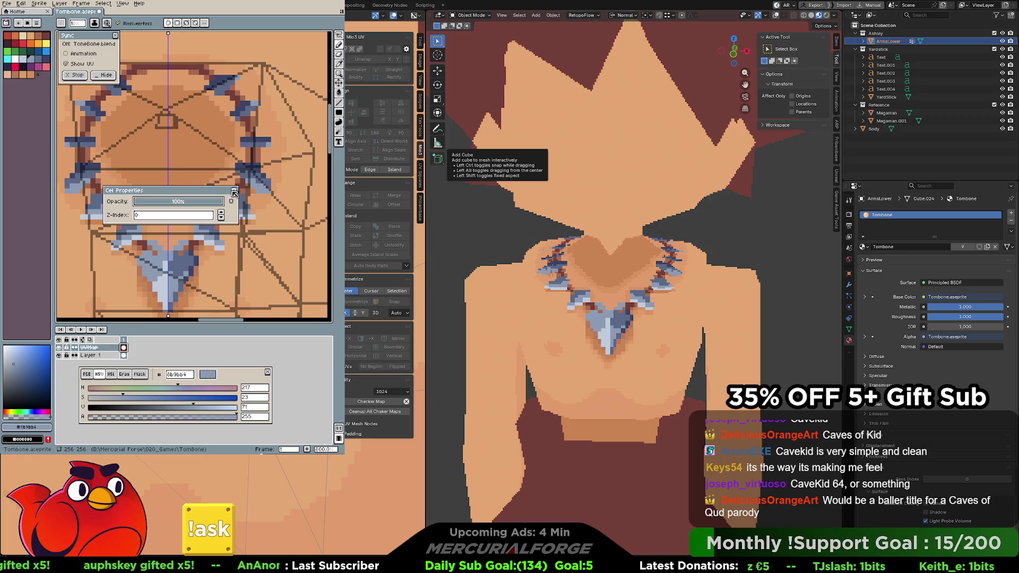
{"action": "left_click_drag", "start_coordinate": [272, 166], "coordinate": [287, 164]}
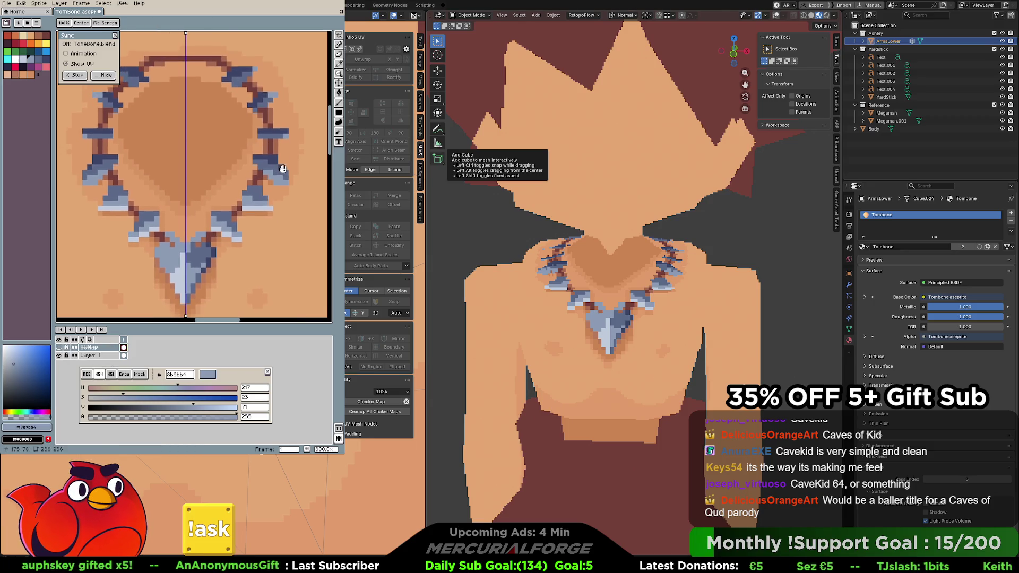
Switch painting to Layer 1 and sample the light skin tone #d99362 from the canvas
{"action": "left_click", "coordinate": [261, 223], "text": "alt"}
{"action": "left_click", "coordinate": [169, 309], "text": "alt"}
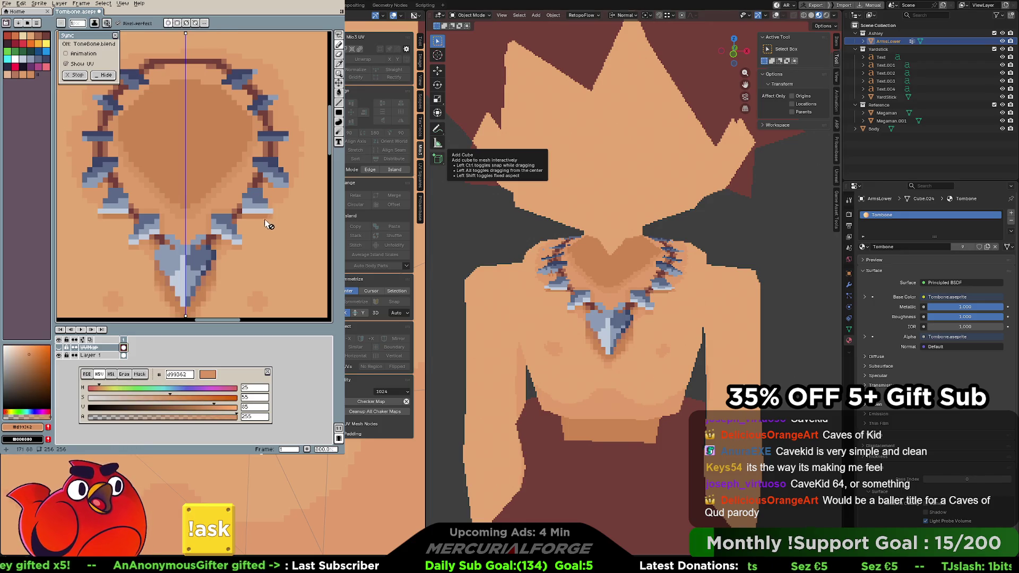
{"action": "key", "text": "Down"}
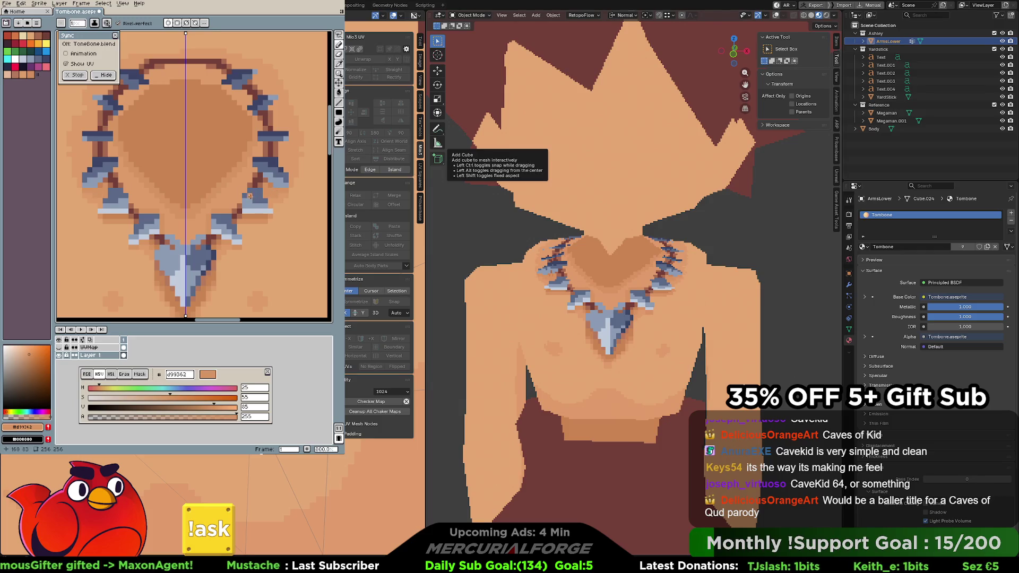
{"action": "scroll", "coordinate": [248, 196], "scroll_direction": "left", "scroll_amount": 2}
{"action": "left_click", "coordinate": [239, 199], "text": "alt"}
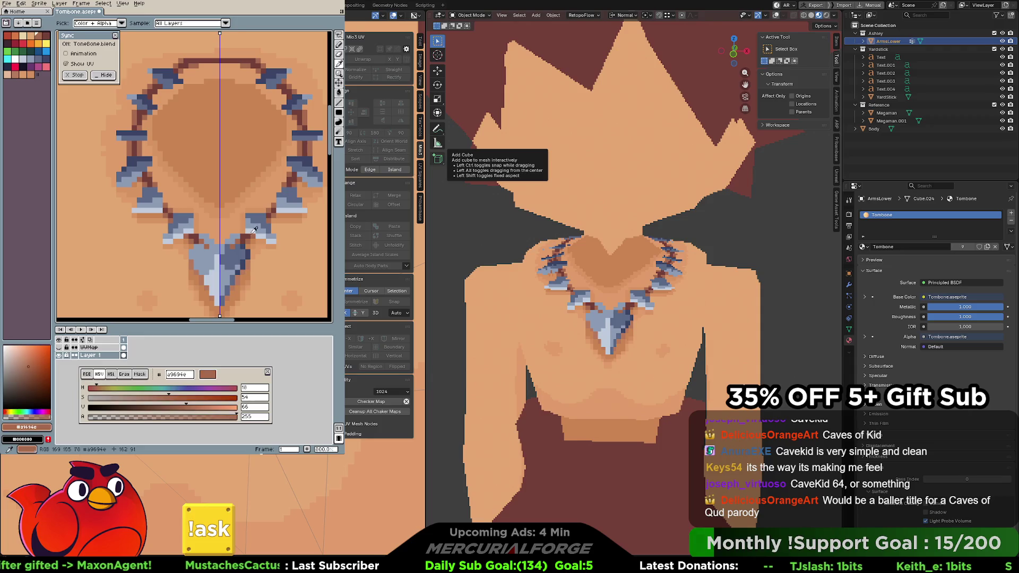
{"action": "left_click", "coordinate": [222, 221], "text": "alt"}
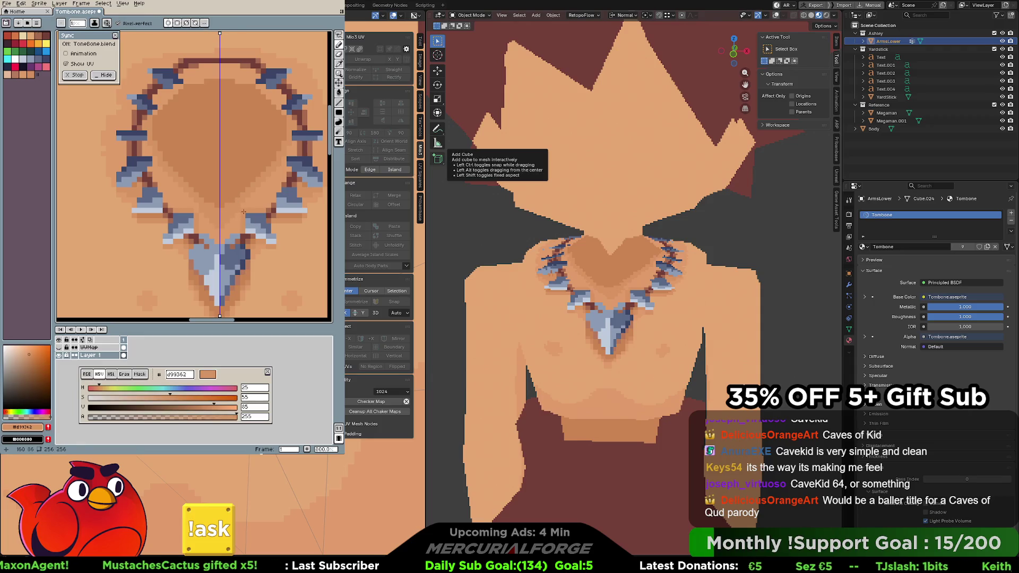
Try the Paint Bucket briefly, then return to the Pencil tool
{"action": "key", "text": "g"}
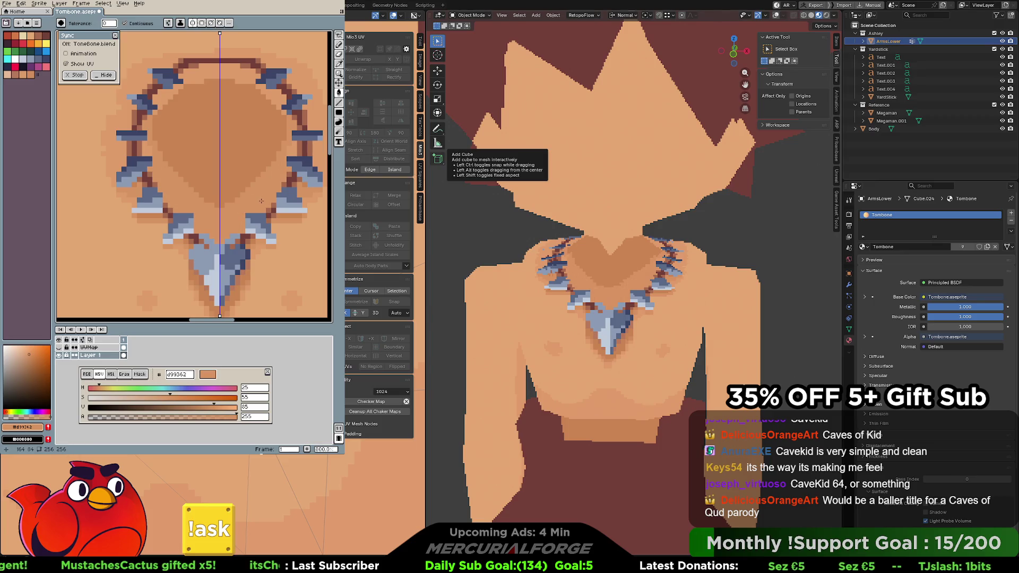
{"action": "middle_click_drag", "start_coordinate": [260, 196], "coordinate": [250, 202]}
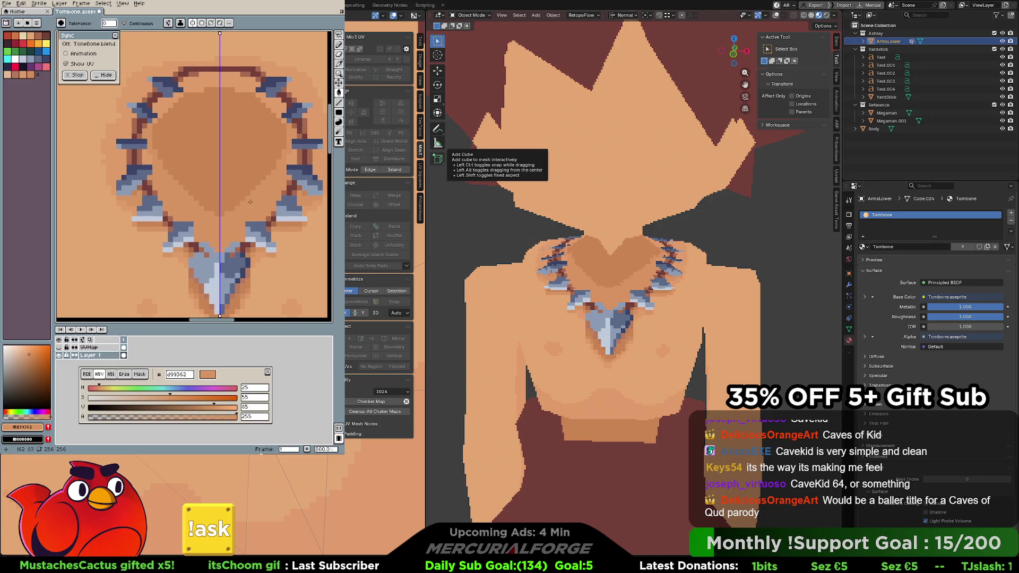
{"action": "key", "text": "b"}
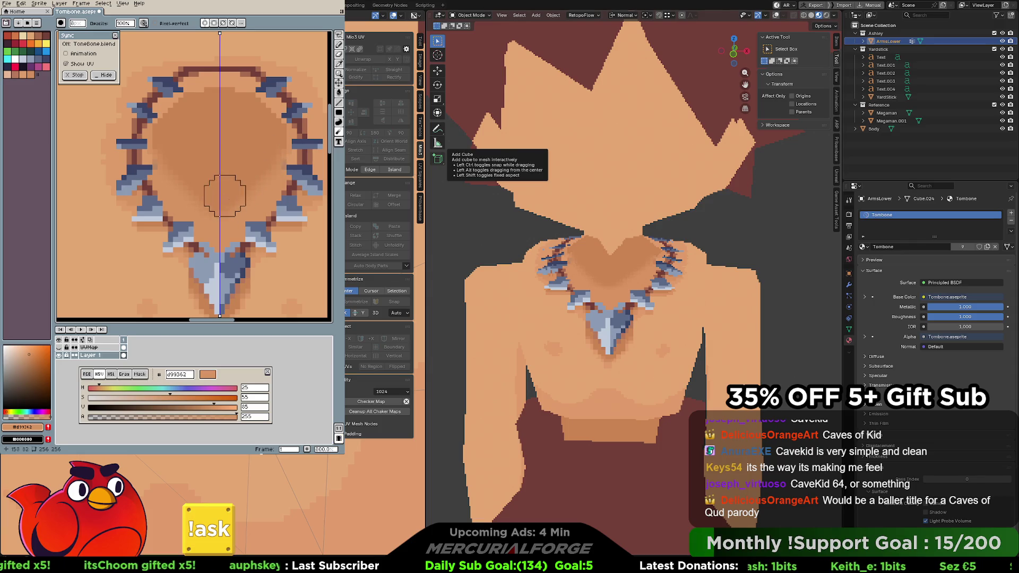
Undo the blur and pencil strokes and sample skin tones from the body texture
{"action": "key", "text": "ctrl+z"}
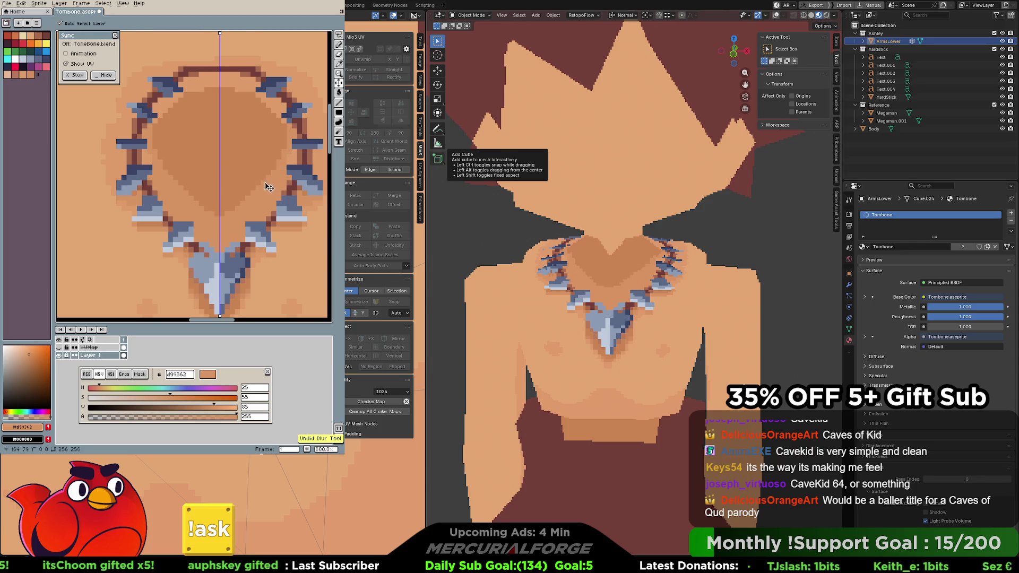
{"action": "left_click", "coordinate": [246, 279], "text": "alt"}
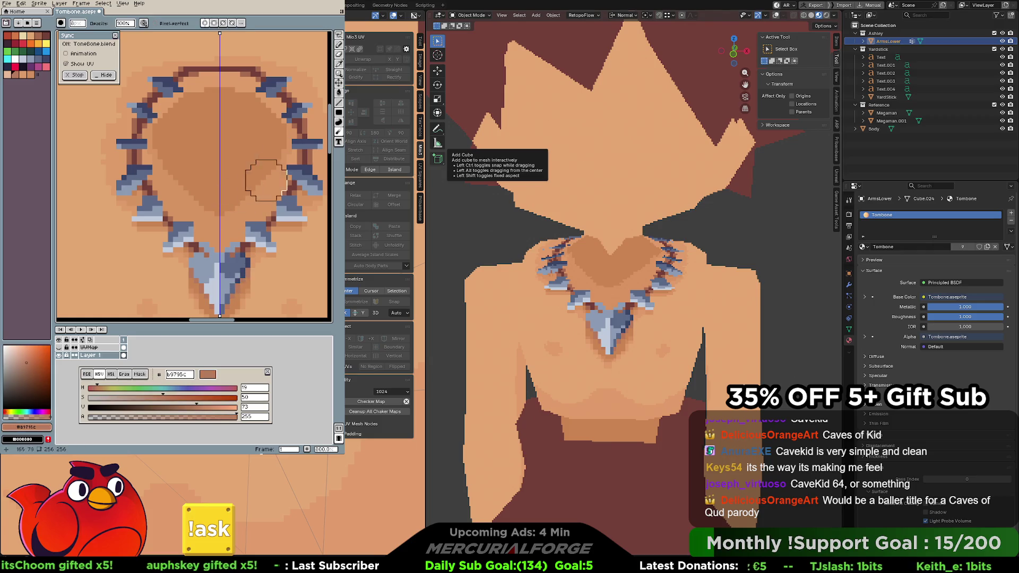
{"action": "left_click", "coordinate": [339, 45]}
{"action": "key", "text": "ctrl+z"}
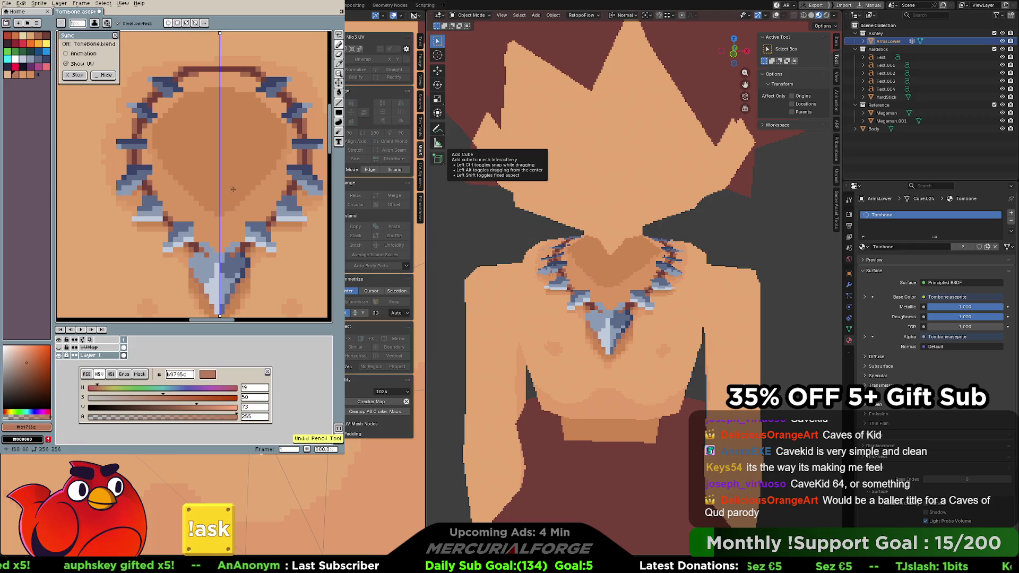
{"action": "left_click", "coordinate": [234, 211], "text": "alt"}
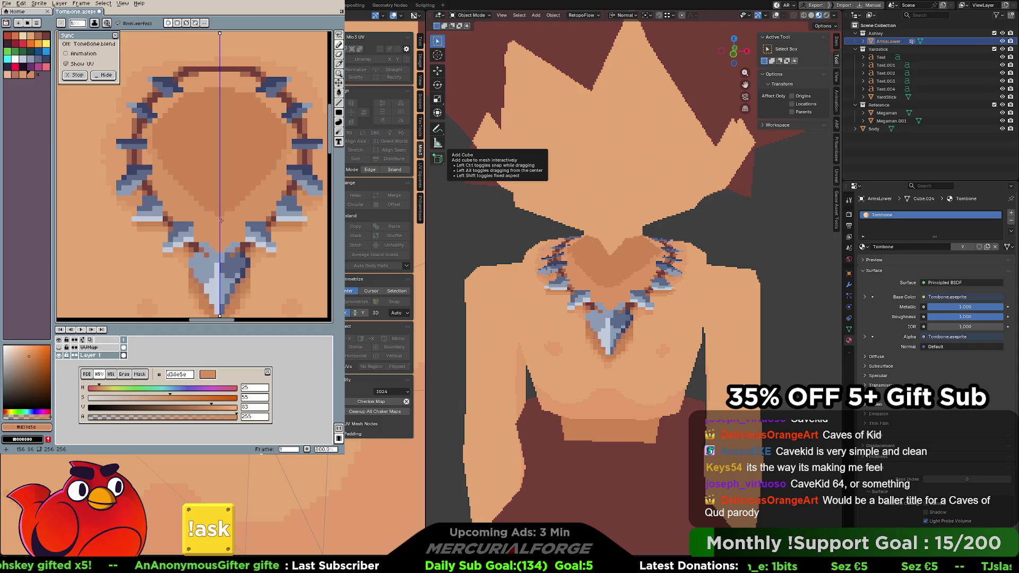
{"action": "left_click", "coordinate": [228, 220], "text": "alt"}
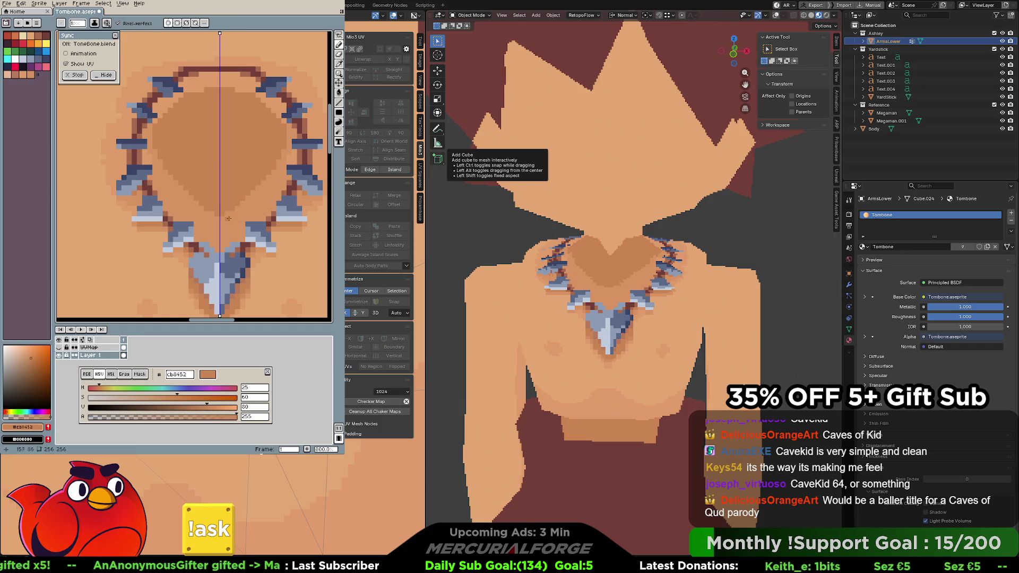
{"action": "key", "text": "alt"}
{"action": "left_click", "coordinate": [252, 286], "text": "alt"}
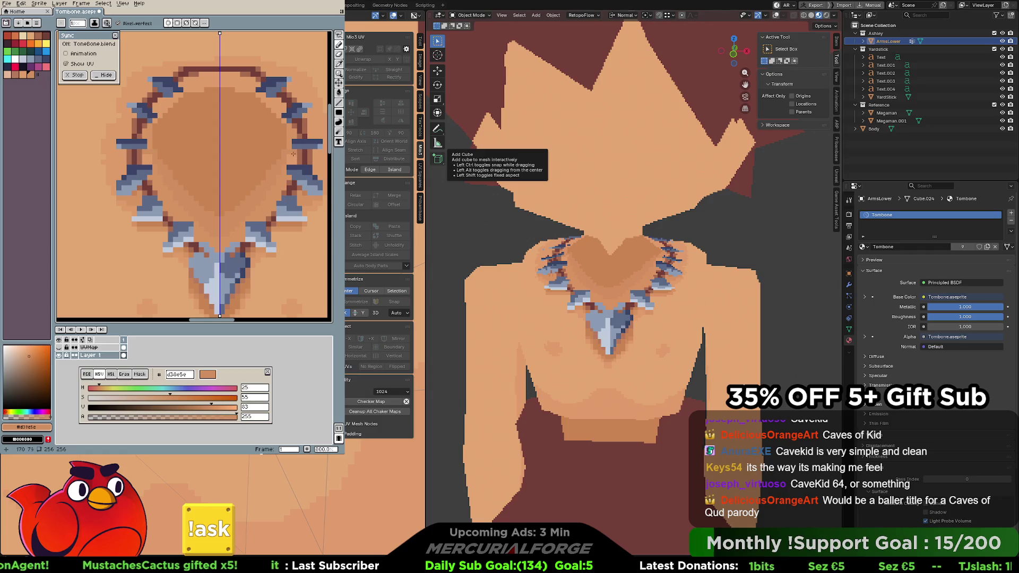
Bucket-fill the two symmetric chest areas with the darker skin tone and hide the timeline
{"action": "key", "text": "g"}
{"action": "left_click", "coordinate": [278, 109]}
{"action": "left_click", "coordinate": [247, 92]}
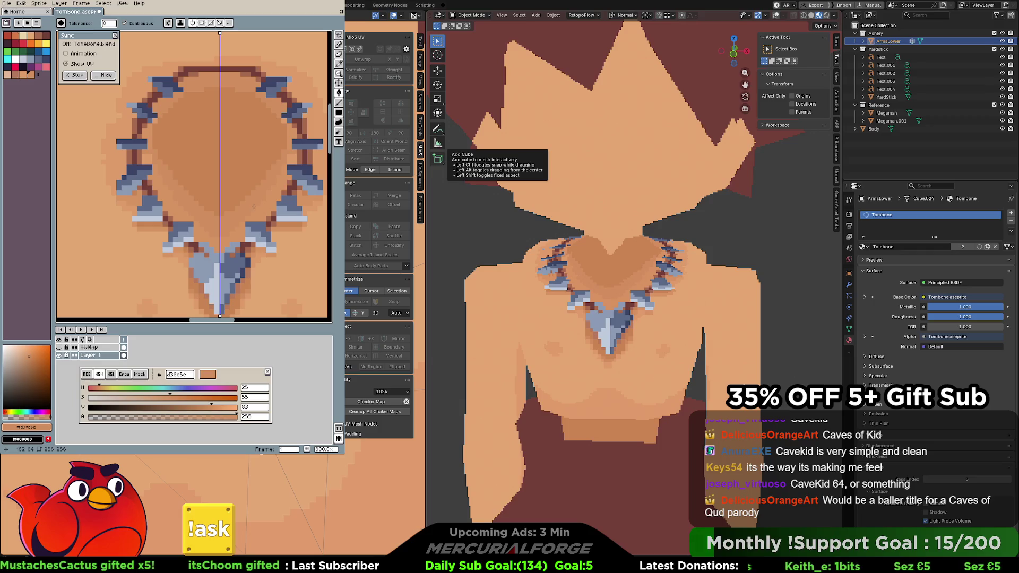
{"action": "key", "text": "Tab"}
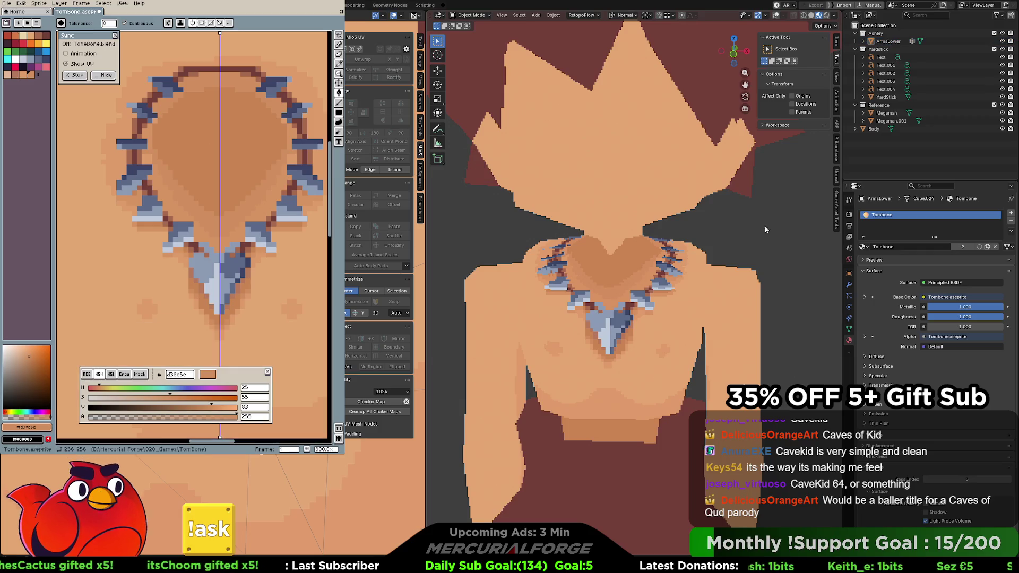
Enable viewport overlays, enter Edit Mode, select the connected neck faces and save
{"action": "mouse_move", "coordinate": [636, 234]}
{"action": "middle_mouse_down"}
{"action": "mouse_move", "coordinate": [627, 222]}
{"action": "mouse_move", "coordinate": [718, 274]}
{"action": "middle_mouse_up"}
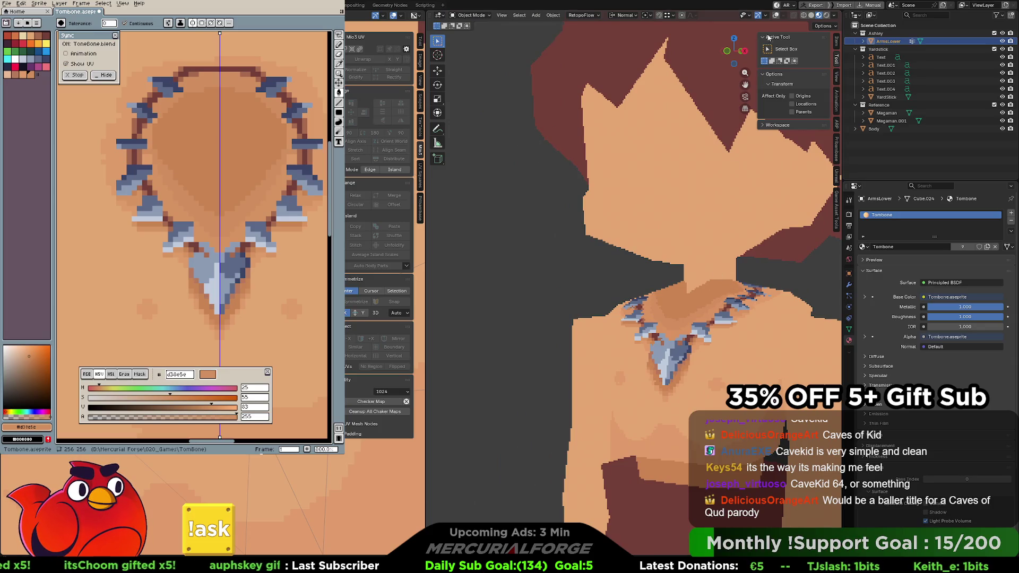
{"action": "left_click", "coordinate": [837, 16]}
{"action": "left_click", "coordinate": [776, 15]}
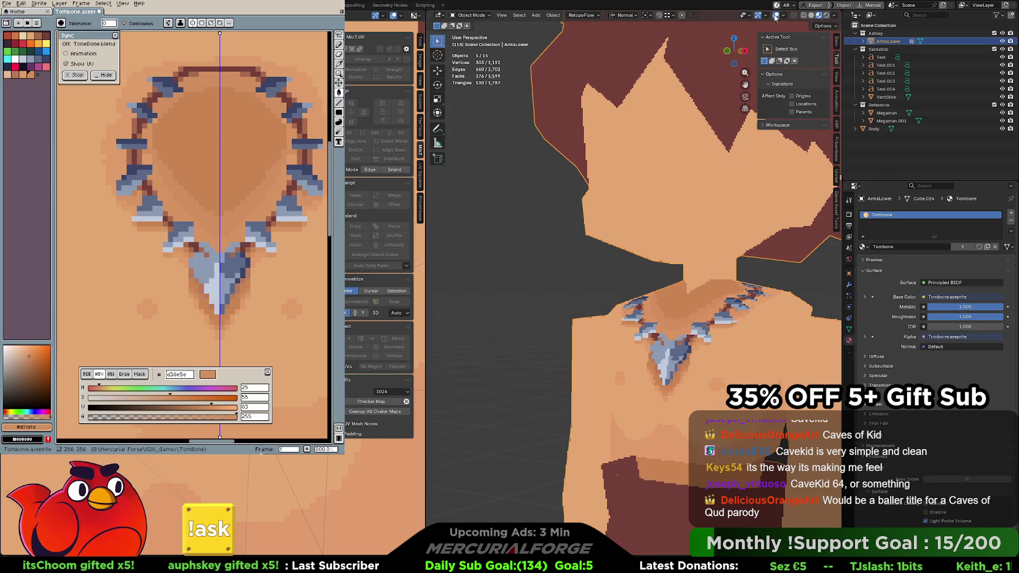
{"action": "key", "text": "Tab"}
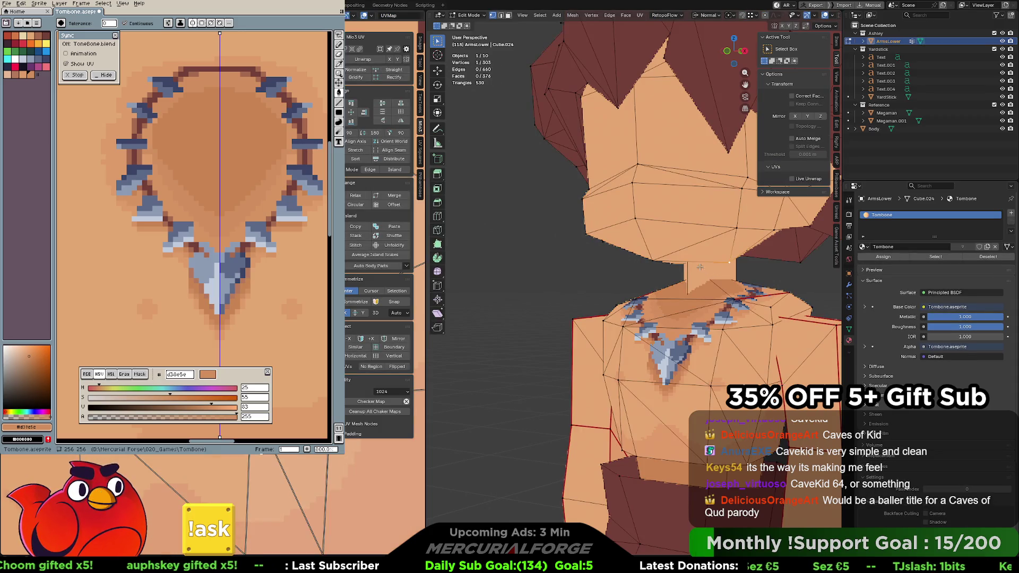
{"action": "key", "text": "Tab"}
{"action": "key", "text": "Tab"}
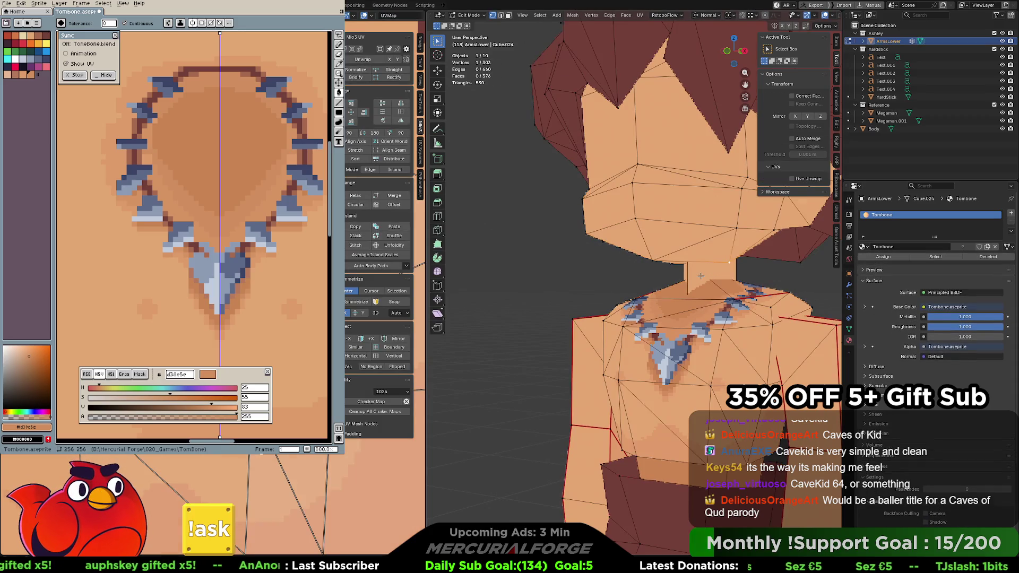
{"action": "key", "text": "l"}
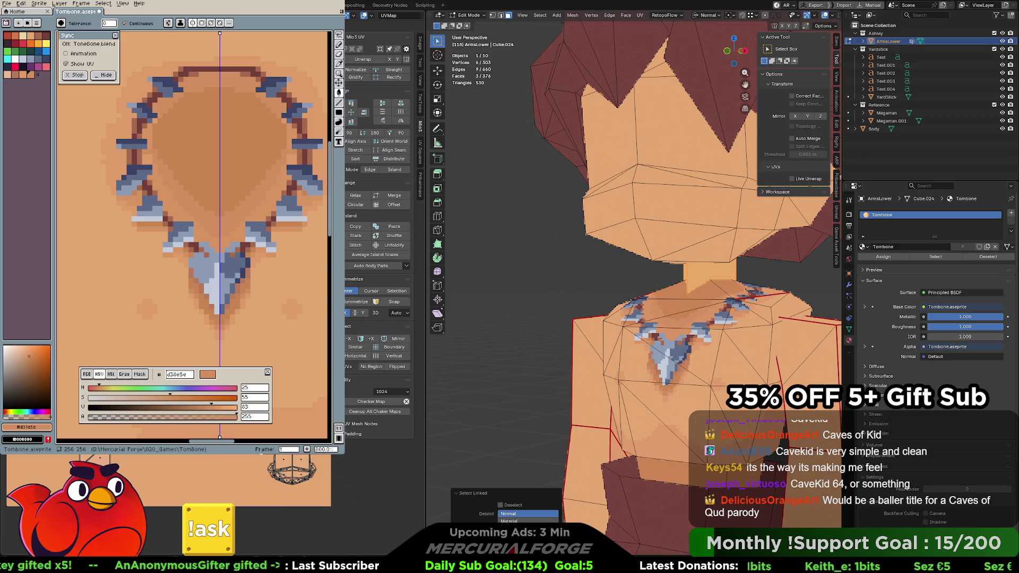
{"action": "key", "text": "ctrl+s"}
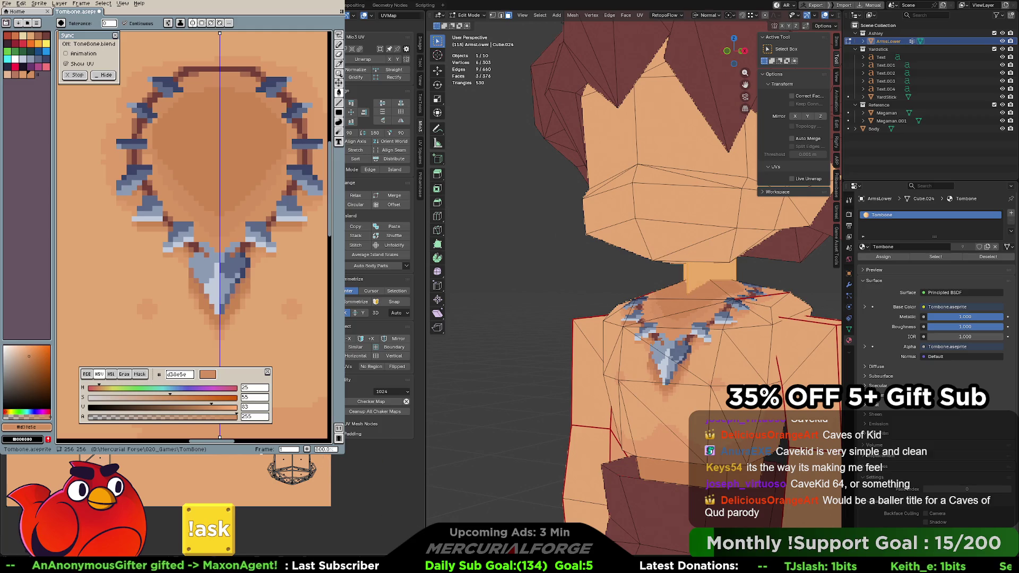
UV-project the neck faces from the current view and return to Object Mode
{"action": "key", "text": "u"}
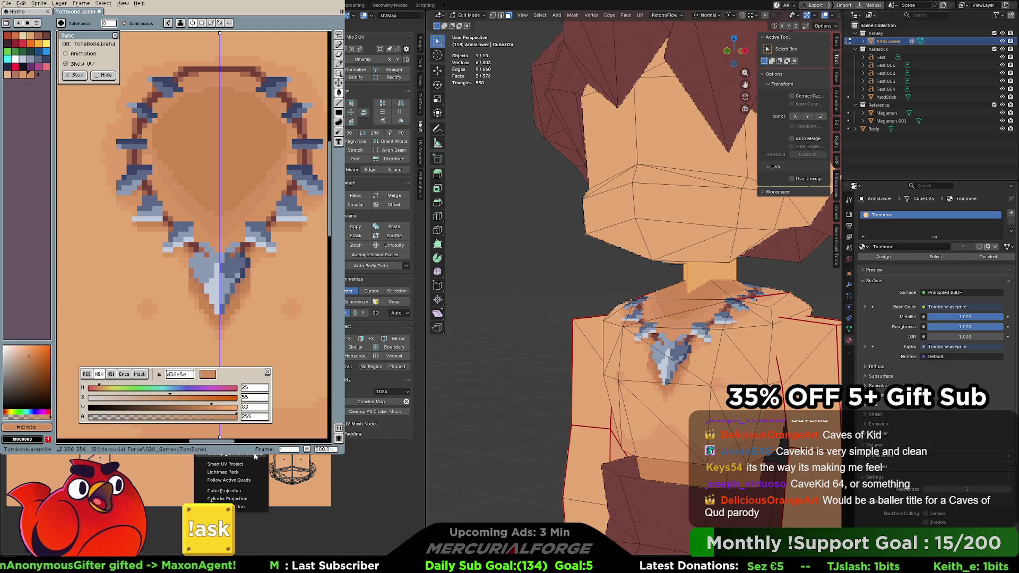
{"action": "key", "text": "u"}
{"action": "left_click", "coordinate": [684, 357]}
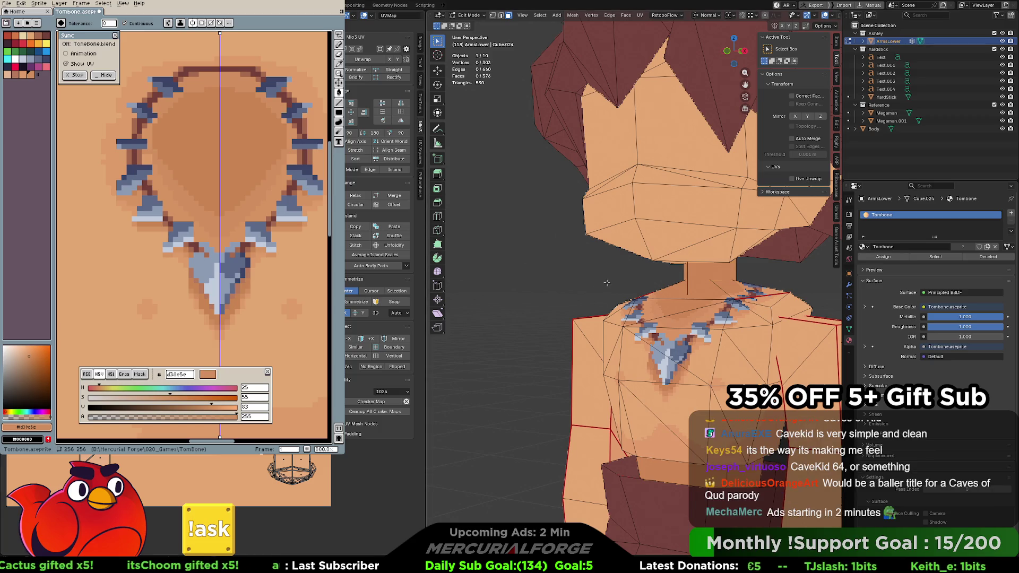
{"action": "scroll", "coordinate": [644, 282], "scroll_direction": "down", "scroll_amount": 3}
{"action": "key", "text": "Tab"}
{"action": "scroll", "coordinate": [766, 284], "scroll_direction": "down", "scroll_amount": 2}
{"action": "scroll", "coordinate": [729, 303], "scroll_direction": "down", "scroll_amount": 2}
{"action": "scroll", "coordinate": [729, 303], "scroll_direction": "down", "scroll_amount": 2}
{"action": "scroll", "coordinate": [742, 297], "scroll_direction": "down", "scroll_amount": 1}
{"action": "scroll", "coordinate": [731, 298], "scroll_direction": "down", "scroll_amount": 1}
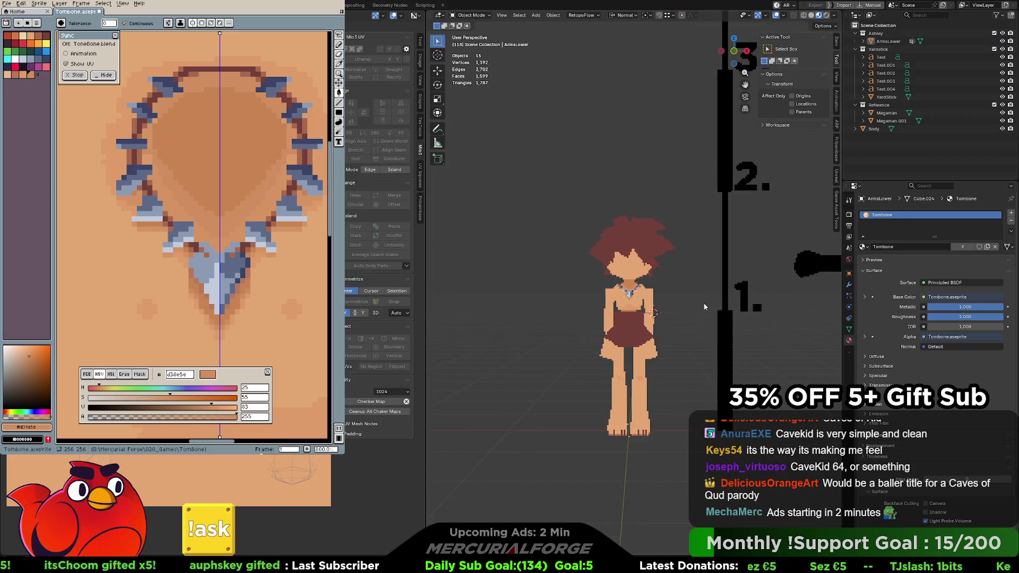
{"action": "middle_click_drag", "start_coordinate": [667, 302], "coordinate": [668, 308]}
{"action": "mouse_move", "coordinate": [711, 308]}
{"action": "middle_mouse_down"}
{"action": "mouse_move", "coordinate": [719, 310]}
{"action": "mouse_move", "coordinate": [670, 309]}
{"action": "middle_mouse_up"}
{"action": "scroll", "coordinate": [669, 309], "scroll_direction": "up", "scroll_amount": 3}
{"action": "scroll", "coordinate": [649, 299], "scroll_direction": "up", "scroll_amount": 3}
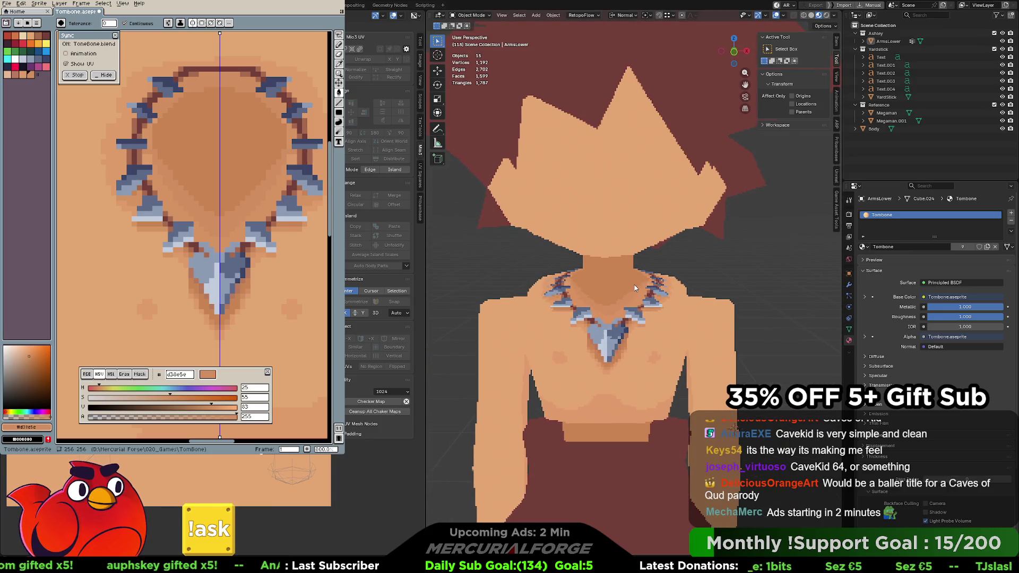
{"action": "scroll", "coordinate": [658, 265], "scroll_direction": "down", "scroll_amount": 2}
{"action": "mouse_move", "coordinate": [661, 276]}
{"action": "middle_mouse_down"}
{"action": "mouse_move", "coordinate": [649, 277]}
{"action": "mouse_move", "coordinate": [660, 264]}
{"action": "mouse_move", "coordinate": [662, 275]}
{"action": "middle_mouse_up"}
{"action": "scroll", "coordinate": [662, 275], "scroll_direction": "down", "scroll_amount": 1}
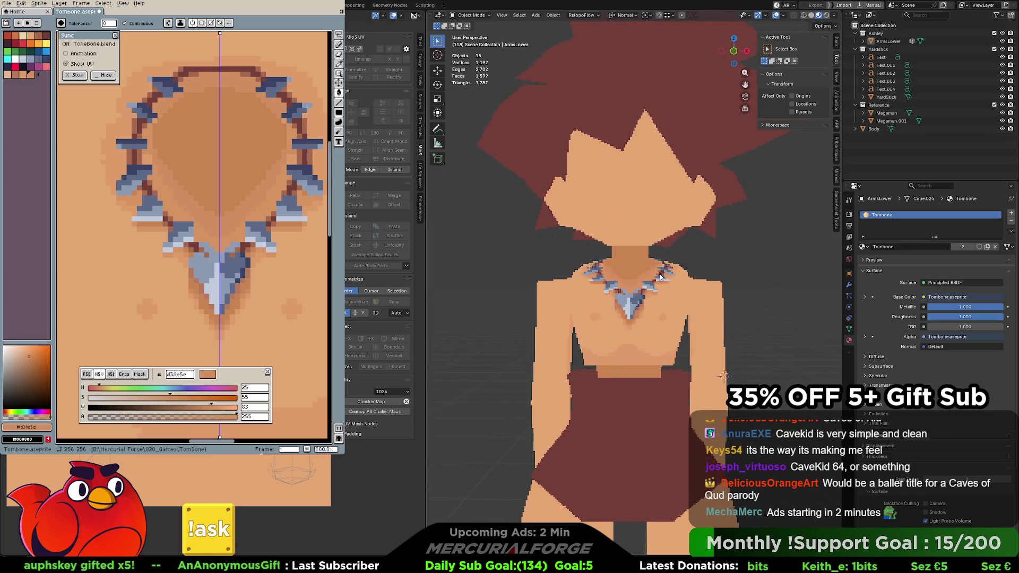
{"action": "scroll", "coordinate": [661, 279], "scroll_direction": "down", "scroll_amount": 3}
{"action": "scroll", "coordinate": [662, 286], "scroll_direction": "down", "scroll_amount": 1}
{"action": "scroll", "coordinate": [661, 313], "scroll_direction": "up", "scroll_amount": 5}
{"action": "scroll", "coordinate": [661, 312], "scroll_direction": "down", "scroll_amount": 1}
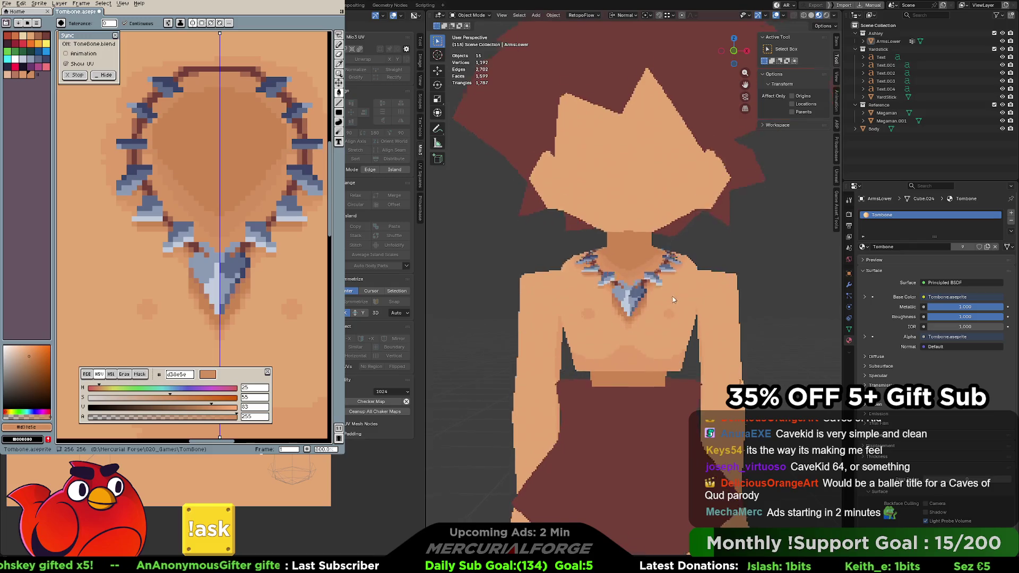
{"action": "scroll", "coordinate": [673, 302], "scroll_direction": "down", "scroll_amount": 3}
{"action": "scroll", "coordinate": [676, 282], "scroll_direction": "down", "scroll_amount": 1}
{"action": "scroll", "coordinate": [648, 311], "scroll_direction": "up", "scroll_amount": 6}
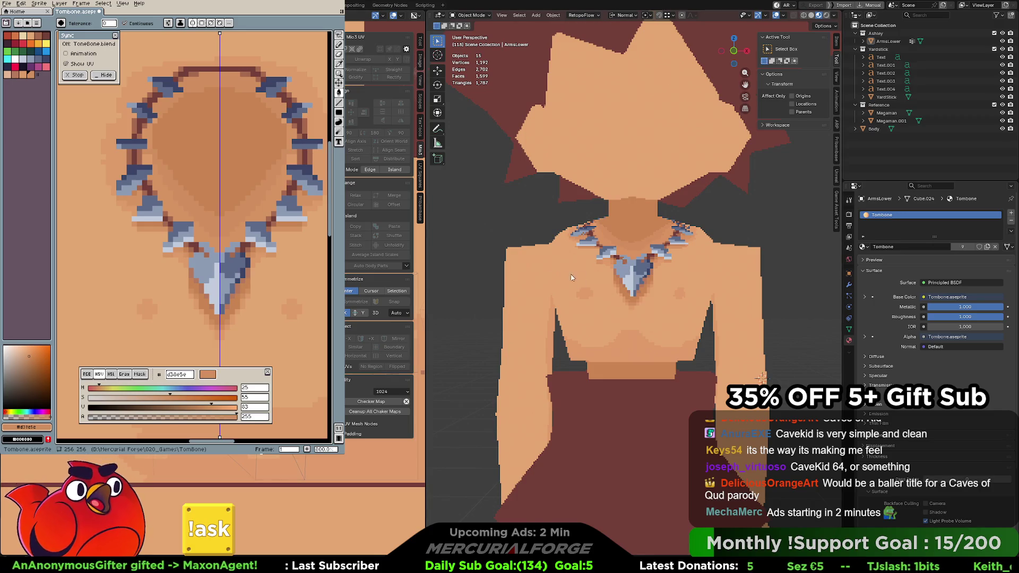
Select the body's connected waist-strip faces in Edit Mode
{"action": "left_click", "coordinate": [631, 371]}
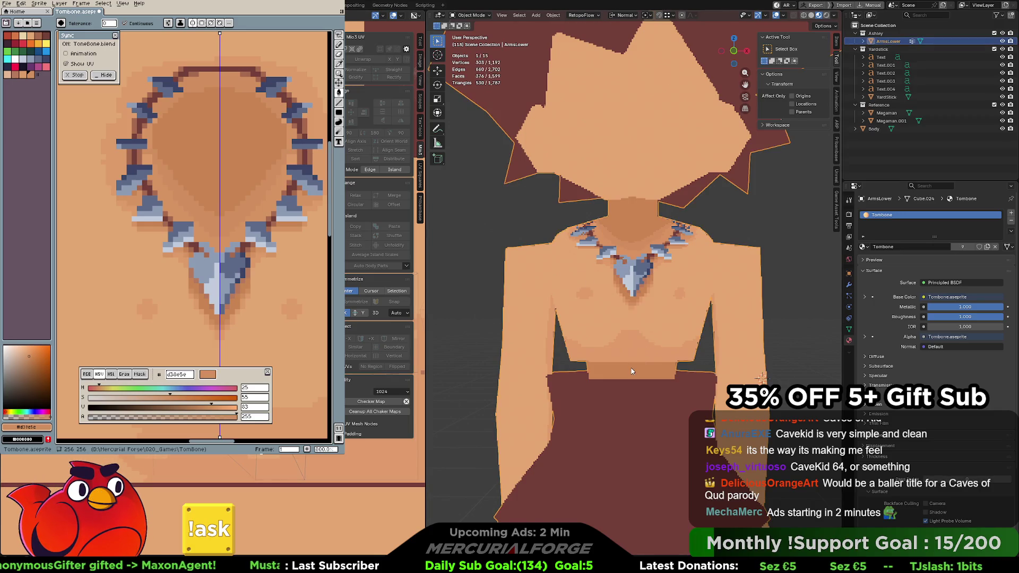
{"action": "key", "text": "Tab"}
{"action": "left_click", "coordinate": [637, 371]}
{"action": "key", "text": "ctrl+l"}
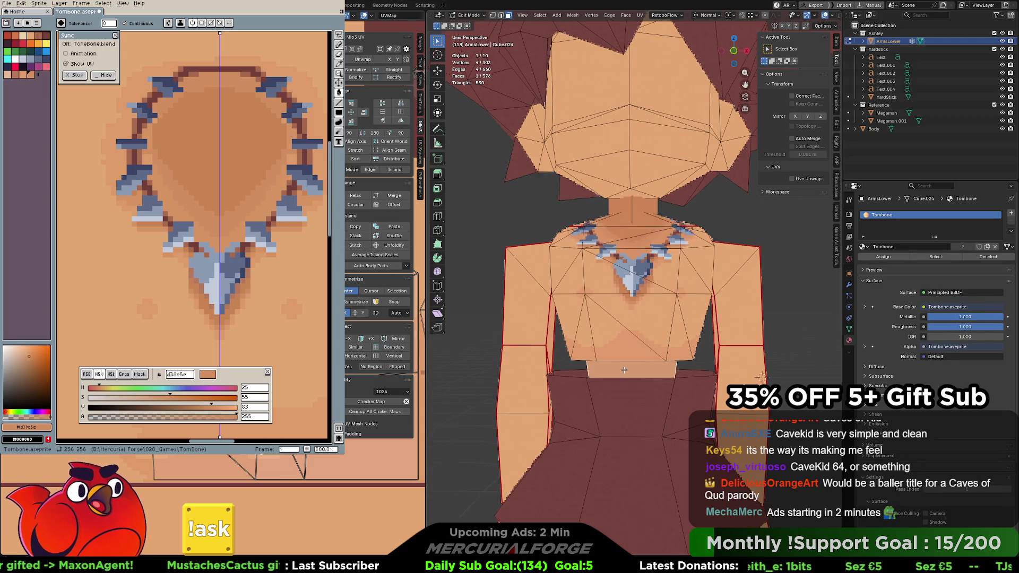
{"action": "middle_click_drag", "start_coordinate": [640, 372], "coordinate": [702, 376]}
{"action": "key", "text": "ctrl+l"}
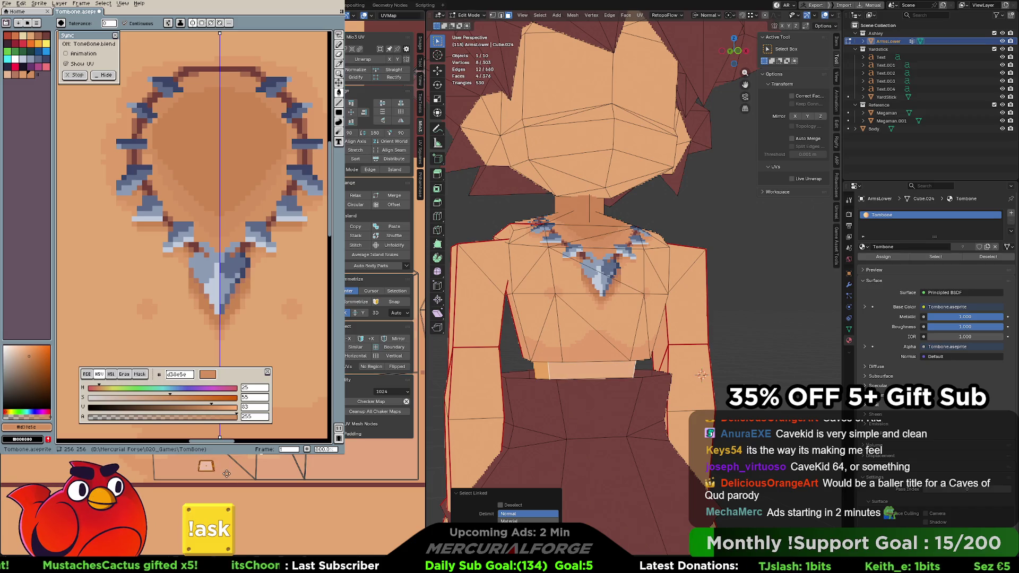
Unwrap the waist-strip faces into UV islands, deselect them and return to Object Mode
{"action": "key", "text": "u"}
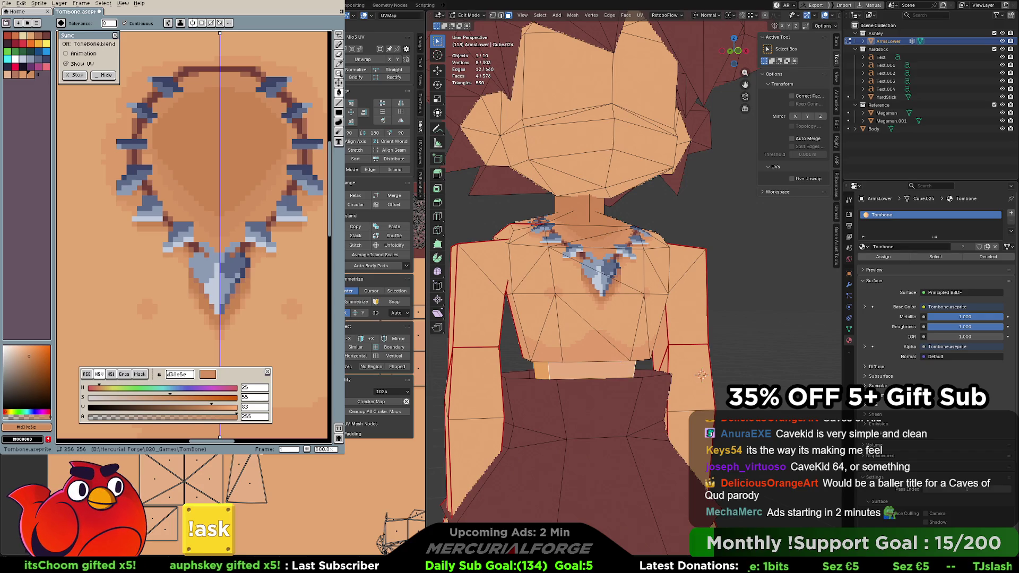
{"action": "left_click", "coordinate": [702, 374]}
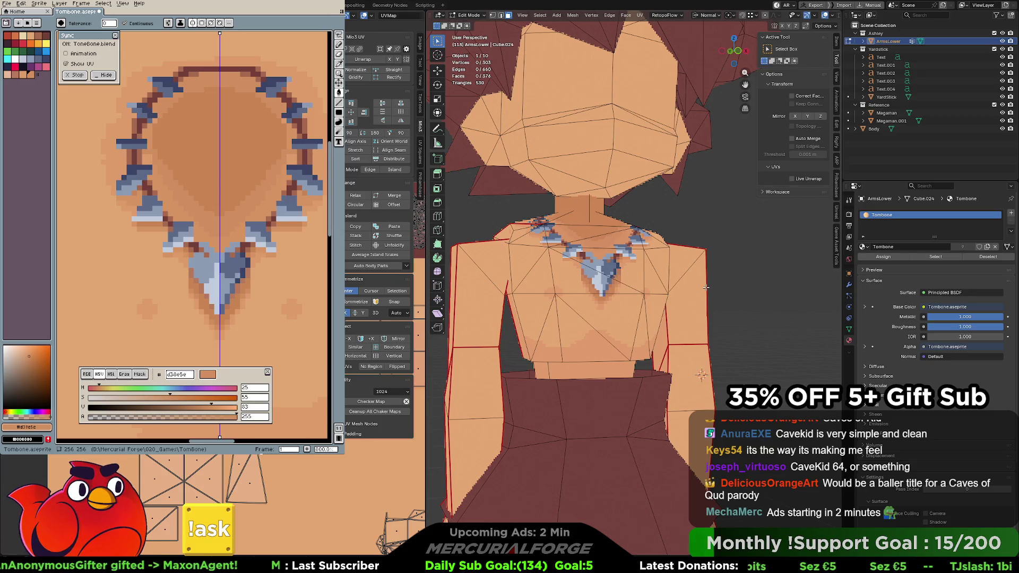
{"action": "key", "text": "Tab"}
{"action": "middle_click_drag", "start_coordinate": [562, 277], "coordinate": [549, 291]}
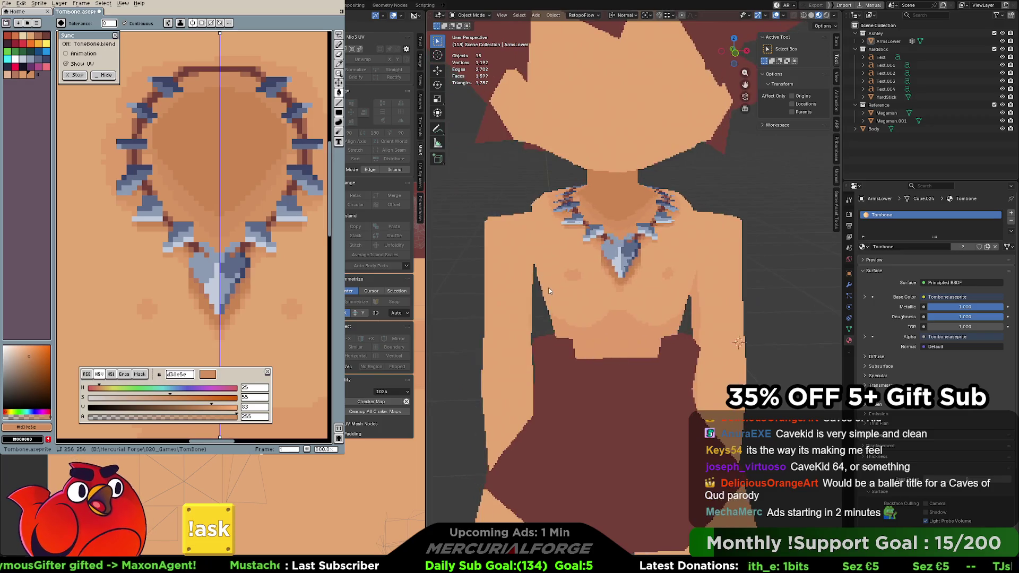
{"action": "scroll", "coordinate": [549, 291], "scroll_direction": "up", "scroll_amount": 3}
{"action": "scroll", "coordinate": [574, 271], "scroll_direction": "up", "scroll_amount": 3}
{"action": "scroll", "coordinate": [604, 249], "scroll_direction": "down", "scroll_amount": 5}
{"action": "scroll", "coordinate": [604, 252], "scroll_direction": "down", "scroll_amount": 2}
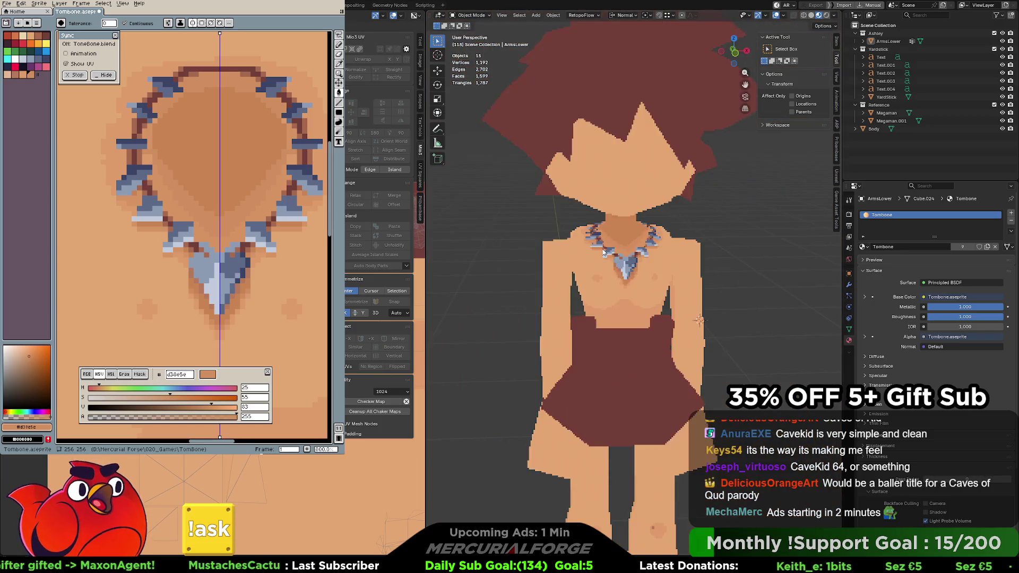
{"action": "scroll", "coordinate": [603, 249], "scroll_direction": "up", "scroll_amount": 4}
Dissolve the long edge crossing the necklace in Edit Mode
{"action": "key", "text": "Tab"}
{"action": "scroll", "coordinate": [642, 260], "scroll_direction": "up", "scroll_amount": 2}
{"action": "scroll", "coordinate": [668, 319], "scroll_direction": "down", "scroll_amount": 3}
{"action": "middle_click_drag", "start_coordinate": [667, 319], "coordinate": [641, 322]}
{"action": "scroll", "coordinate": [642, 322], "scroll_direction": "up", "scroll_amount": 2}
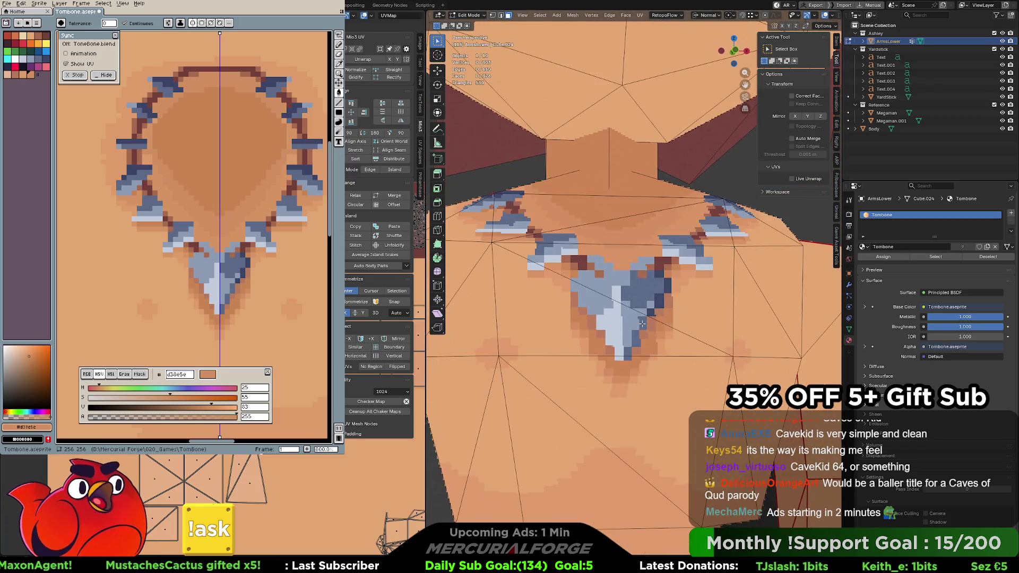
{"action": "left_click", "coordinate": [643, 312]}
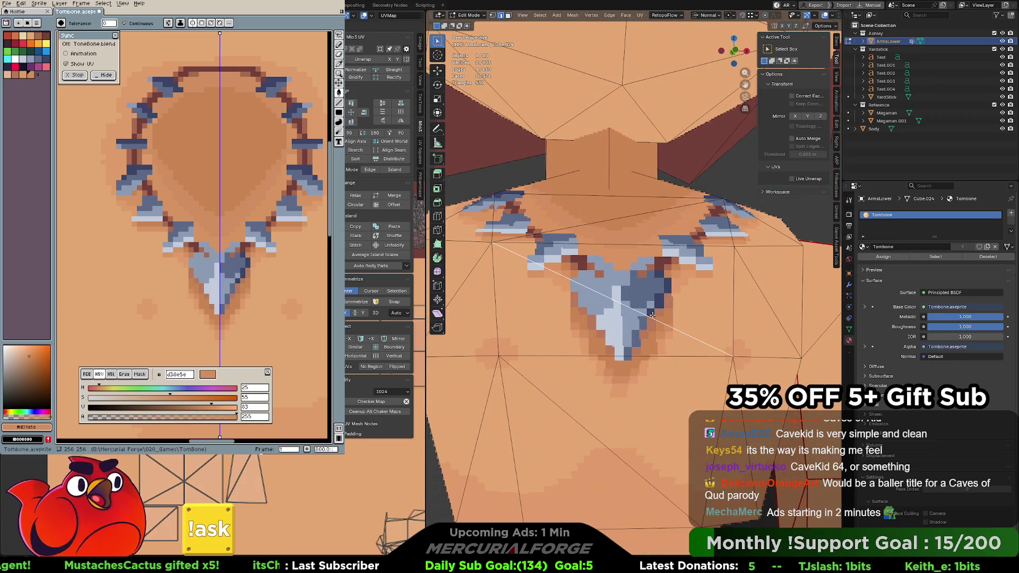
{"action": "scroll", "coordinate": [652, 314], "scroll_direction": "up", "scroll_amount": 1}
{"action": "middle_click_drag", "start_coordinate": [671, 342], "coordinate": [670, 338]}
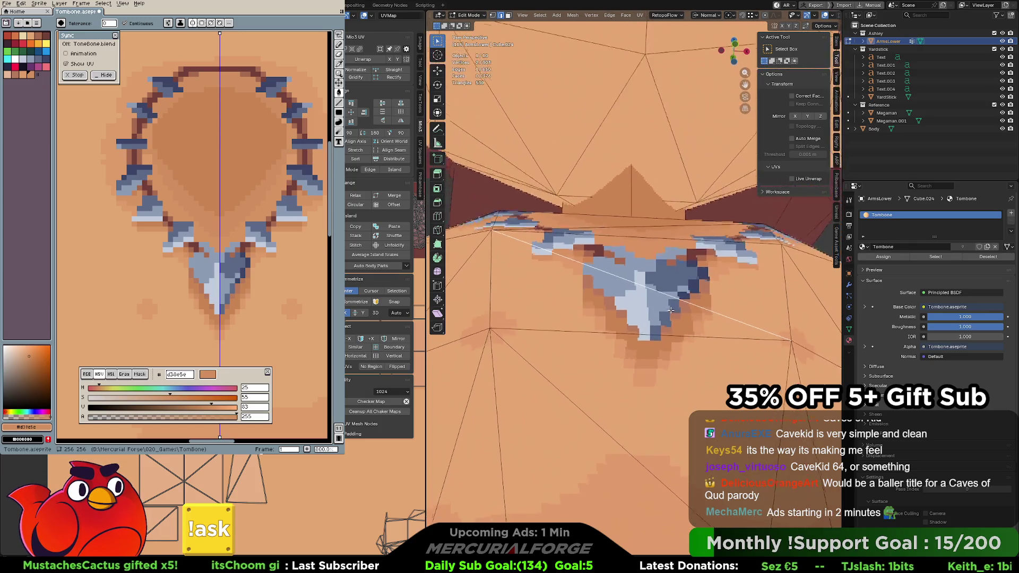
{"action": "scroll", "coordinate": [670, 338], "scroll_direction": "down", "scroll_amount": 2}
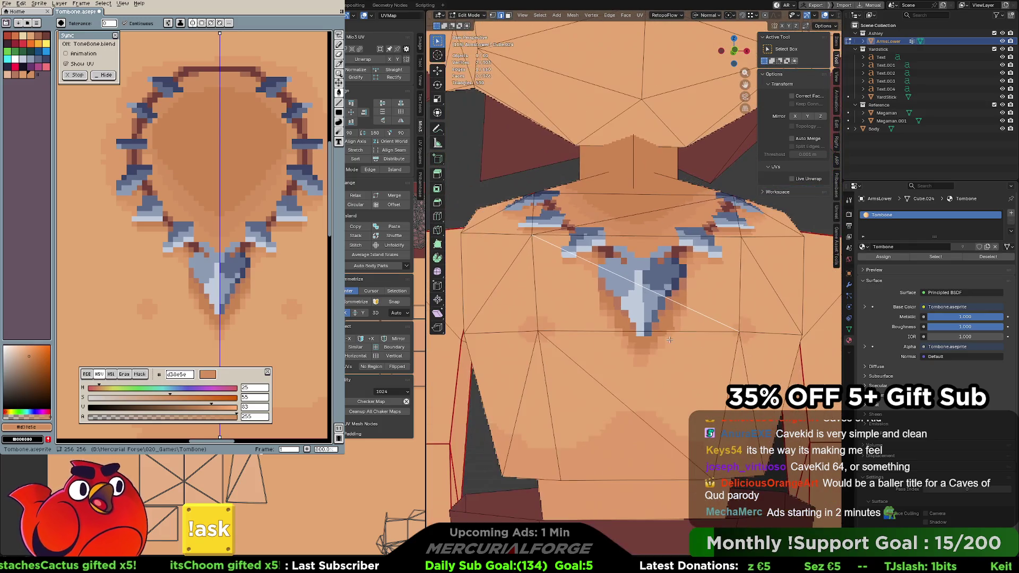
{"action": "key", "text": "x"}
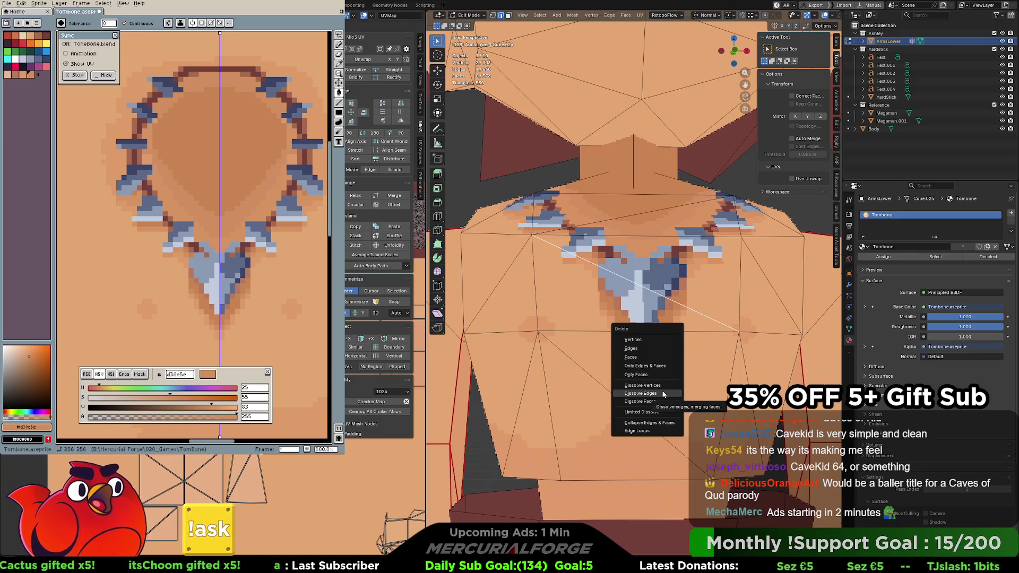
{"action": "left_click", "coordinate": [663, 394]}
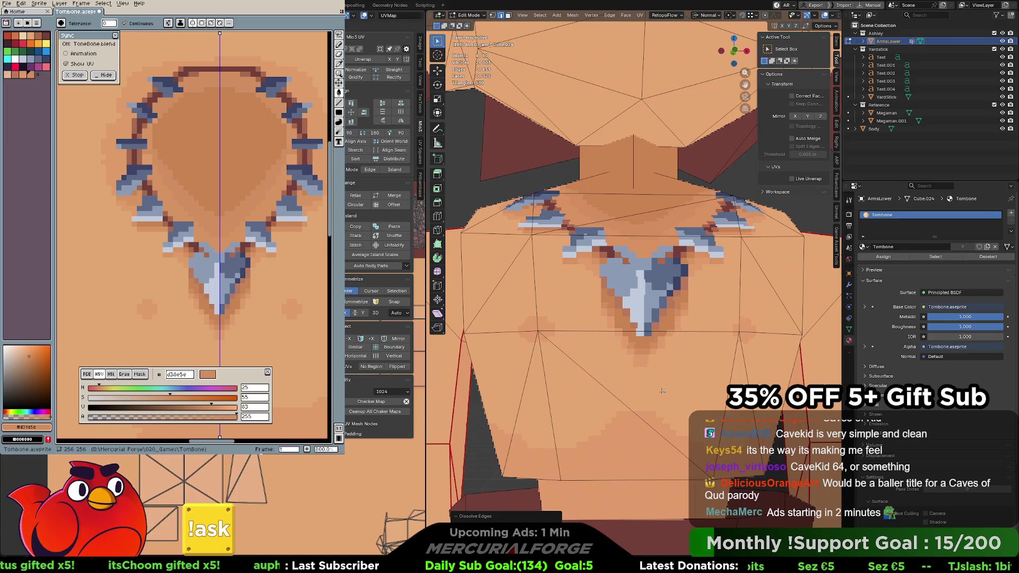
Dissolve two more long edges running across the chest
{"action": "left_click", "coordinate": [628, 409]}
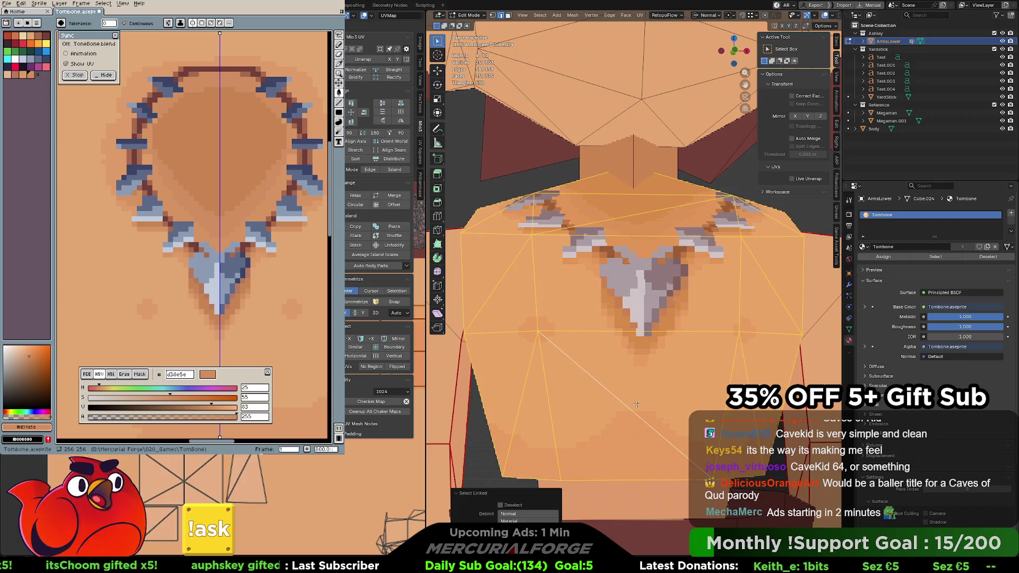
{"action": "mouse_move", "coordinate": [636, 405]}
{"action": "middle_mouse_down"}
{"action": "mouse_move", "coordinate": [646, 406]}
{"action": "mouse_move", "coordinate": [636, 381]}
{"action": "middle_mouse_up"}
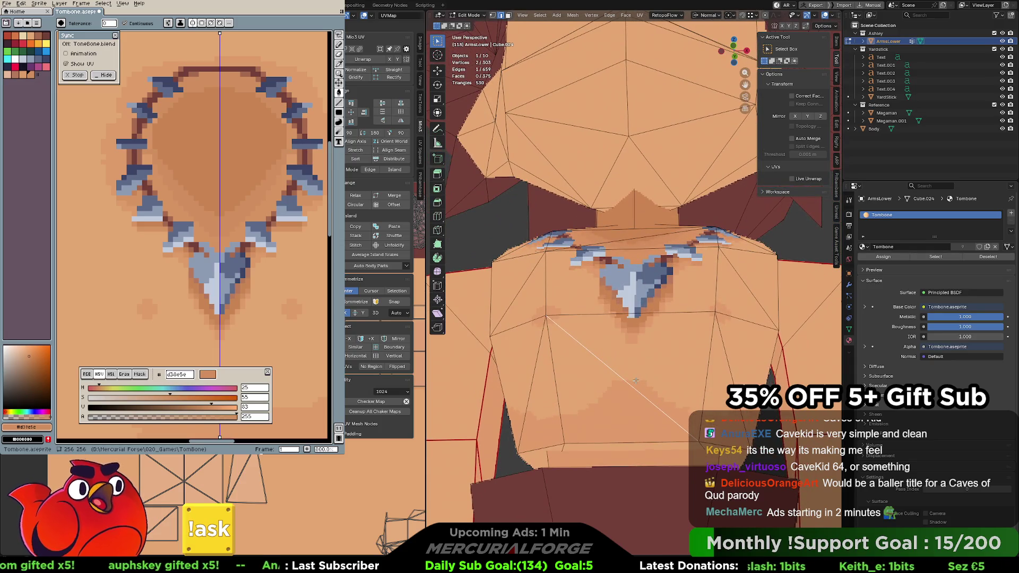
{"action": "key", "text": "x"}
{"action": "left_click", "coordinate": [636, 380]}
{"action": "mouse_move", "coordinate": [636, 379]}
{"action": "middle_mouse_down"}
{"action": "mouse_move", "coordinate": [646, 239]}
{"action": "mouse_move", "coordinate": [635, 225]}
{"action": "mouse_move", "coordinate": [665, 274]}
{"action": "middle_mouse_up"}
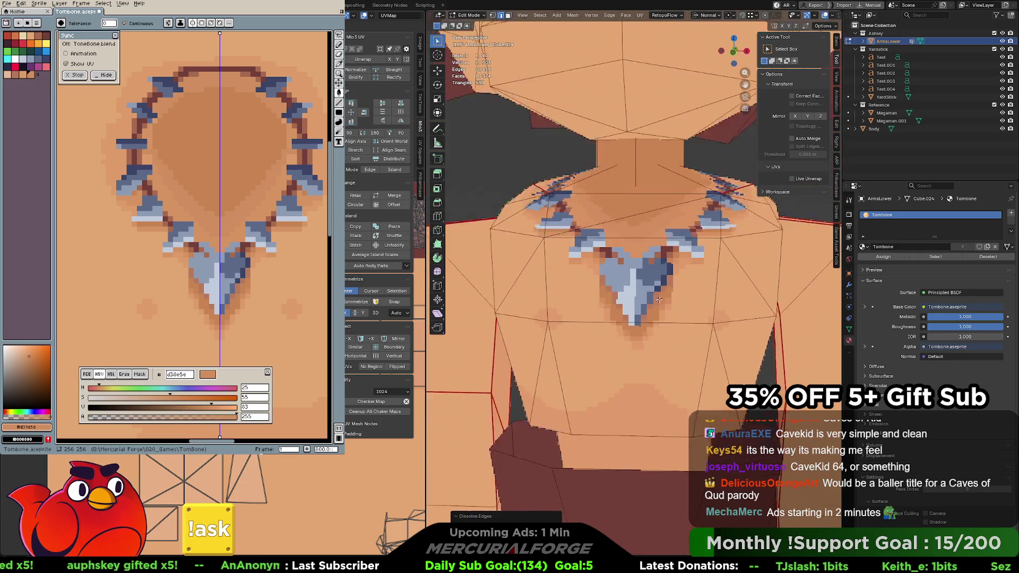
{"action": "key", "text": "x"}
{"action": "left_click", "coordinate": [642, 207]}
{"action": "left_click", "coordinate": [633, 235]}
{"action": "scroll", "coordinate": [633, 233], "scroll_direction": "down", "scroll_amount": 3}
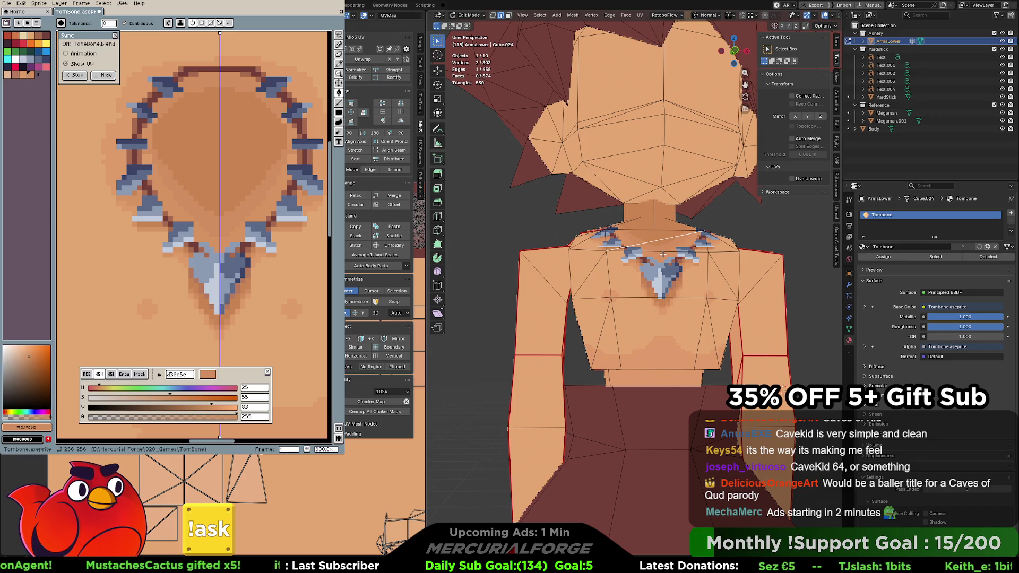
{"action": "scroll", "coordinate": [674, 233], "scroll_direction": "down", "scroll_amount": 5}
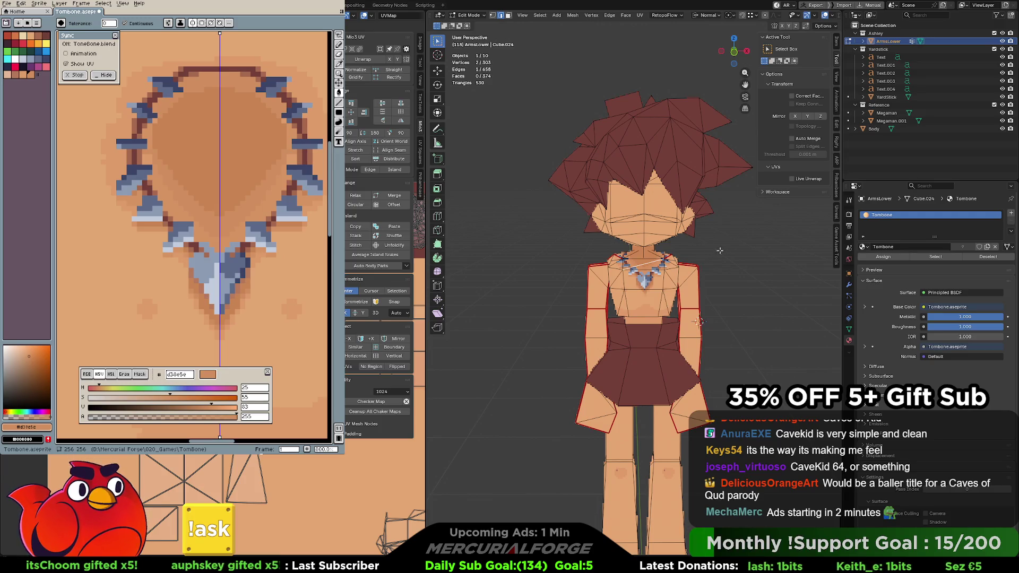
Orbit around the character to check the result and return to Object Mode
{"action": "middle_click_drag", "start_coordinate": [720, 250], "coordinate": [675, 253]}
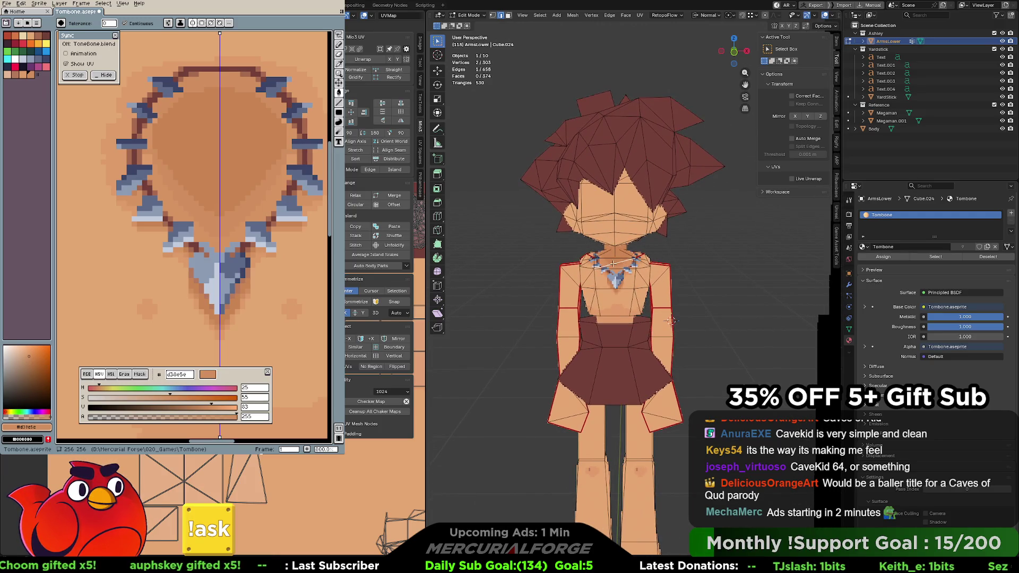
{"action": "middle_click_drag", "start_coordinate": [674, 252], "coordinate": [698, 249]}
{"action": "key", "text": "Tab"}
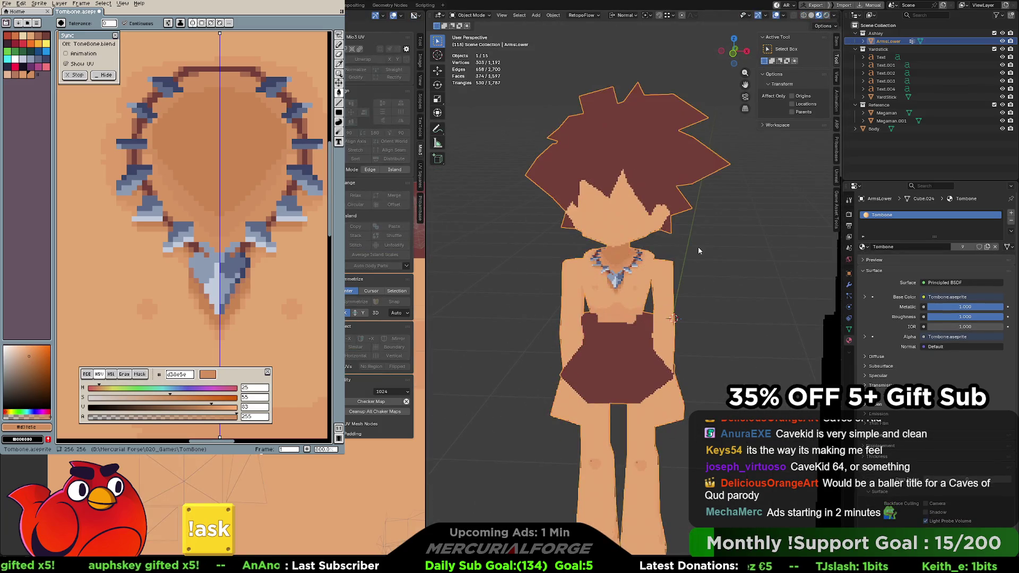
Clear the selection in Blender and switch Aseprite to the eyedropper
{"action": "left_click", "coordinate": [698, 247]}
{"action": "scroll", "coordinate": [627, 258], "scroll_direction": "down", "scroll_amount": 2}
{"action": "scroll", "coordinate": [625, 258], "scroll_direction": "up", "scroll_amount": 5}
{"action": "mouse_move", "coordinate": [558, 257]}
{"action": "middle_mouse_down"}
{"action": "mouse_move", "coordinate": [687, 257]}
{"action": "mouse_move", "coordinate": [685, 281]}
{"action": "middle_mouse_up"}
{"action": "scroll", "coordinate": [684, 275], "scroll_direction": "up", "scroll_amount": 2}
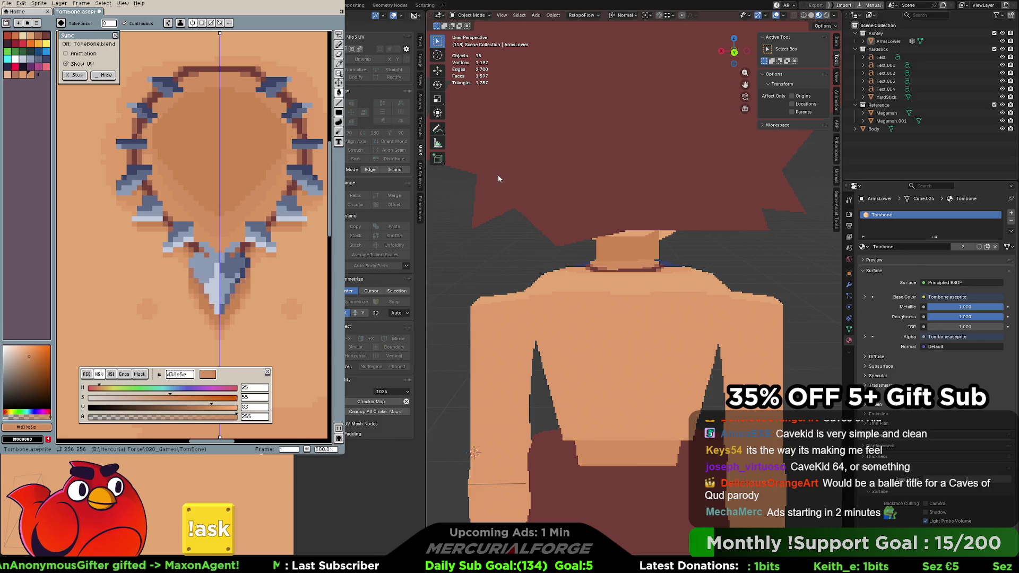
{"action": "key", "text": "i"}
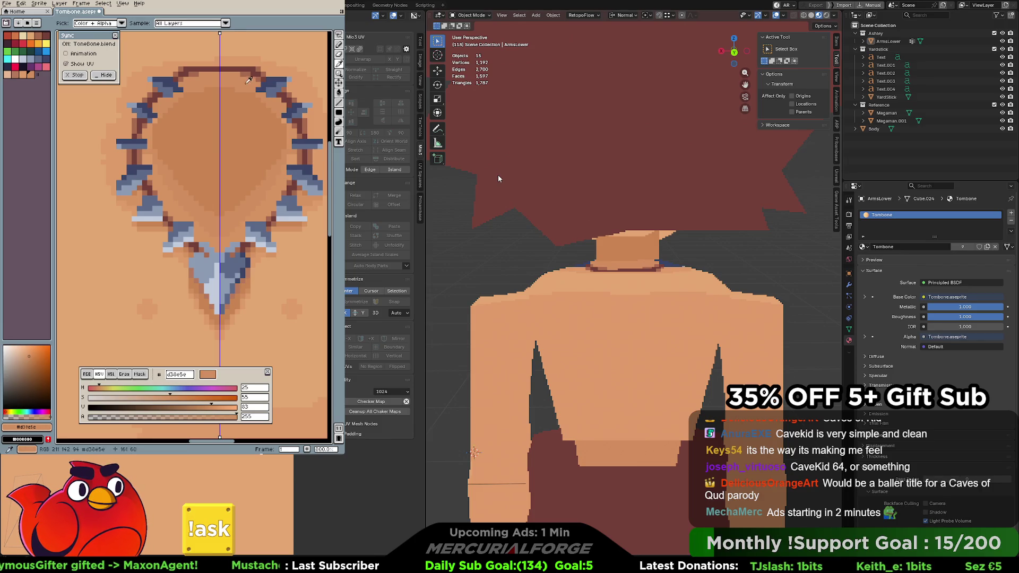
Pan the Tombone texture to a plain skin area and bring up the View menu
{"action": "key", "text": "h"}
{"action": "mouse_move", "coordinate": [290, 129]}
{"action": "left_mouse_down"}
{"action": "mouse_move", "coordinate": [207, 129]}
{"action": "mouse_move", "coordinate": [120, 148]}
{"action": "mouse_move", "coordinate": [212, 188]}
{"action": "left_mouse_up"}
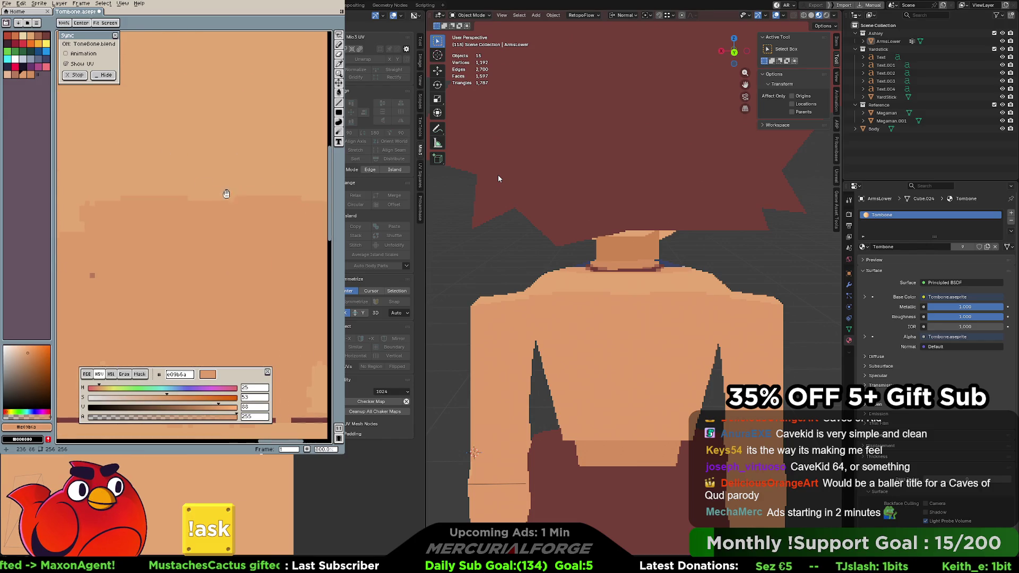
{"action": "left_click", "coordinate": [124, 3]}
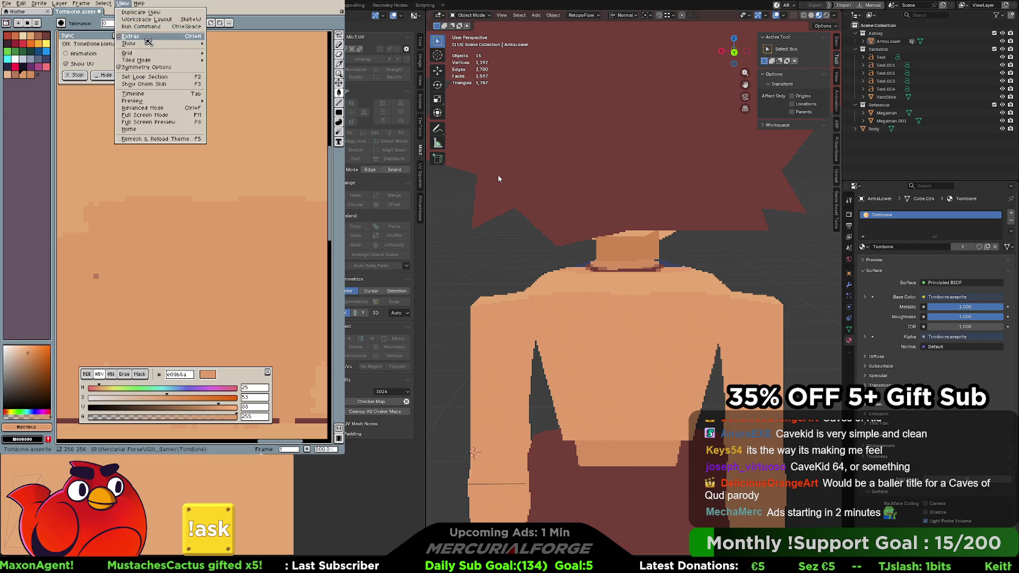
{"action": "mouse_move", "coordinate": [137, 60]}
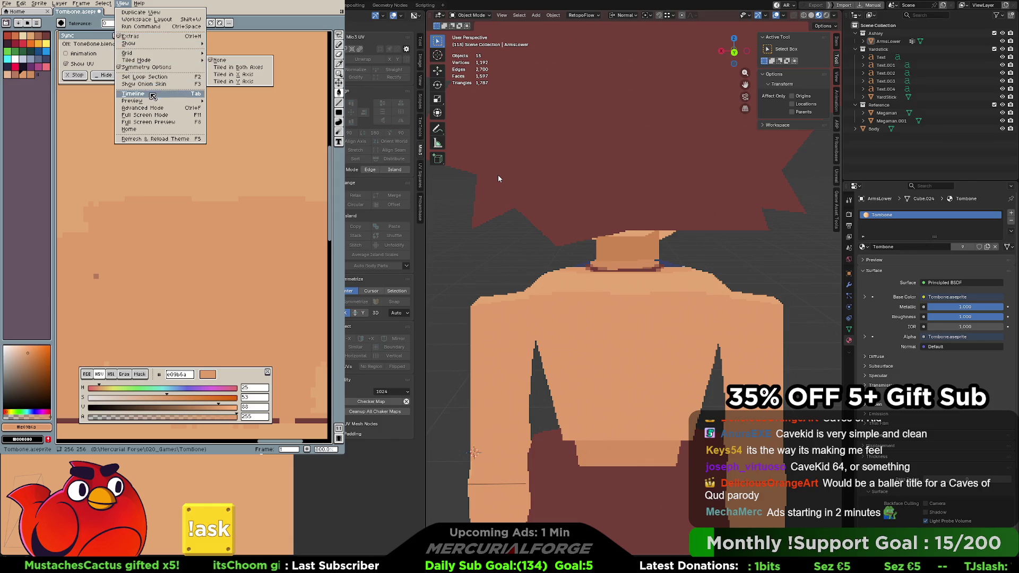
Show the timeline and make the UV outline layer visible over the texture
{"action": "left_click", "coordinate": [153, 95]}
{"action": "left_click", "coordinate": [60, 349]}
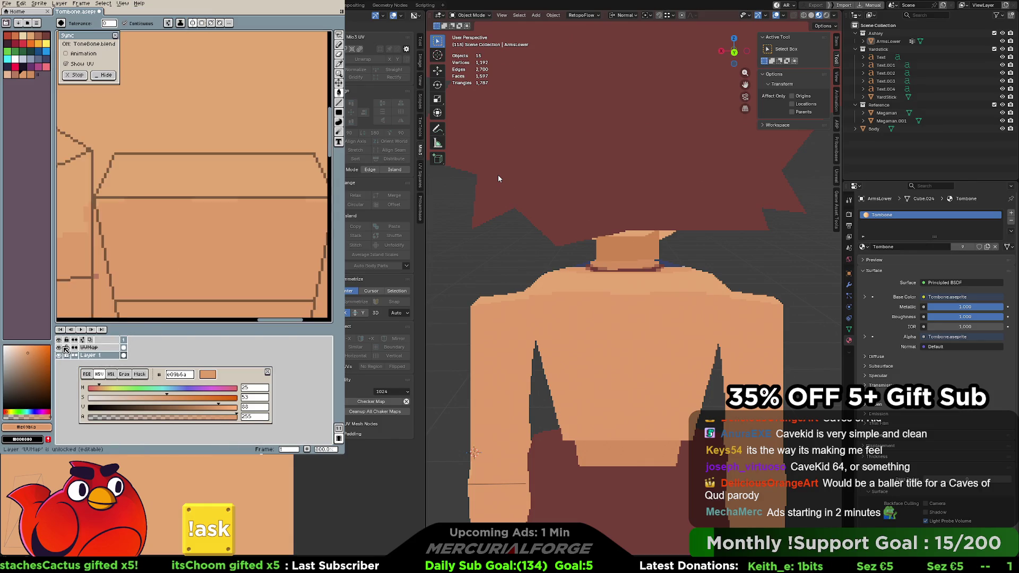
{"action": "middle_click_drag", "start_coordinate": [239, 201], "coordinate": [235, 218]}
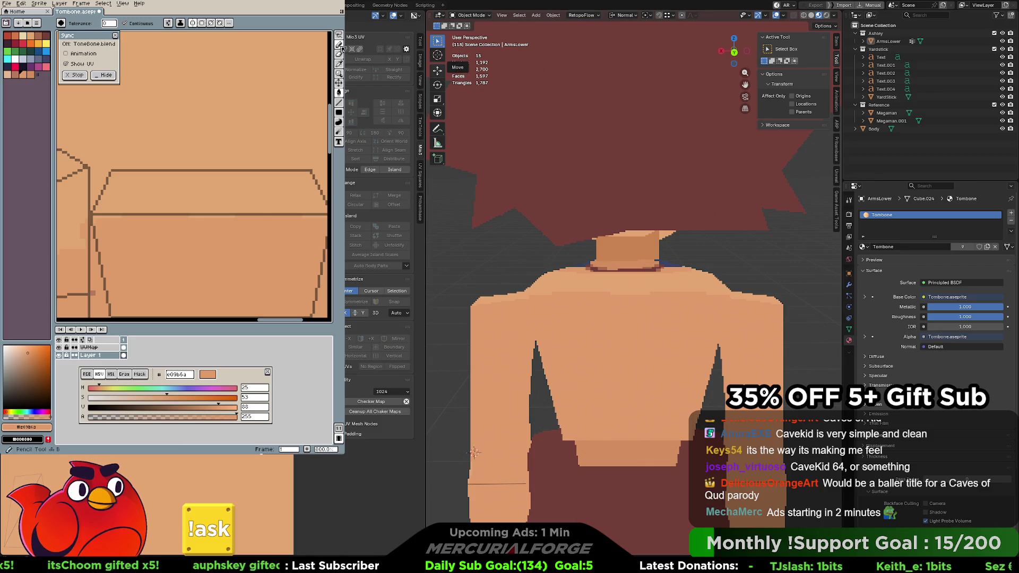
Paint darker skin shading above the box-shaped UV outline with the Pencil
{"action": "key", "text": "b"}
{"action": "left_click_drag", "start_coordinate": [212, 189], "coordinate": [294, 184]}
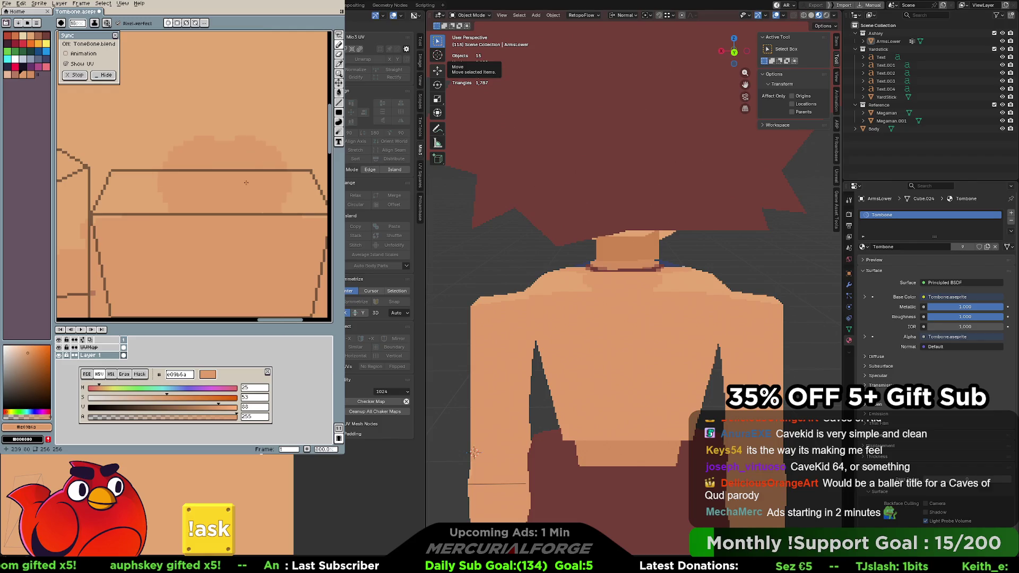
{"action": "mouse_move", "coordinate": [299, 184]}
{"action": "left_mouse_down"}
{"action": "mouse_move", "coordinate": [262, 177]}
{"action": "mouse_move", "coordinate": [137, 205]}
{"action": "left_mouse_up"}
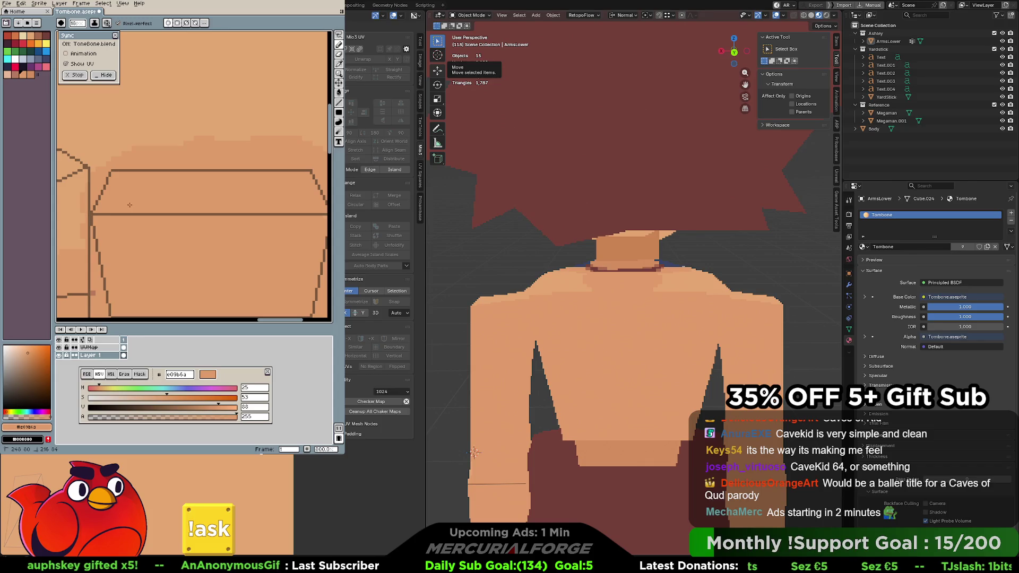
{"action": "left_click_drag", "start_coordinate": [140, 159], "coordinate": [100, 159]}
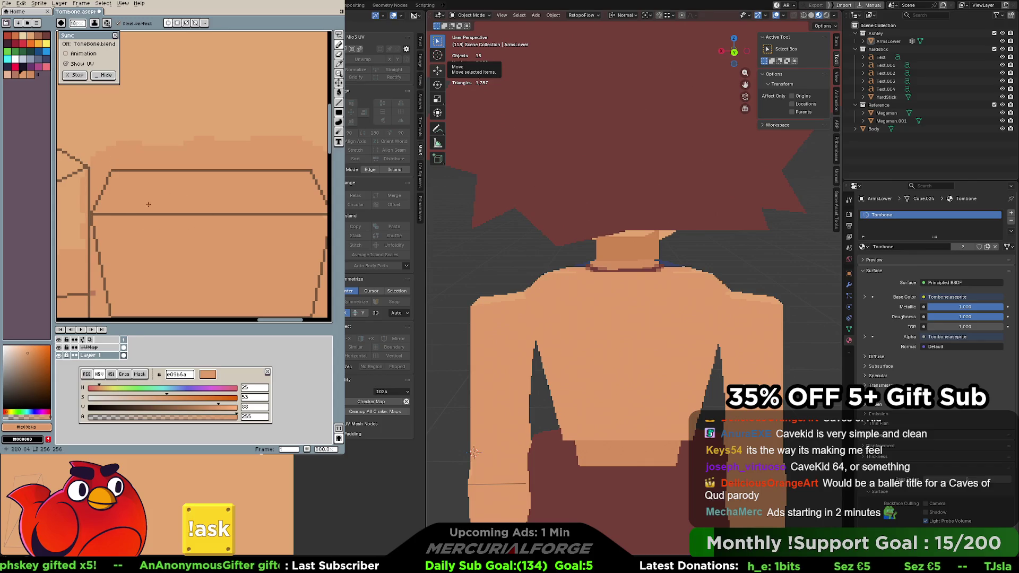
{"action": "scroll", "coordinate": [253, 200], "scroll_direction": "down", "scroll_amount": 2}
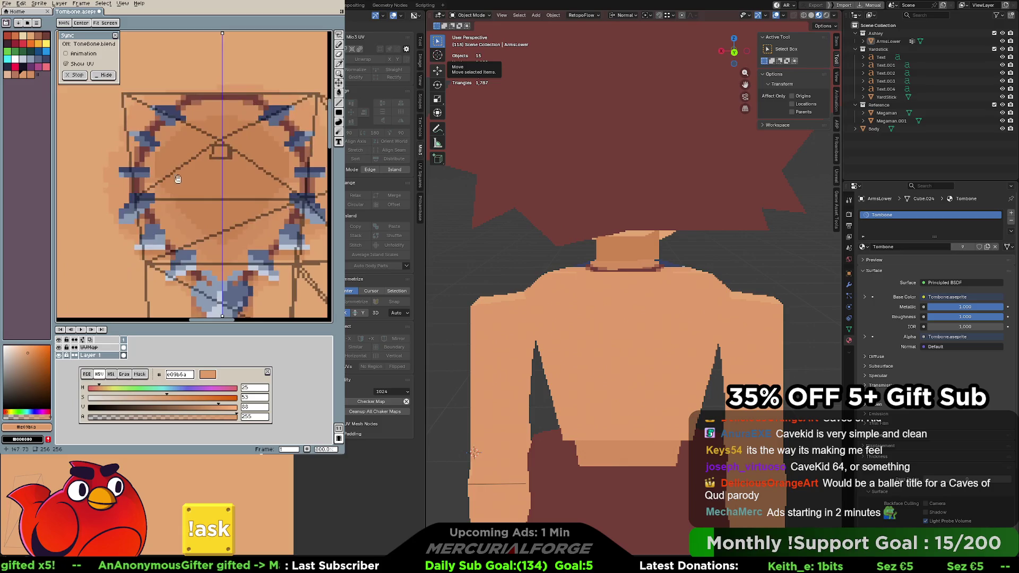
Undo a stray darker blob painted near the necklace area and re-centre the canvas
{"action": "middle_click_drag", "start_coordinate": [231, 184], "coordinate": [172, 164]}
{"action": "left_click", "coordinate": [210, 138]}
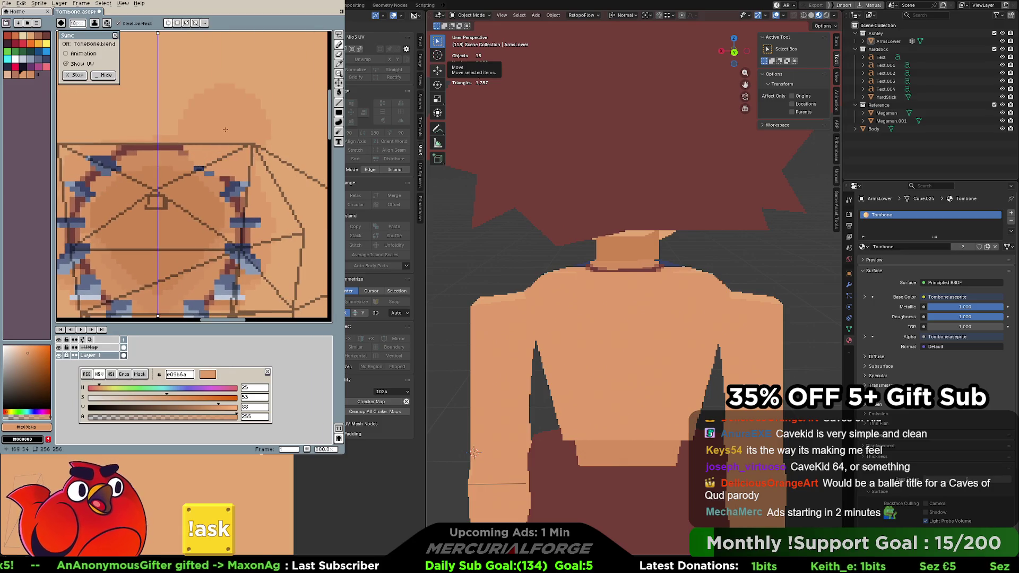
{"action": "key", "text": "ctrl+z"}
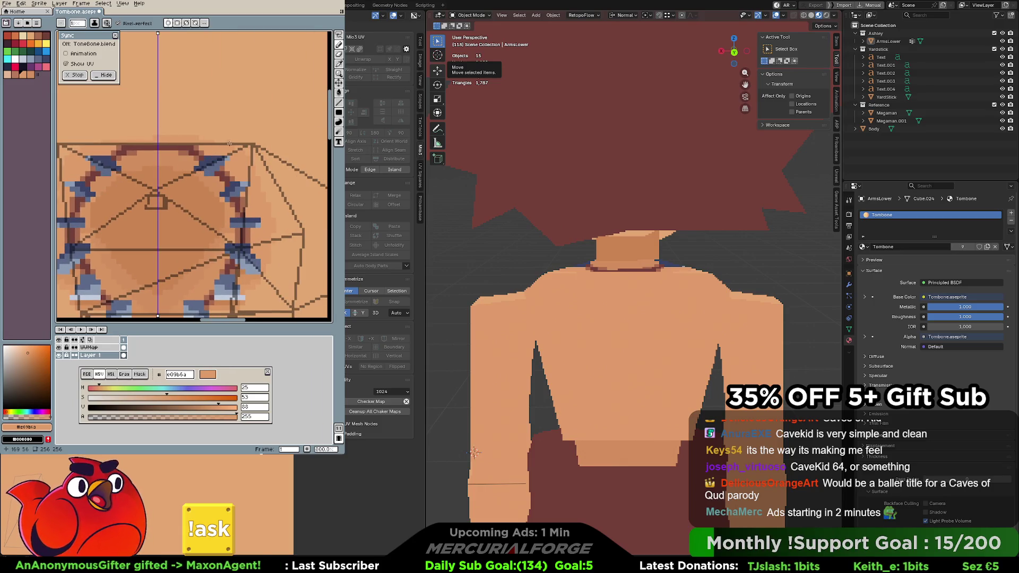
{"action": "middle_click_drag", "start_coordinate": [223, 150], "coordinate": [228, 155]}
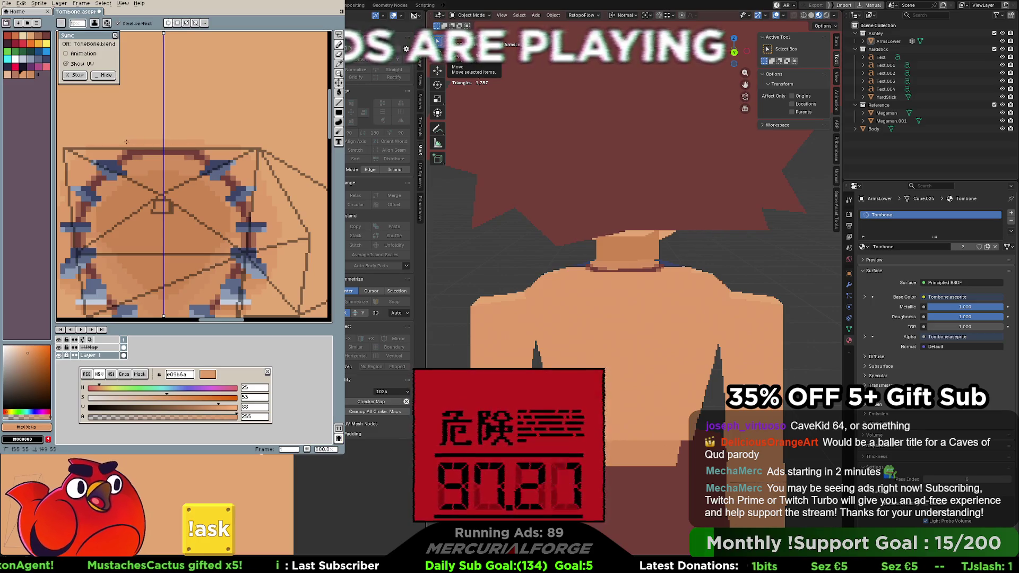
{"action": "mouse_move", "coordinate": [249, 181]}
{"action": "middle_mouse_down"}
{"action": "mouse_move", "coordinate": [232, 172]}
{"action": "mouse_move", "coordinate": [237, 151]}
{"action": "middle_mouse_up"}
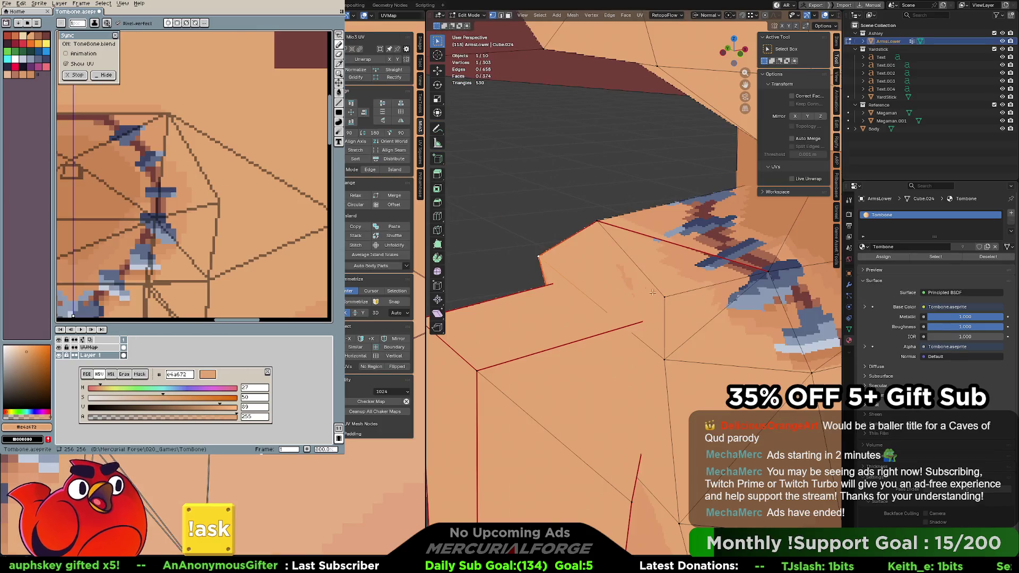
Inspect the shoulder mesh from several angles, then check the shaded model in Object Mode
{"action": "middle_click_drag", "start_coordinate": [697, 294], "coordinate": [526, 315]}
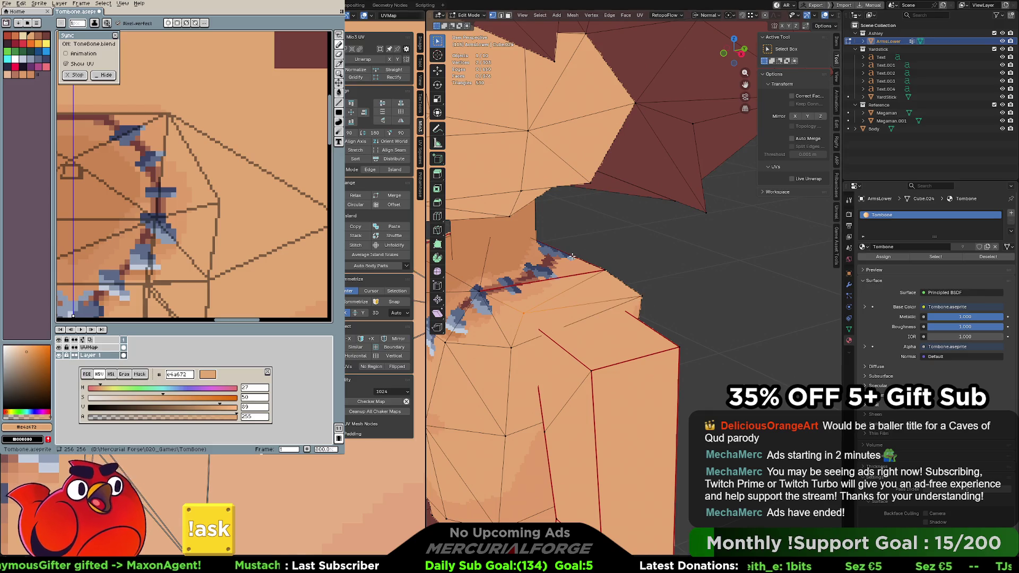
{"action": "middle_click_drag", "start_coordinate": [571, 257], "coordinate": [606, 287]}
{"action": "mouse_move", "coordinate": [642, 389]}
{"action": "middle_mouse_down"}
{"action": "mouse_move", "coordinate": [655, 286]}
{"action": "mouse_move", "coordinate": [769, 241]}
{"action": "middle_mouse_up"}
{"action": "scroll", "coordinate": [655, 286], "scroll_direction": "down", "scroll_amount": 3}
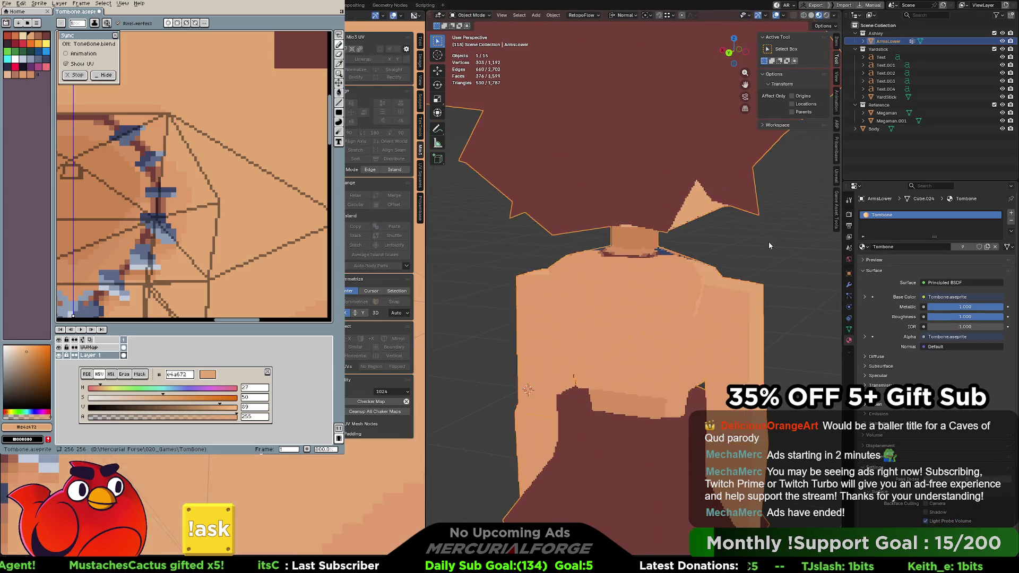
{"action": "key", "text": "Tab"}
{"action": "scroll", "coordinate": [703, 261], "scroll_direction": "down", "scroll_amount": 3}
Review the torso, skirt, head and necklace texture, then return the mesh to Edit Mode
{"action": "middle_click_drag", "start_coordinate": [599, 281], "coordinate": [617, 279]}
{"action": "scroll", "coordinate": [665, 302], "scroll_direction": "up", "scroll_amount": 2}
{"action": "middle_click_drag", "start_coordinate": [666, 302], "coordinate": [659, 236], "text": "shift"}
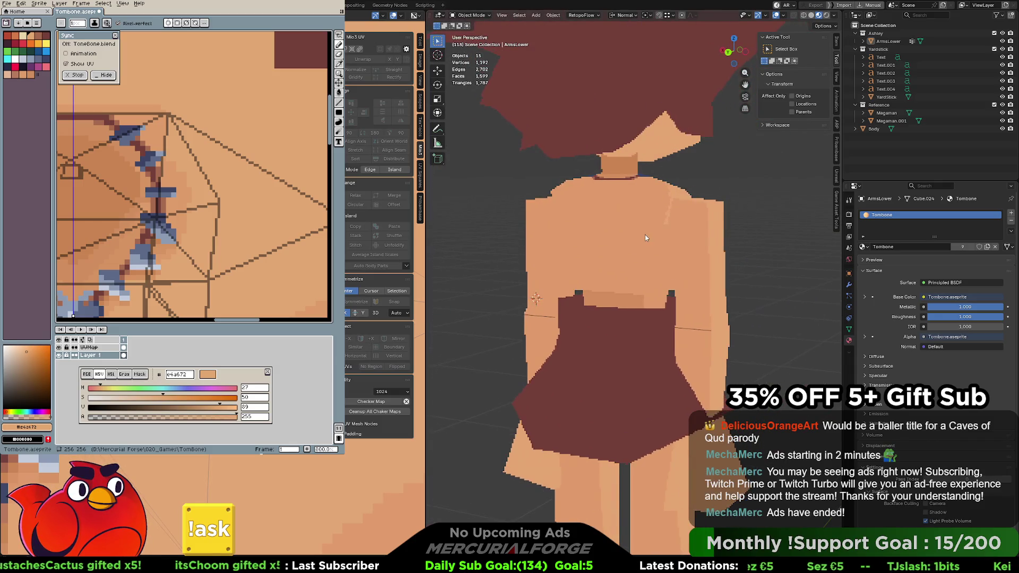
{"action": "scroll", "coordinate": [791, 230], "scroll_direction": "up", "scroll_amount": 2}
{"action": "mouse_move", "coordinate": [785, 244]}
{"action": "middle_mouse_down"}
{"action": "mouse_move", "coordinate": [758, 230]}
{"action": "mouse_move", "coordinate": [776, 213]}
{"action": "mouse_move", "coordinate": [595, 227]}
{"action": "mouse_move", "coordinate": [627, 237]}
{"action": "mouse_move", "coordinate": [614, 246]}
{"action": "mouse_move", "coordinate": [594, 234]}
{"action": "middle_mouse_up"}
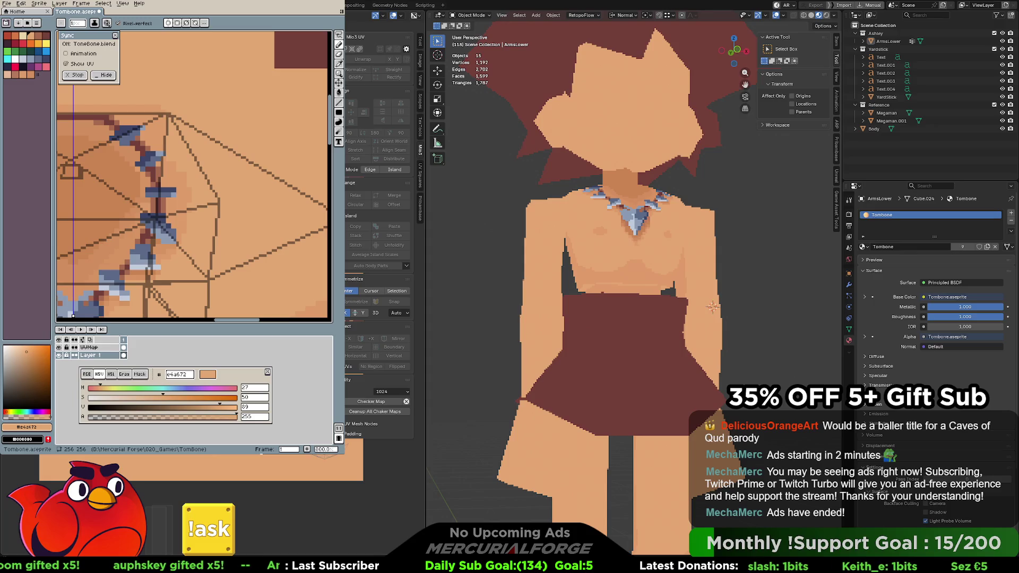
{"action": "key", "text": "Tab"}
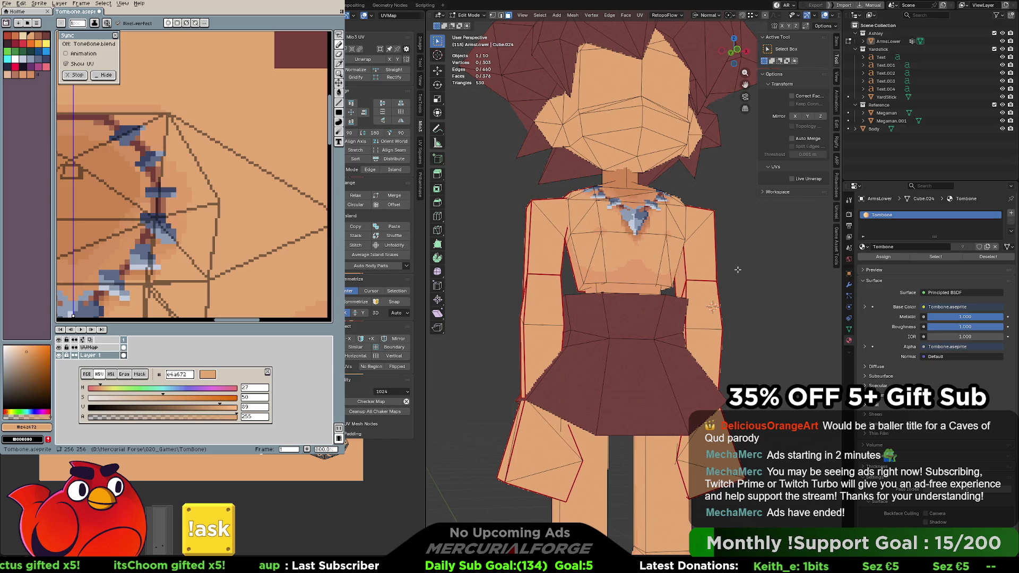
Select the ArmsLower object, enter Edit Mode and pick the chest faces below the necklace
{"action": "key", "text": "Tab"}
{"action": "middle_click_drag", "start_coordinate": [692, 266], "coordinate": [679, 277]}
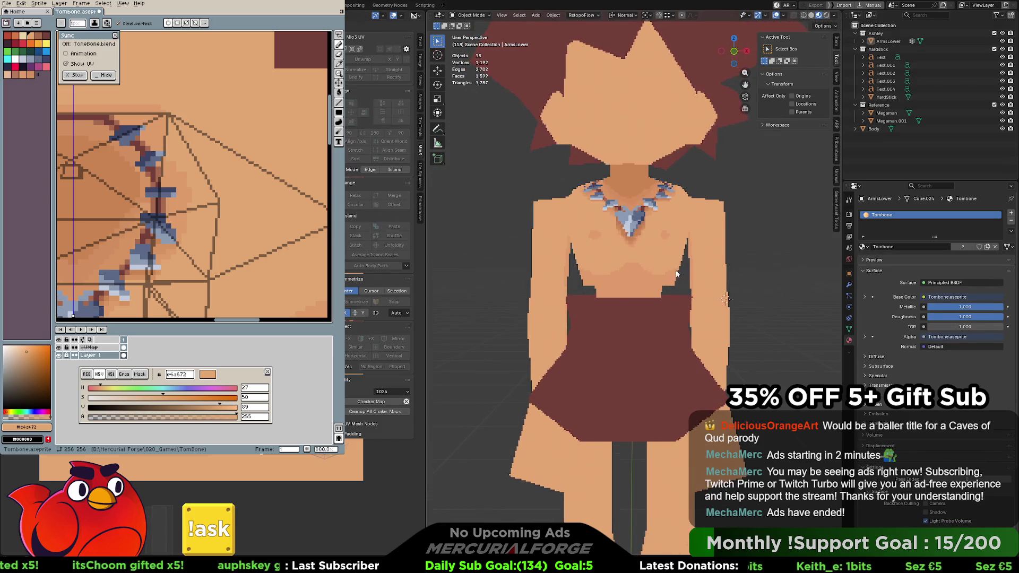
{"action": "scroll", "coordinate": [679, 276], "scroll_direction": "up", "scroll_amount": 5}
{"action": "left_click", "coordinate": [626, 260]}
{"action": "key", "text": "Tab"}
{"action": "left_click", "coordinate": [609, 259]}
{"action": "scroll", "coordinate": [609, 259], "scroll_direction": "up", "scroll_amount": 1}
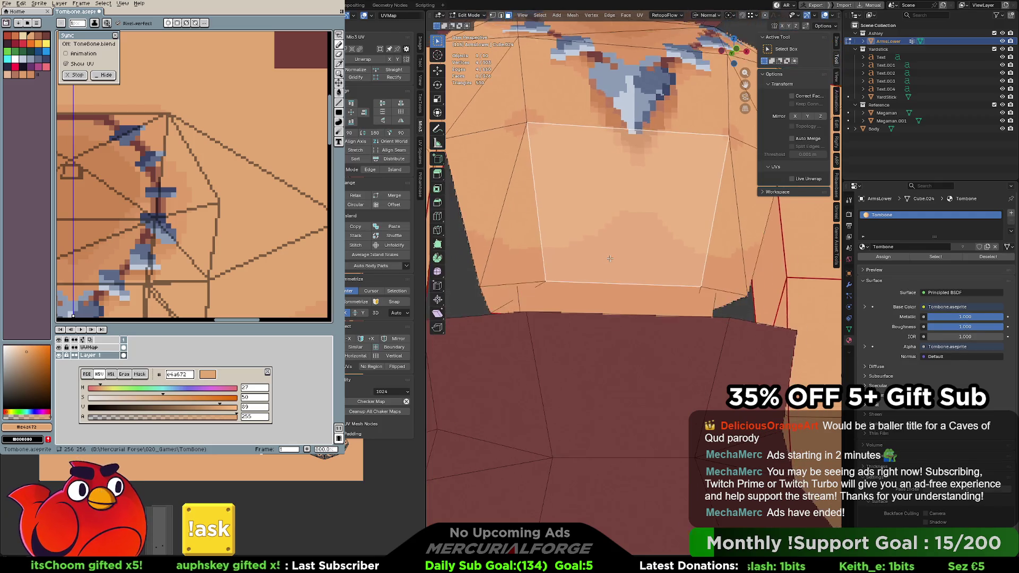
{"action": "mouse_move", "coordinate": [609, 259]}
{"action": "middle_mouse_down"}
{"action": "mouse_move", "coordinate": [673, 261]}
{"action": "mouse_move", "coordinate": [613, 243]}
{"action": "mouse_move", "coordinate": [568, 244]}
{"action": "middle_mouse_up"}
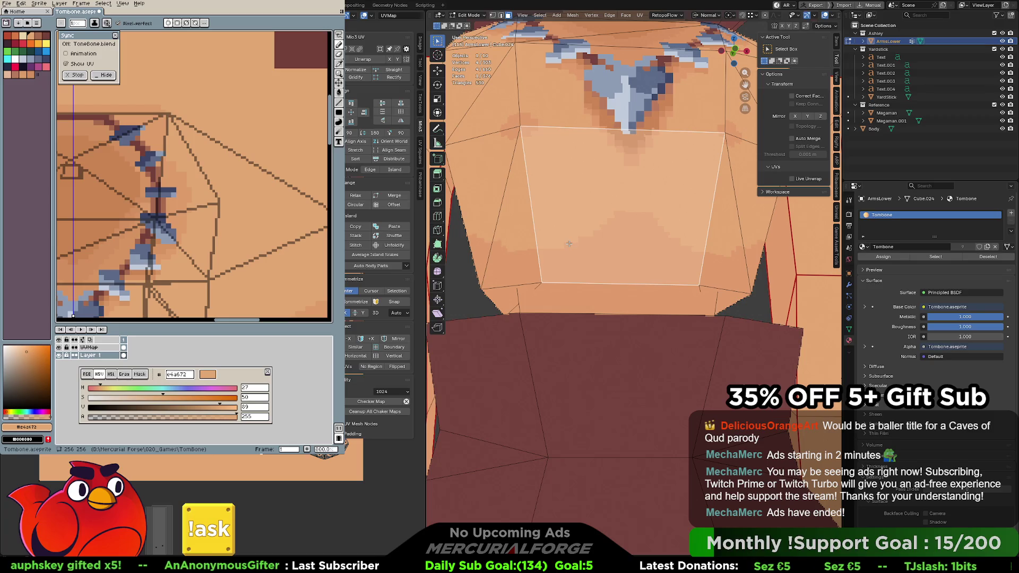
{"action": "left_click", "coordinate": [705, 289]}
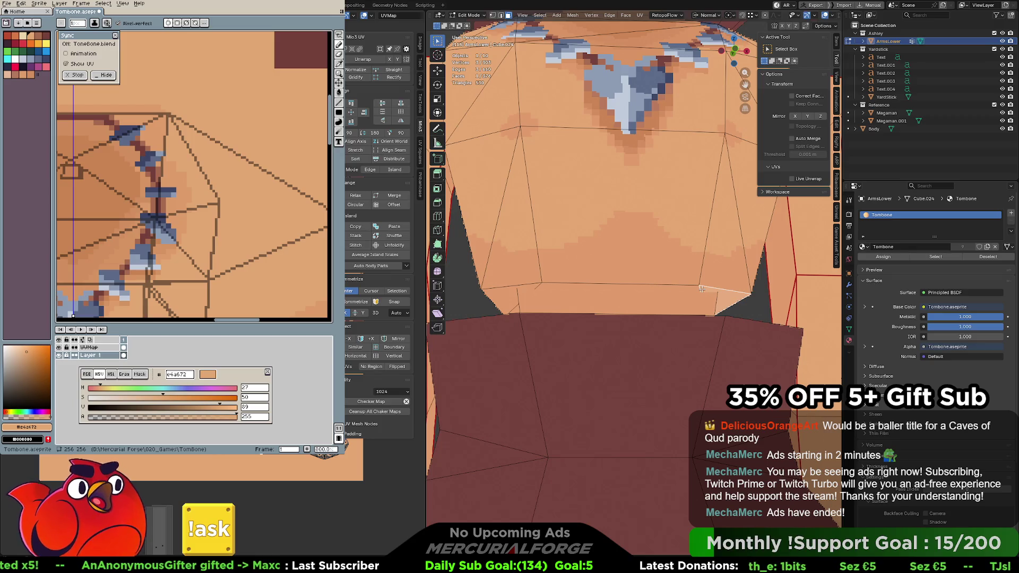
Dissolve the lower chest edge in edge select mode, then select the lower chest face strip
{"action": "key", "text": "2"}
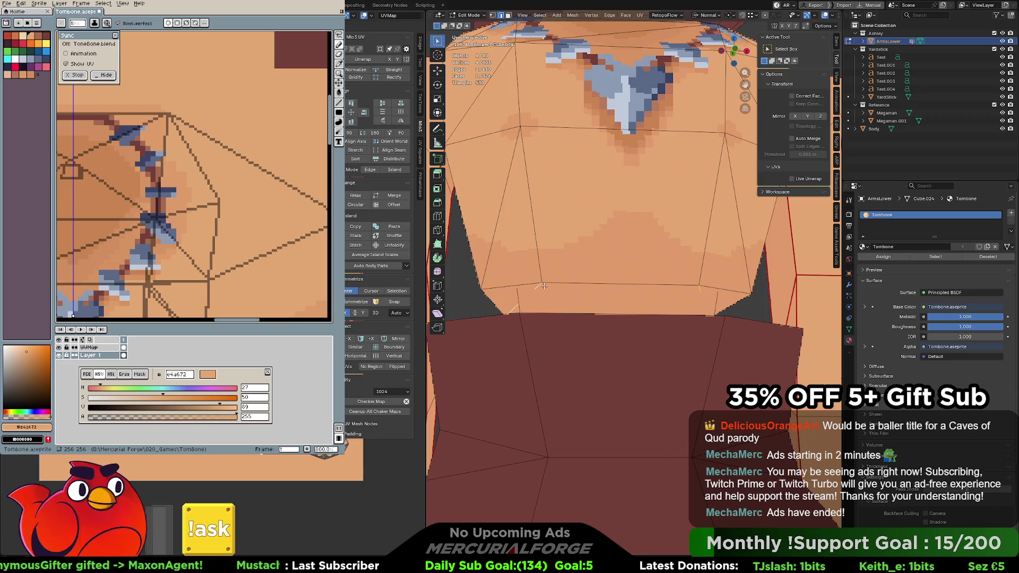
{"action": "key", "text": "x"}
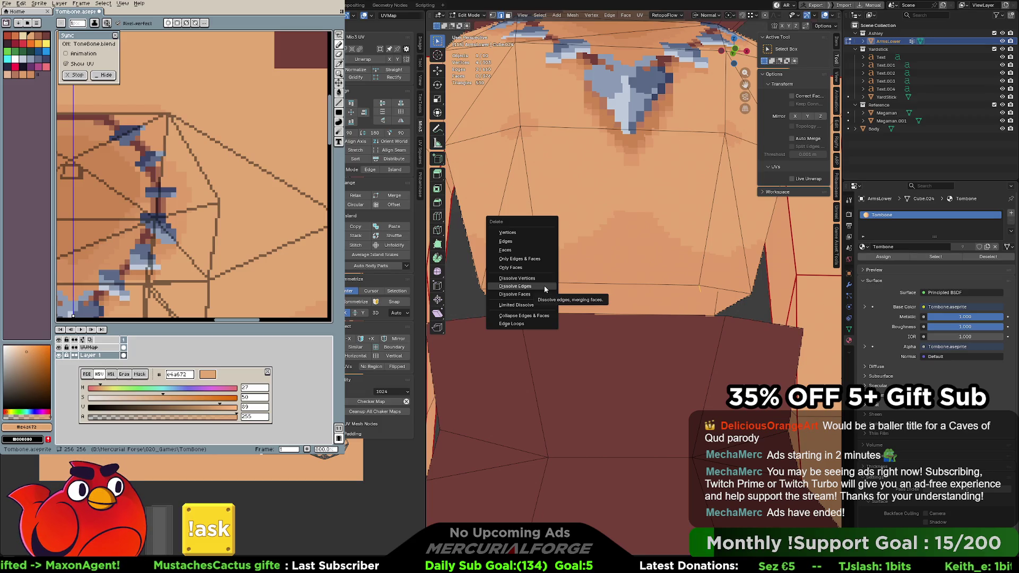
{"action": "left_click", "coordinate": [543, 286]}
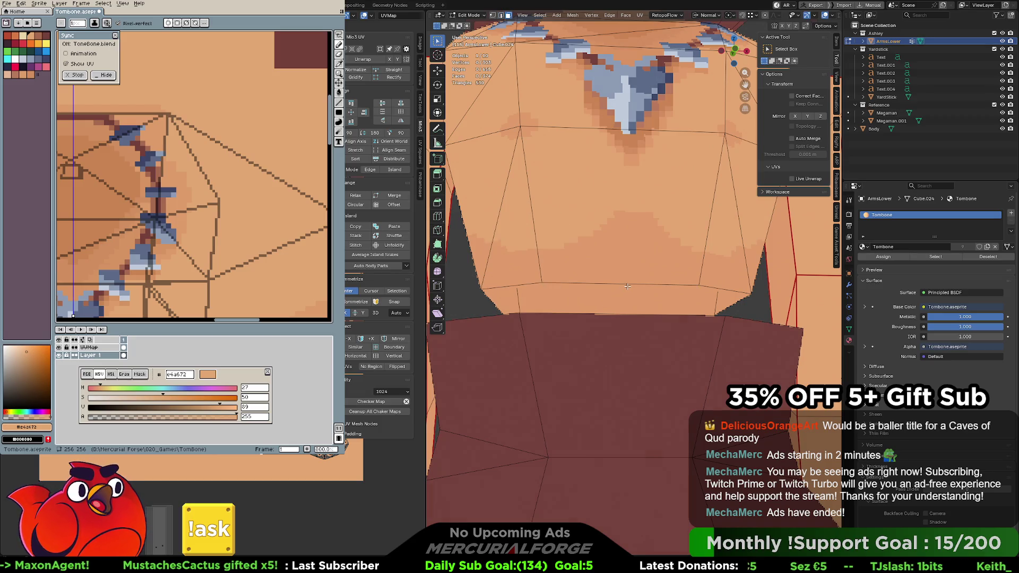
{"action": "left_click", "coordinate": [627, 287]}
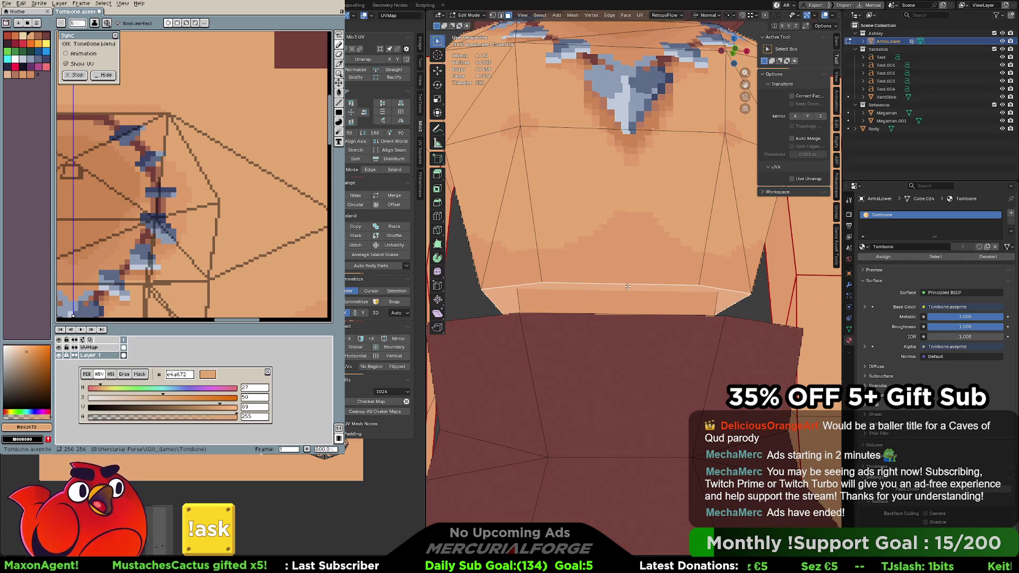
Poke the lower chest face strip into triangle fans and view them up close
{"action": "key", "text": "ctrl+f"}
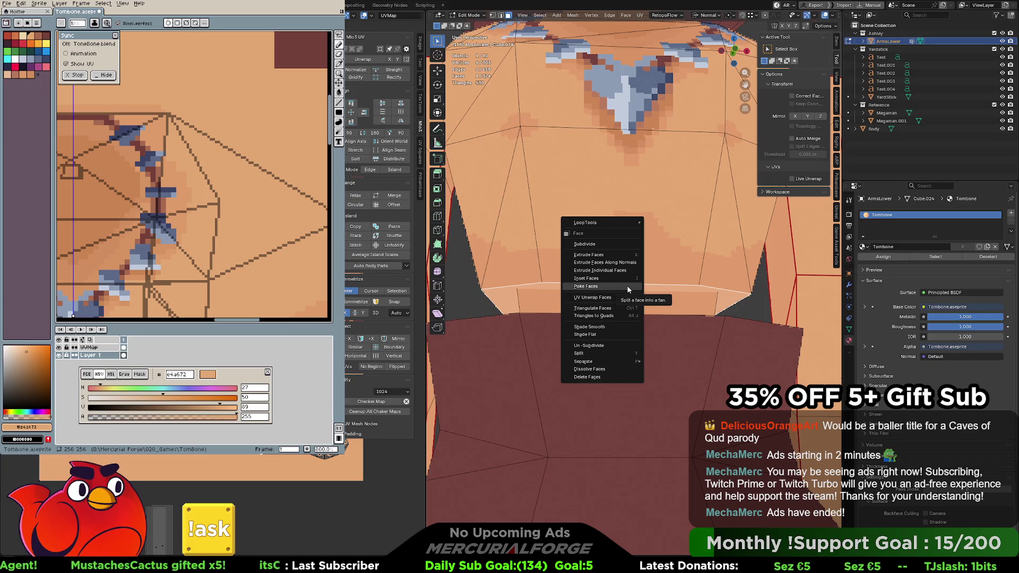
{"action": "left_click", "coordinate": [628, 290]}
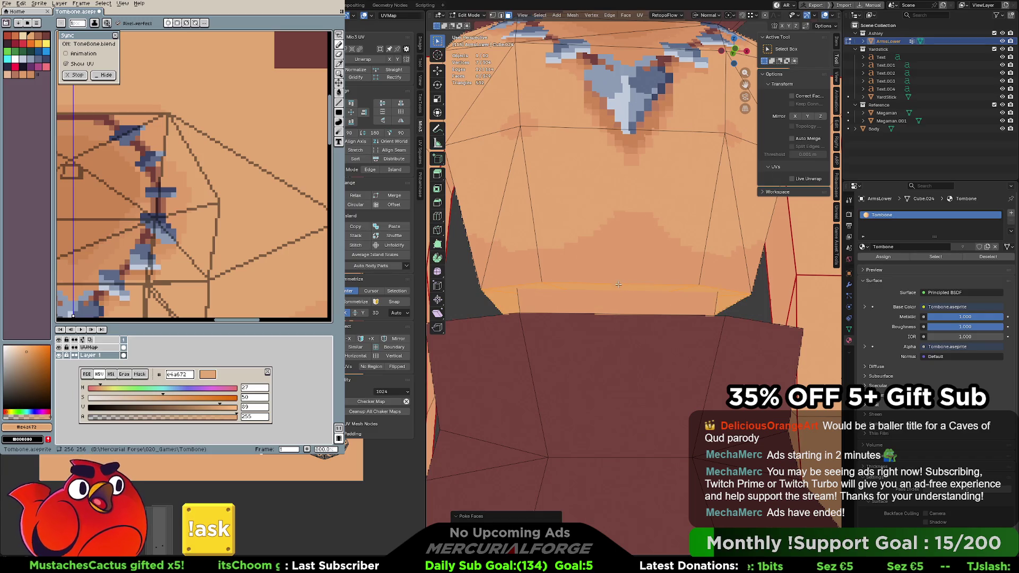
{"action": "key", "text": "KP_Decimal"}
{"action": "mouse_move", "coordinate": [621, 275]}
{"action": "middle_mouse_down"}
{"action": "mouse_move", "coordinate": [599, 289]}
{"action": "mouse_move", "coordinate": [659, 324]}
{"action": "middle_mouse_up"}
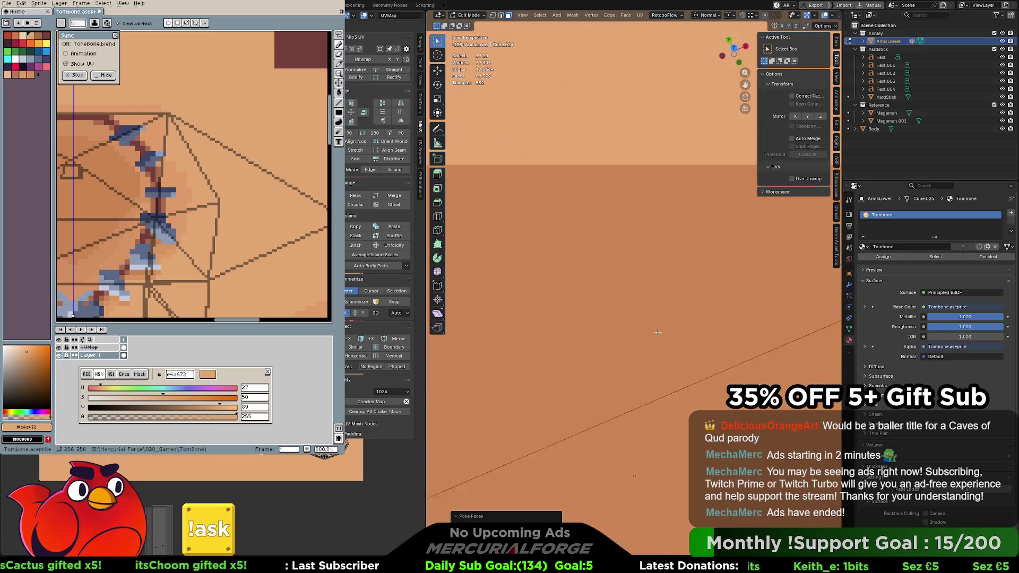
{"action": "middle_click_drag", "start_coordinate": [616, 262], "coordinate": [542, 220], "text": "shift"}
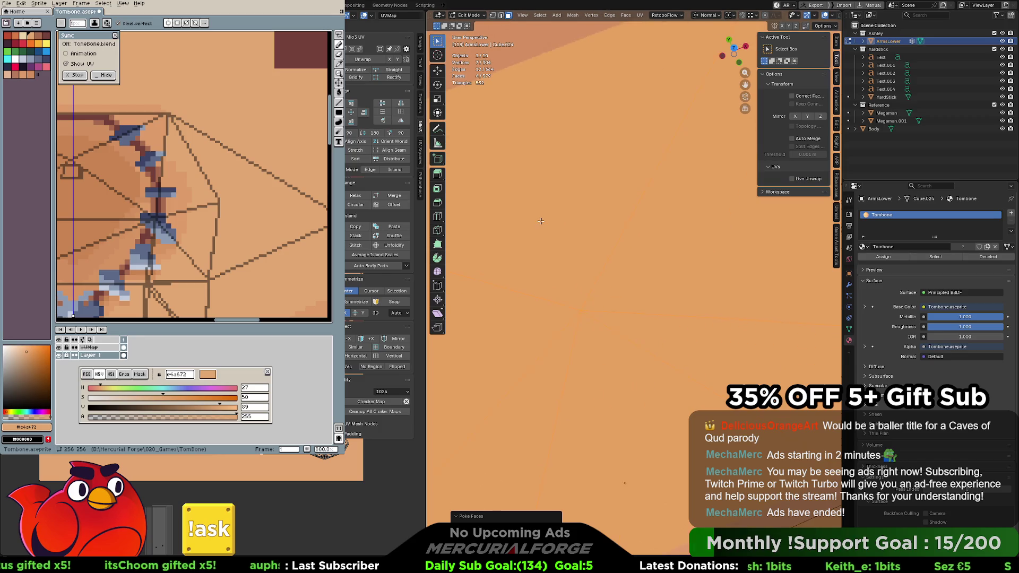
Move one new centre vertex of the poked faces into place
{"action": "left_click", "coordinate": [586, 328]}
{"action": "scroll", "coordinate": [586, 315], "scroll_direction": "down", "scroll_amount": 3}
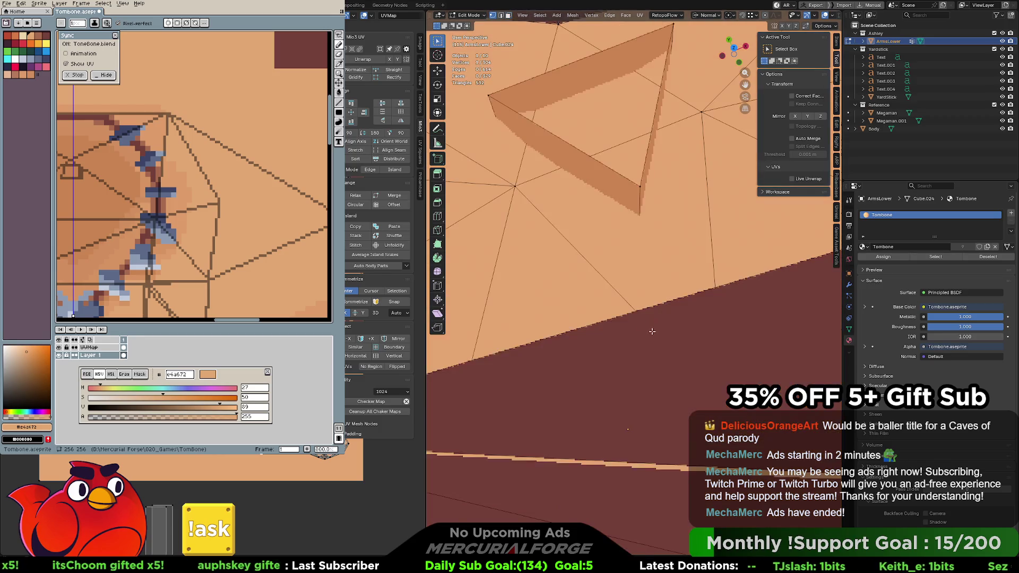
{"action": "scroll", "coordinate": [614, 288], "scroll_direction": "down", "scroll_amount": 3}
{"action": "scroll", "coordinate": [642, 259], "scroll_direction": "down", "scroll_amount": 2}
{"action": "scroll", "coordinate": [642, 259], "scroll_direction": "down", "scroll_amount": 2}
{"action": "scroll", "coordinate": [642, 263], "scroll_direction": "down", "scroll_amount": 1}
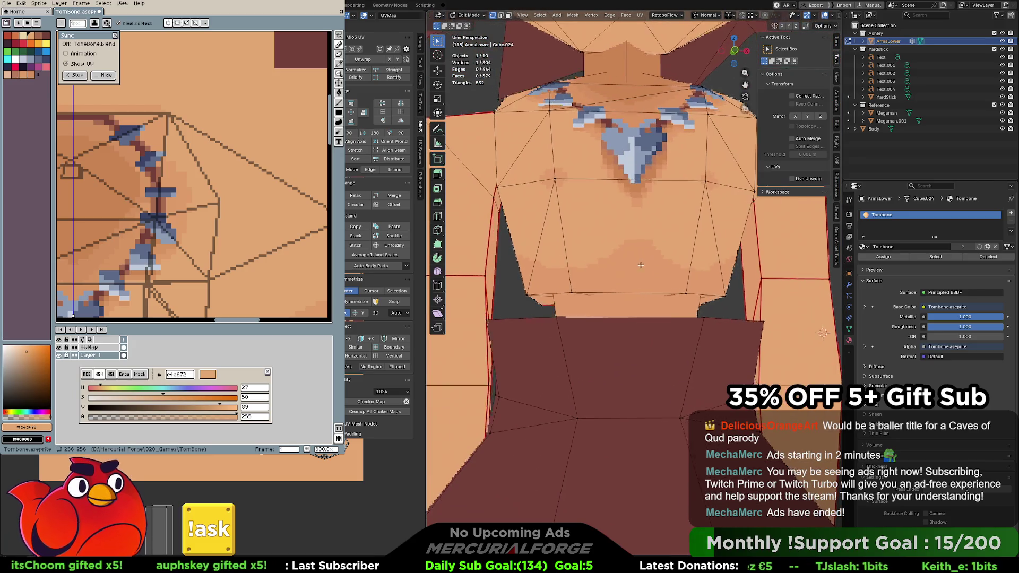
{"action": "scroll", "coordinate": [641, 269], "scroll_direction": "down", "scroll_amount": 1}
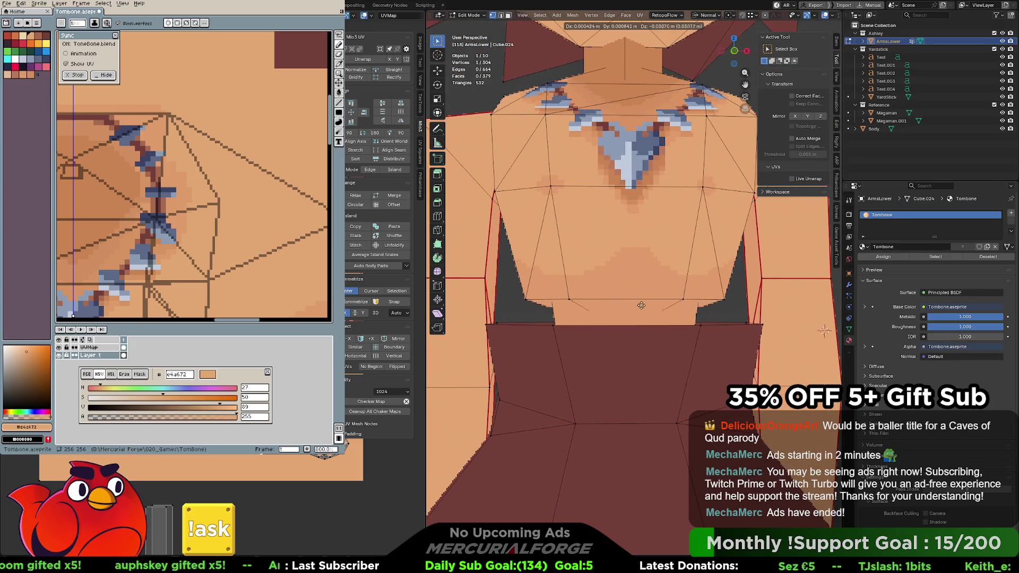
{"action": "left_click", "coordinate": [639, 367]}
{"action": "scroll", "coordinate": [638, 367], "scroll_direction": "down", "scroll_amount": 2}
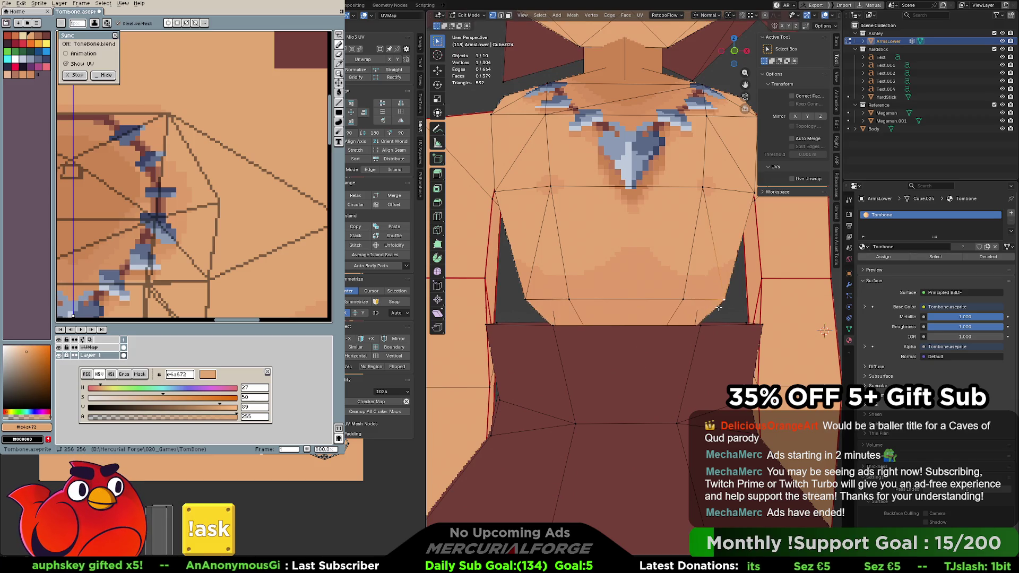
Check the shaded model from front and three-quarter views, then re-enter Edit Mode
{"action": "key", "text": "Tab"}
{"action": "scroll", "coordinate": [777, 277], "scroll_direction": "down", "scroll_amount": 1}
{"action": "mouse_move", "coordinate": [776, 274]}
{"action": "middle_mouse_down"}
{"action": "mouse_move", "coordinate": [634, 272]}
{"action": "mouse_move", "coordinate": [801, 273]}
{"action": "mouse_move", "coordinate": [653, 278]}
{"action": "mouse_move", "coordinate": [675, 277]}
{"action": "mouse_move", "coordinate": [646, 235]}
{"action": "mouse_move", "coordinate": [754, 277]}
{"action": "mouse_move", "coordinate": [637, 273]}
{"action": "mouse_move", "coordinate": [620, 283]}
{"action": "mouse_move", "coordinate": [623, 313]}
{"action": "mouse_move", "coordinate": [616, 276]}
{"action": "mouse_move", "coordinate": [758, 272]}
{"action": "middle_mouse_up"}
{"action": "mouse_move", "coordinate": [629, 266]}
{"action": "middle_mouse_down"}
{"action": "mouse_move", "coordinate": [652, 275]}
{"action": "mouse_move", "coordinate": [631, 270]}
{"action": "middle_mouse_up"}
{"action": "key", "text": "Tab"}
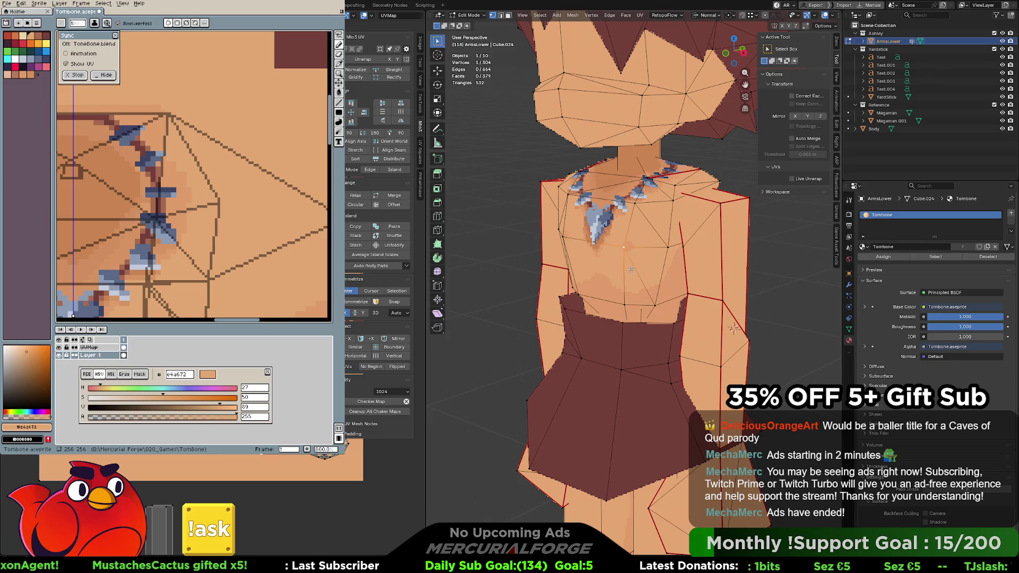
Select the linked torso island and start rotating it about 38° around the Z axis
{"action": "key", "text": "l"}
{"action": "middle_click_drag", "start_coordinate": [632, 270], "coordinate": [670, 263]}
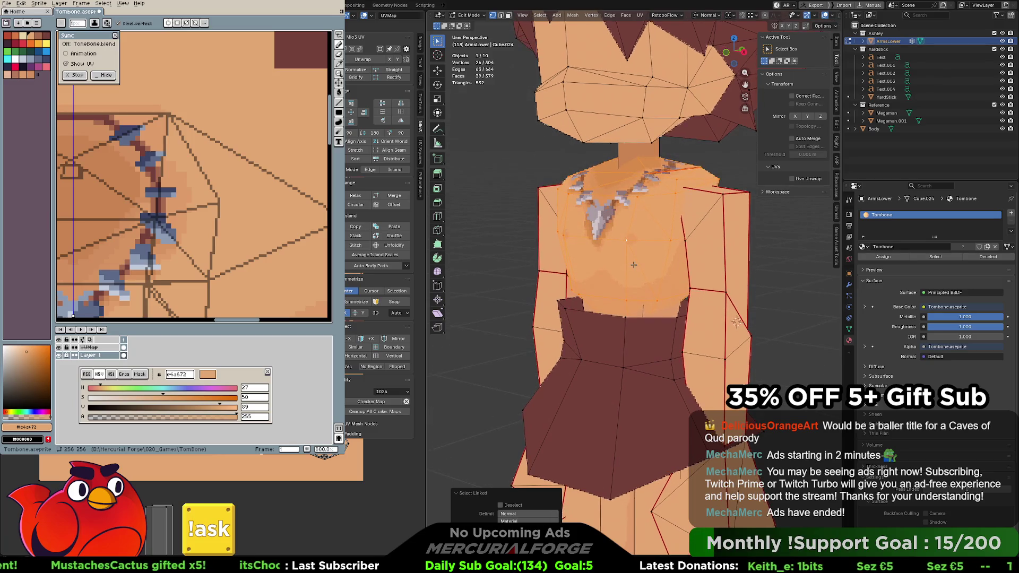
{"action": "key", "text": "r"}
{"action": "key", "text": "z"}
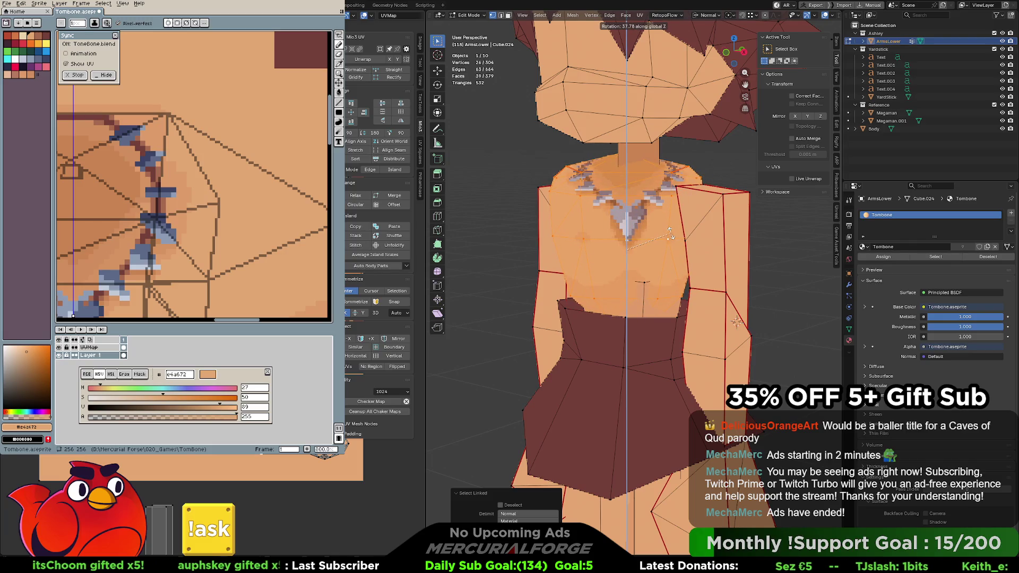
Confirm the torso rotation, then push linked torso vertices along their normal and scale them
{"action": "left_click", "coordinate": [670, 236]}
{"action": "scroll", "coordinate": [749, 327], "scroll_direction": "up", "scroll_amount": 1}
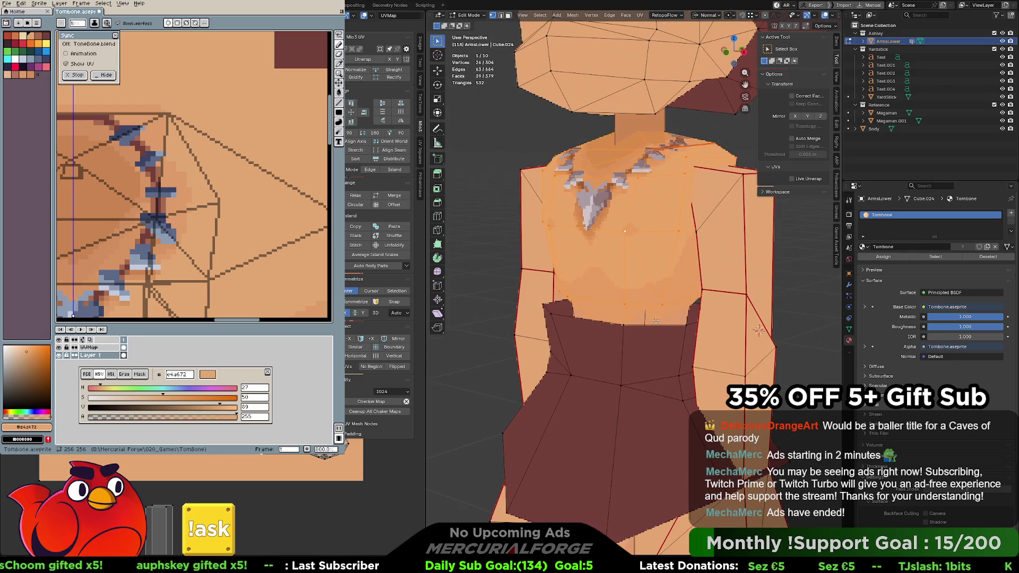
{"action": "left_click", "coordinate": [670, 320]}
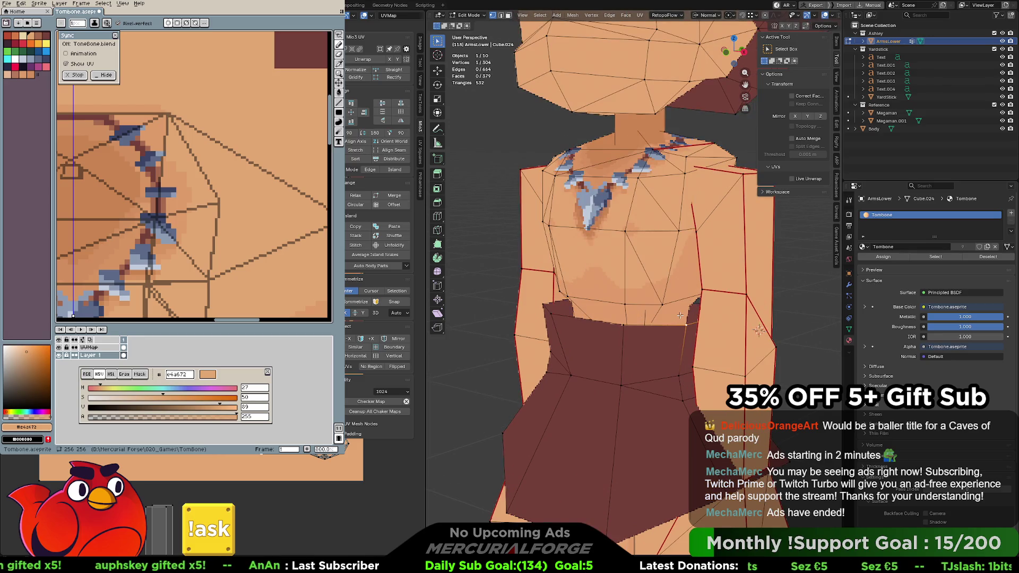
{"action": "key", "text": "Tab"}
{"action": "key", "text": "Tab"}
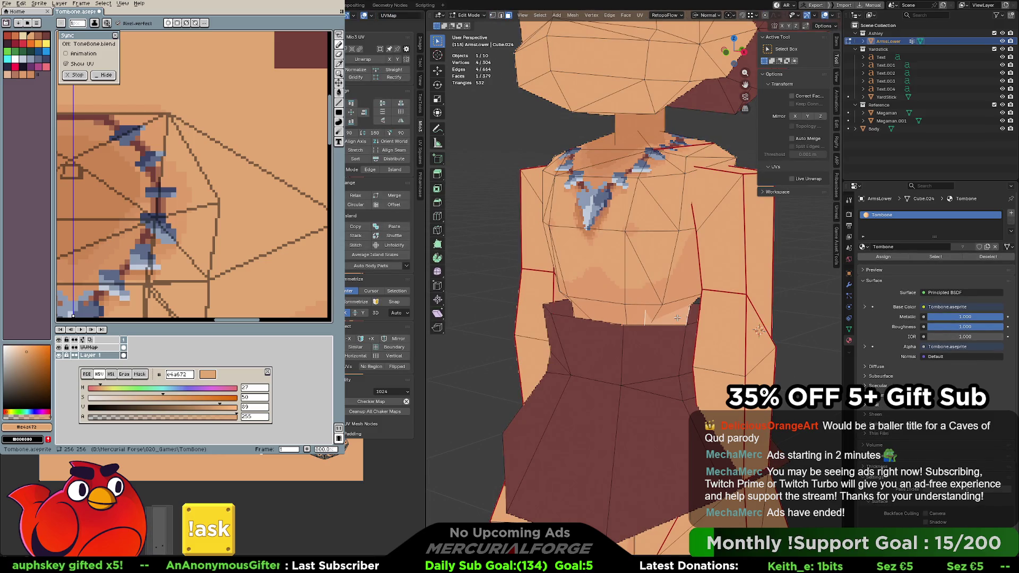
{"action": "key", "text": "l"}
{"action": "key", "text": "g"}
{"action": "key", "text": "z"}
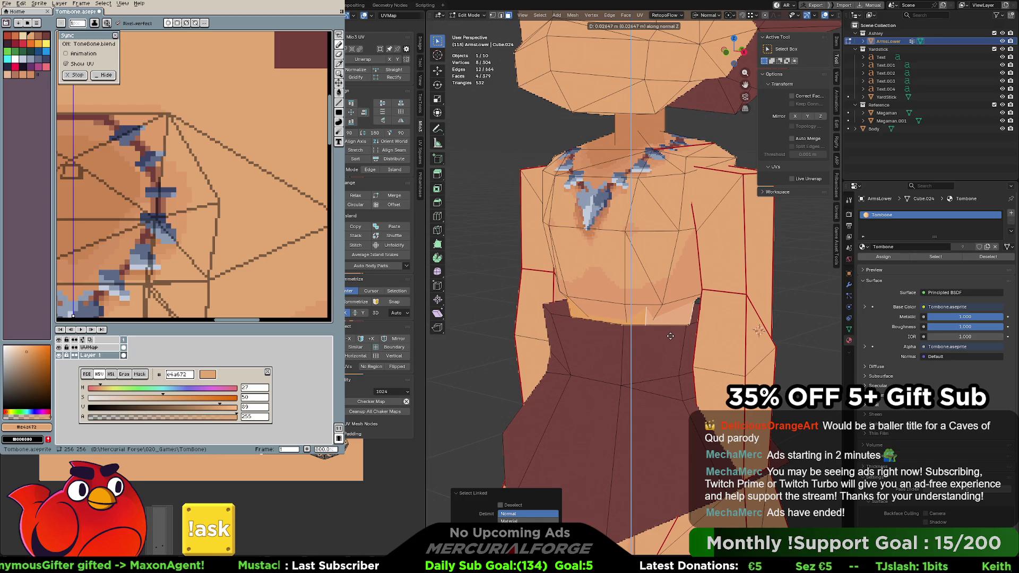
{"action": "left_click", "coordinate": [670, 336]}
{"action": "key", "text": "s"}
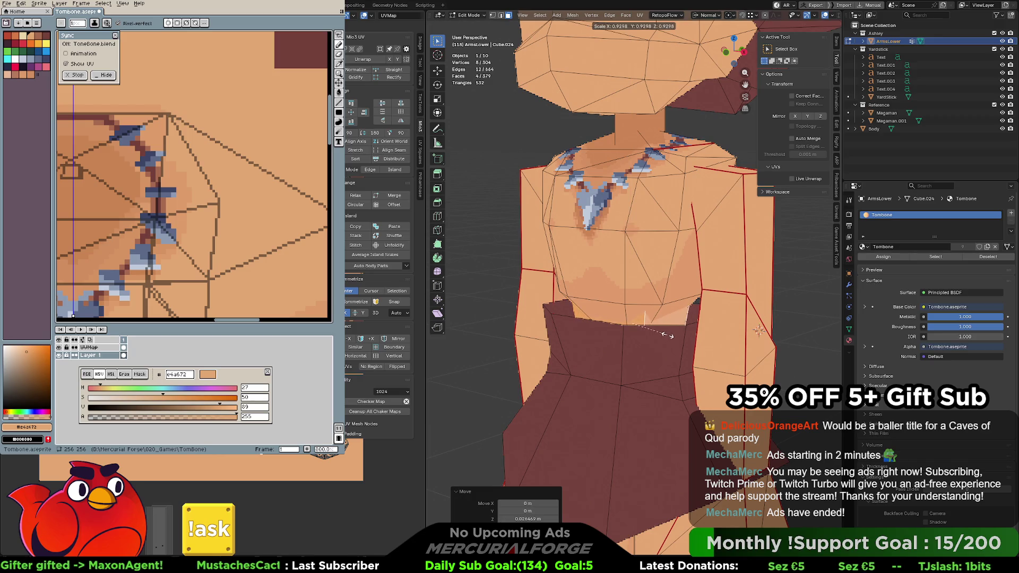
{"action": "left_click", "coordinate": [670, 335]}
Rotate the whole linked torso island further around the vertical axis to about 53°
{"action": "mouse_move", "coordinate": [670, 336]}
{"action": "middle_mouse_down"}
{"action": "mouse_move", "coordinate": [737, 278]}
{"action": "mouse_move", "coordinate": [665, 268]}
{"action": "middle_mouse_up"}
{"action": "key", "text": "l"}
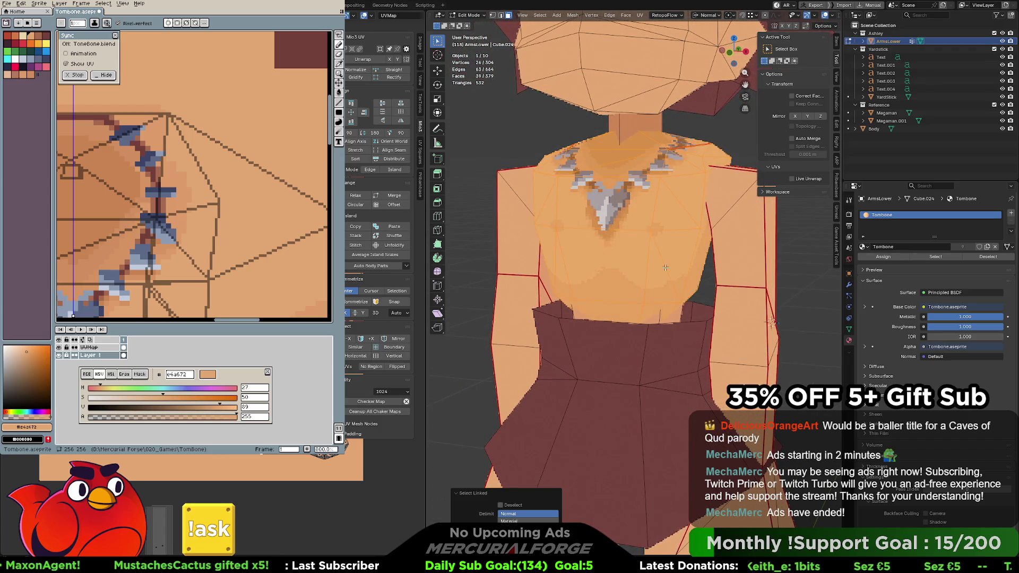
{"action": "key", "text": "z"}
{"action": "key", "text": "Escape"}
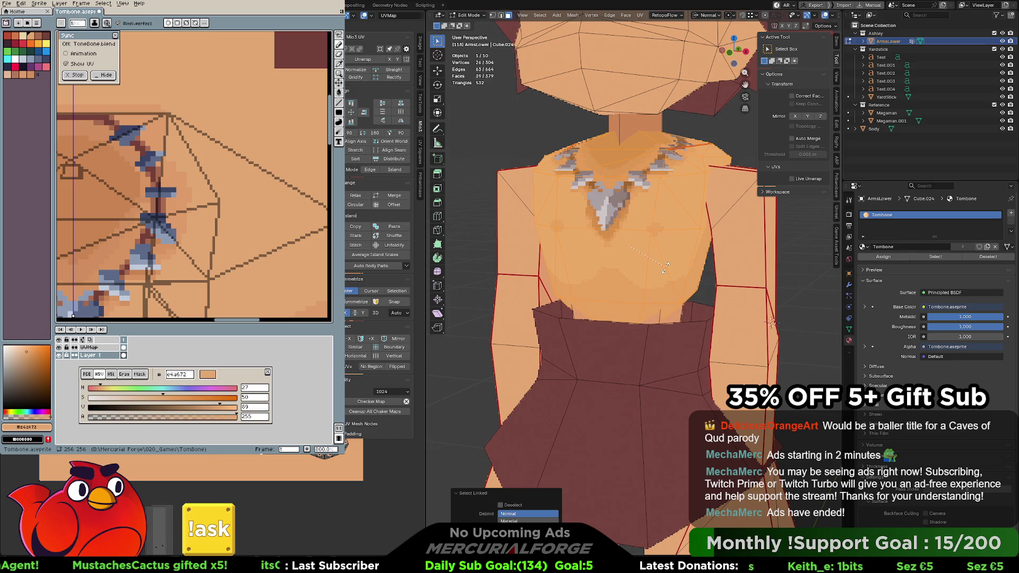
{"action": "key", "text": "z"}
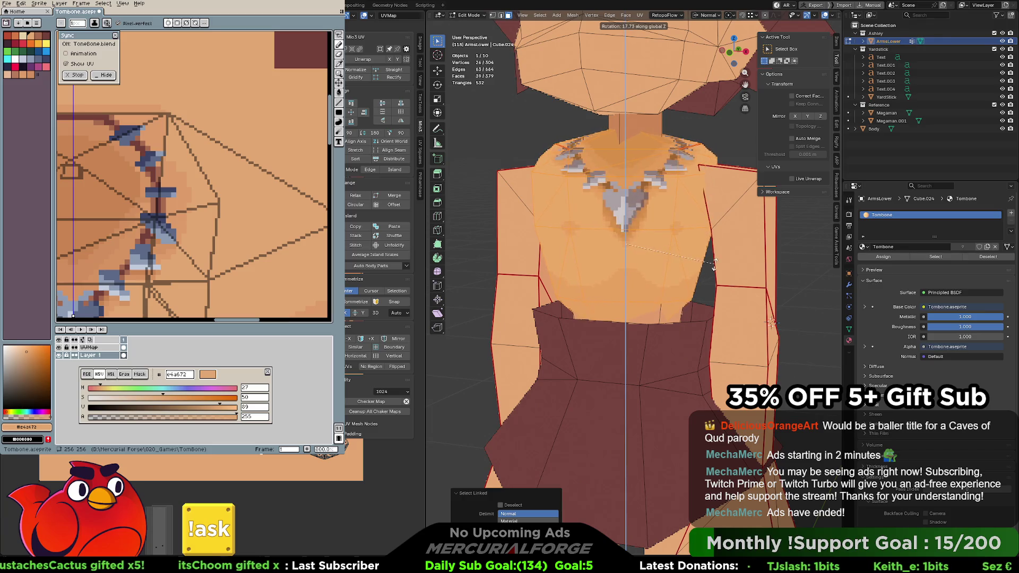
{"action": "left_click", "coordinate": [629, 269]}
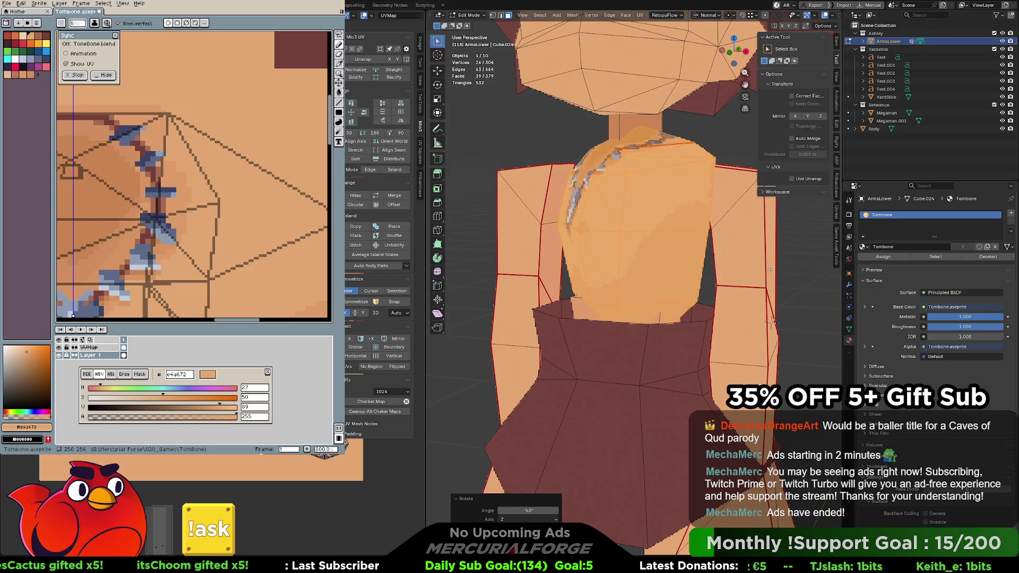
Hide viewport overlays, inspect the necklace from front and angled views, and exit to Object Mode
{"action": "left_click", "coordinate": [826, 16]}
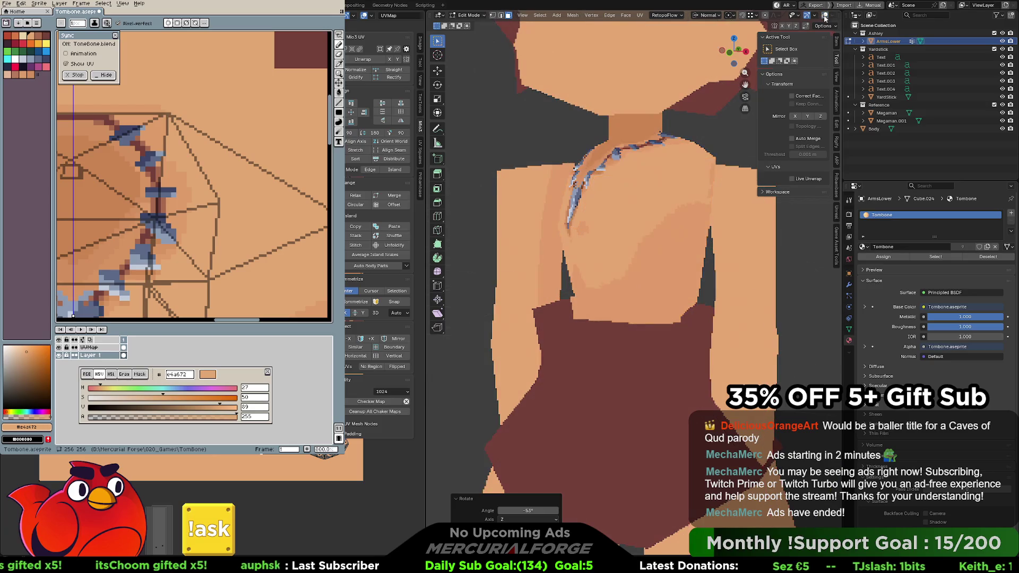
{"action": "scroll", "coordinate": [586, 263], "scroll_direction": "down", "scroll_amount": 3}
{"action": "scroll", "coordinate": [585, 263], "scroll_direction": "down", "scroll_amount": 3}
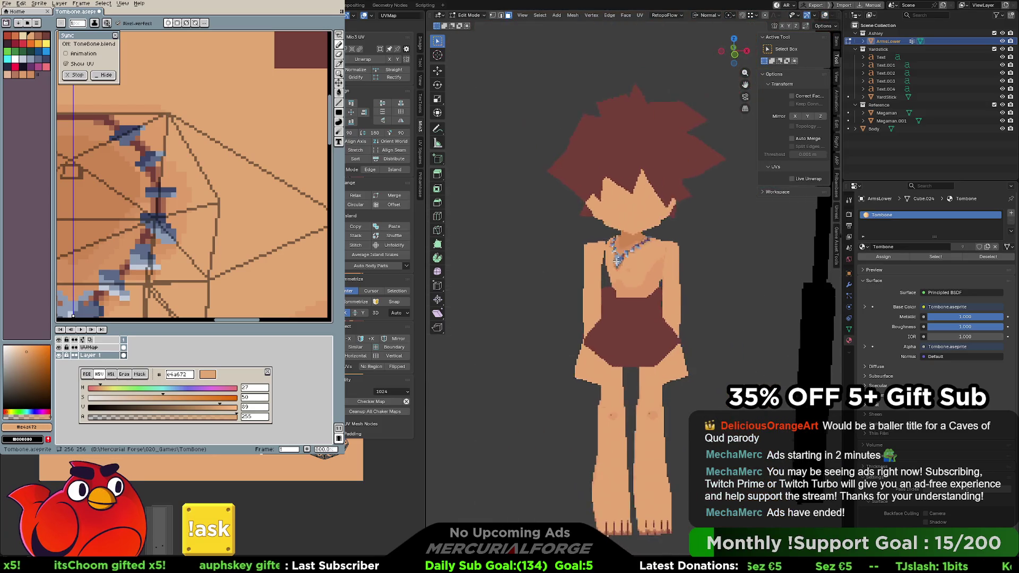
{"action": "mouse_move", "coordinate": [585, 262]}
{"action": "middle_mouse_down"}
{"action": "mouse_move", "coordinate": [791, 259]}
{"action": "mouse_move", "coordinate": [587, 260]}
{"action": "mouse_move", "coordinate": [573, 279]}
{"action": "mouse_move", "coordinate": [639, 261]}
{"action": "middle_mouse_up"}
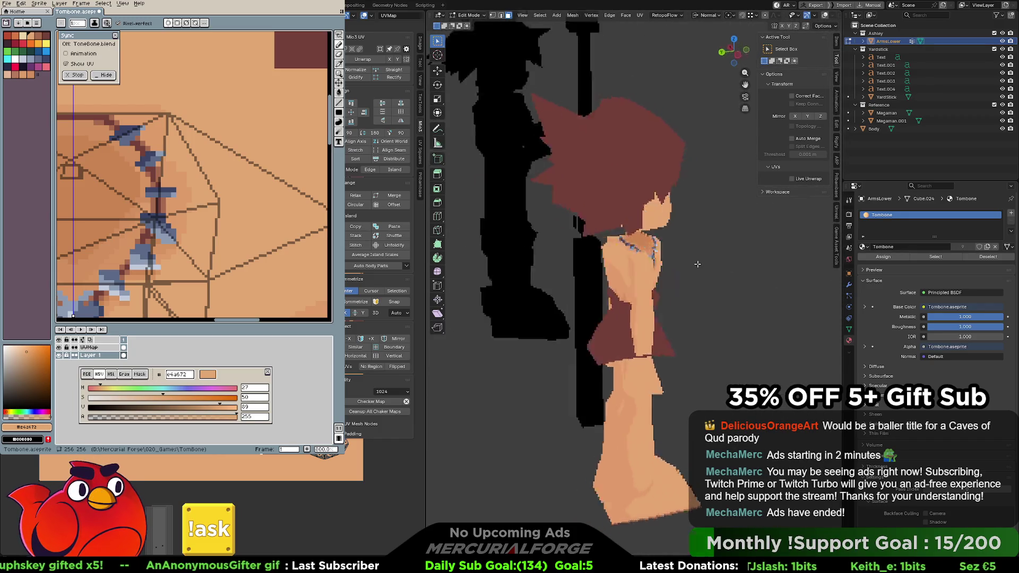
{"action": "scroll", "coordinate": [661, 263], "scroll_direction": "down", "scroll_amount": 3}
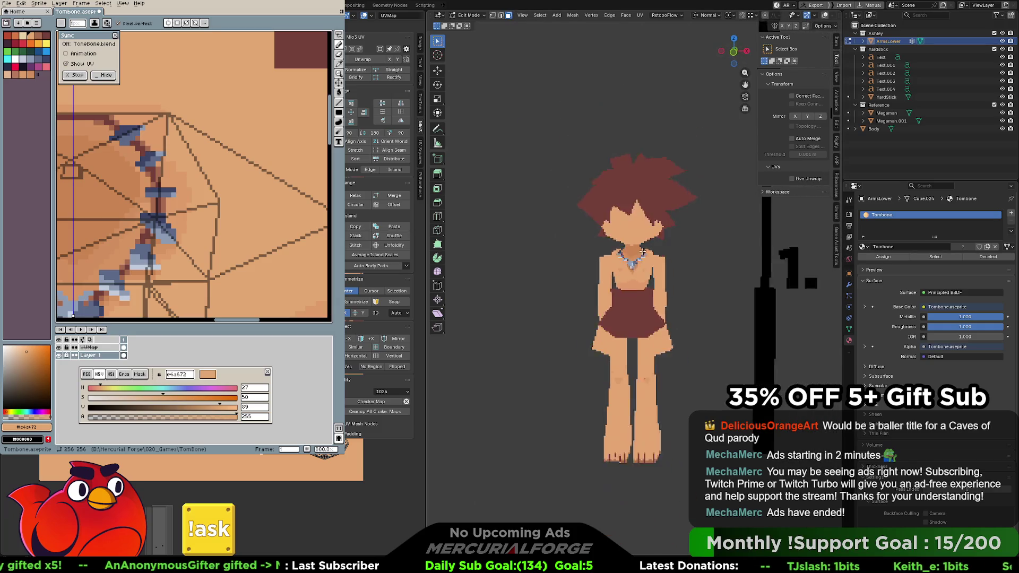
{"action": "scroll", "coordinate": [650, 253], "scroll_direction": "up", "scroll_amount": 2}
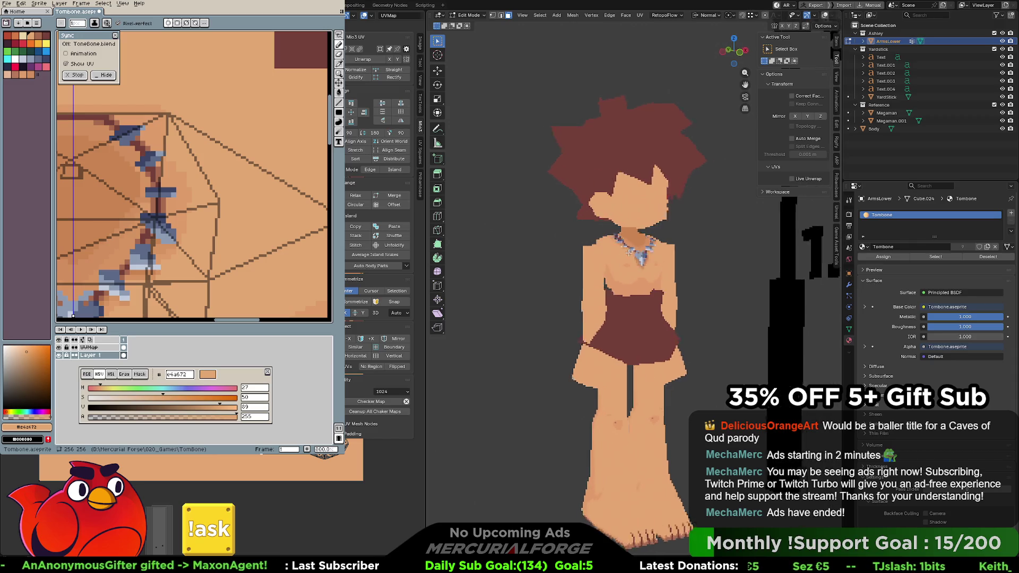
{"action": "scroll", "coordinate": [606, 235], "scroll_direction": "up", "scroll_amount": 3}
{"action": "scroll", "coordinate": [584, 219], "scroll_direction": "up", "scroll_amount": 1}
{"action": "scroll", "coordinate": [583, 218], "scroll_direction": "down", "scroll_amount": 2}
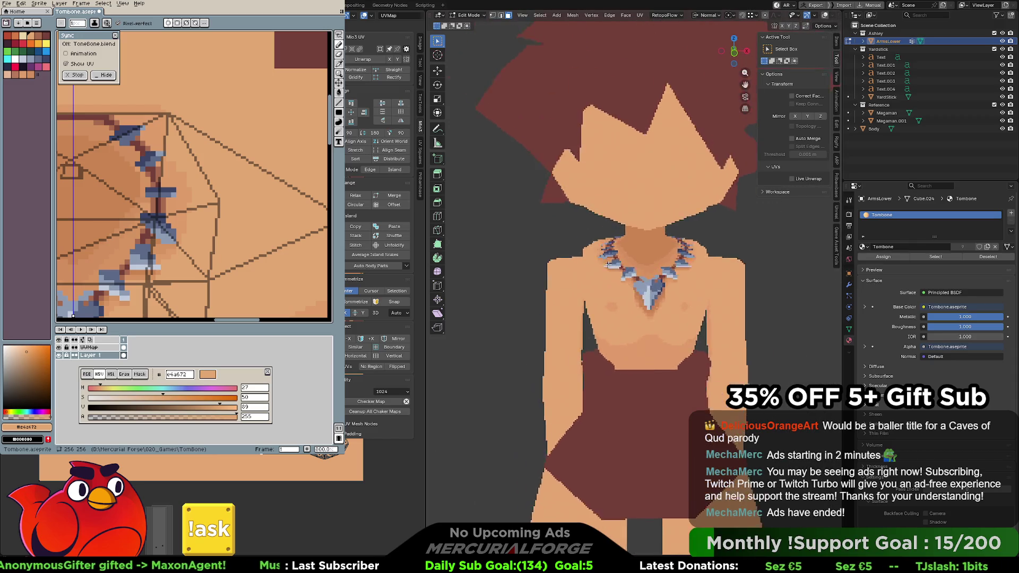
{"action": "scroll", "coordinate": [584, 219], "scroll_direction": "up", "scroll_amount": 3}
{"action": "mouse_move", "coordinate": [584, 219]}
{"action": "middle_mouse_down"}
{"action": "mouse_move", "coordinate": [578, 237]}
{"action": "mouse_move", "coordinate": [589, 245]}
{"action": "mouse_move", "coordinate": [628, 233]}
{"action": "middle_mouse_up"}
{"action": "key", "text": "Tab"}
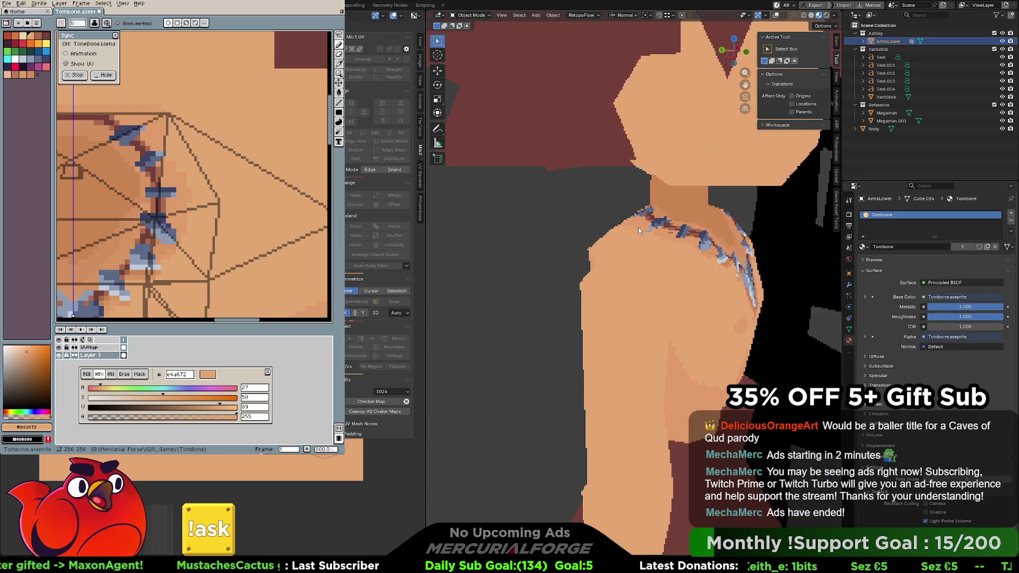
Re-enable overlays and statistics, face the torso and enter Edit Mode on ArmsLower
{"action": "left_click", "coordinate": [776, 16]}
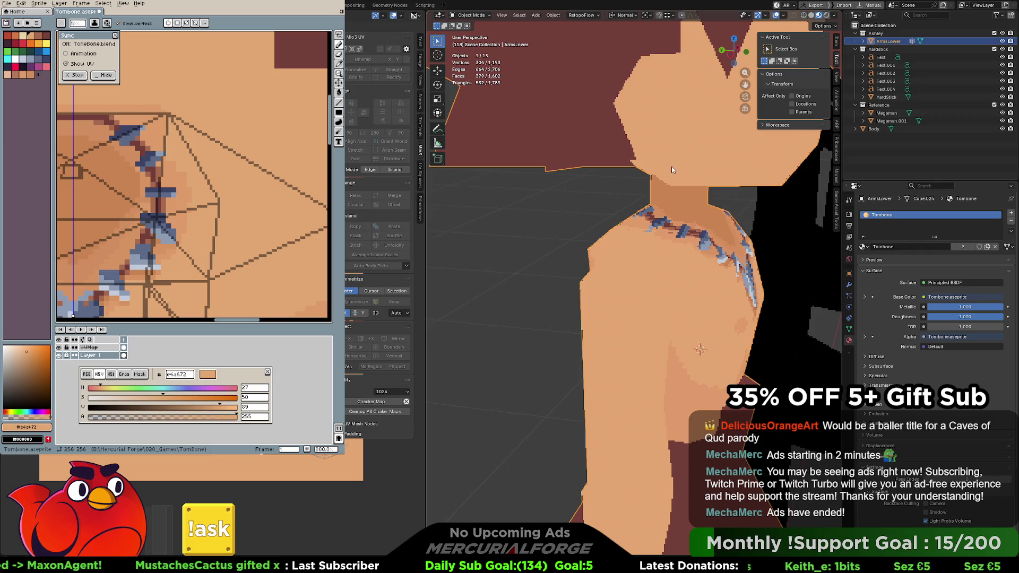
{"action": "mouse_move", "coordinate": [683, 164]}
{"action": "middle_mouse_down"}
{"action": "mouse_move", "coordinate": [672, 238]}
{"action": "mouse_move", "coordinate": [708, 251]}
{"action": "middle_mouse_up"}
{"action": "key", "text": "Tab"}
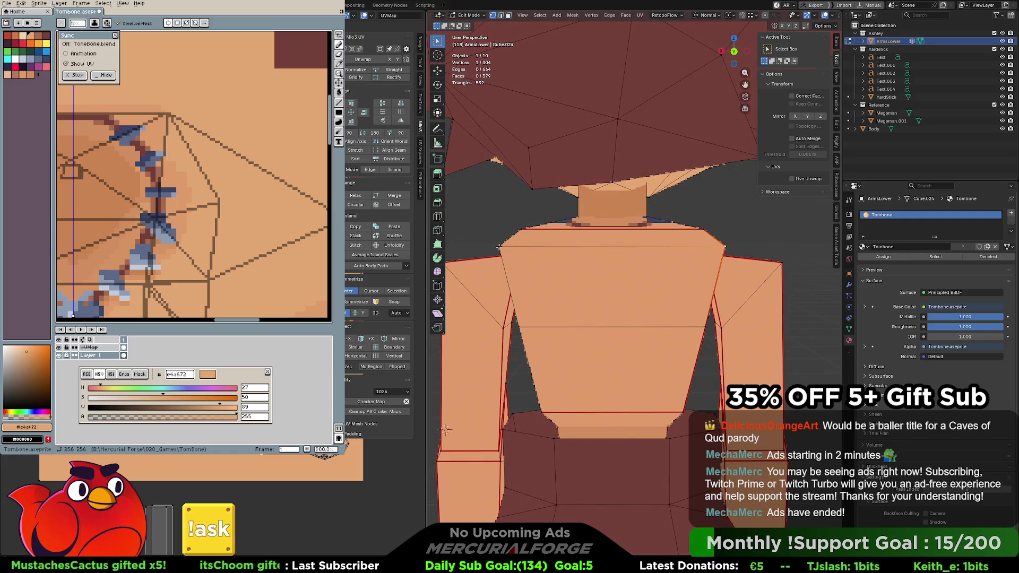
Scale the shoulder edges inward on global X to narrow the shoulders, checking in Object Mode
{"action": "key", "text": "g"}
{"action": "key", "text": "z"}
{"action": "key", "text": "z"}
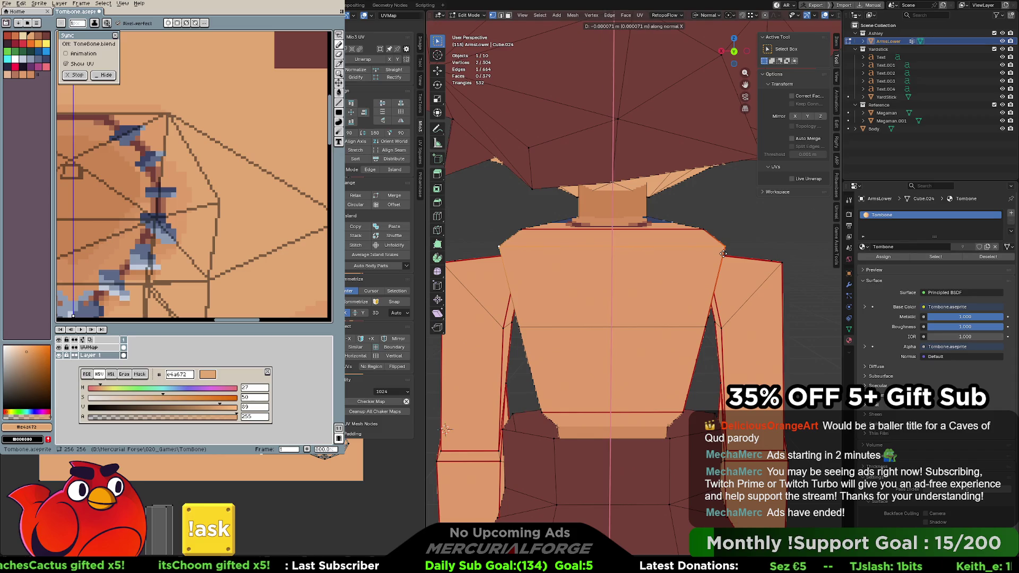
{"action": "key", "text": "Escape"}
{"action": "key", "text": "s"}
{"action": "key", "text": "x"}
{"action": "key", "text": "x"}
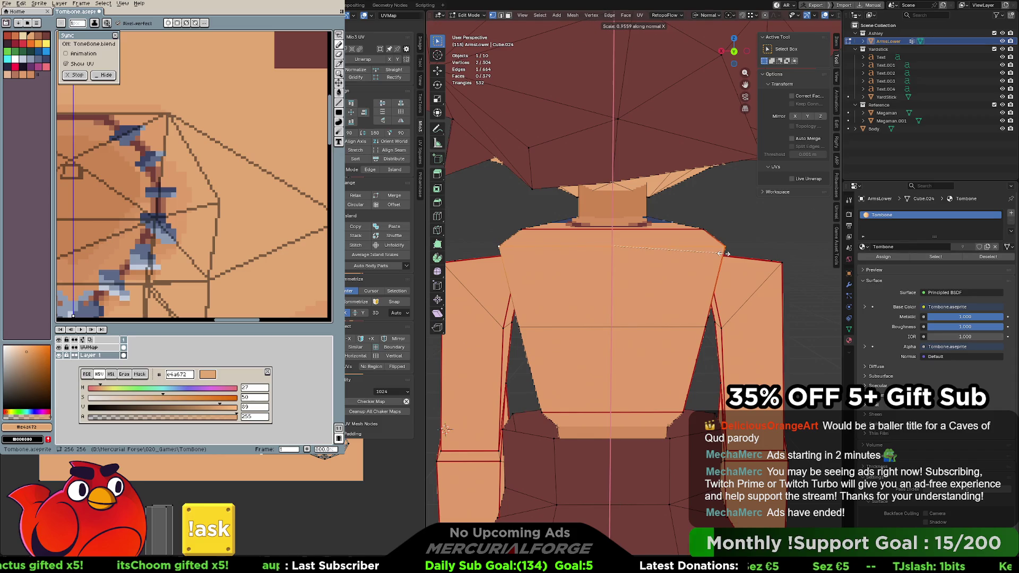
{"action": "key", "text": "x"}
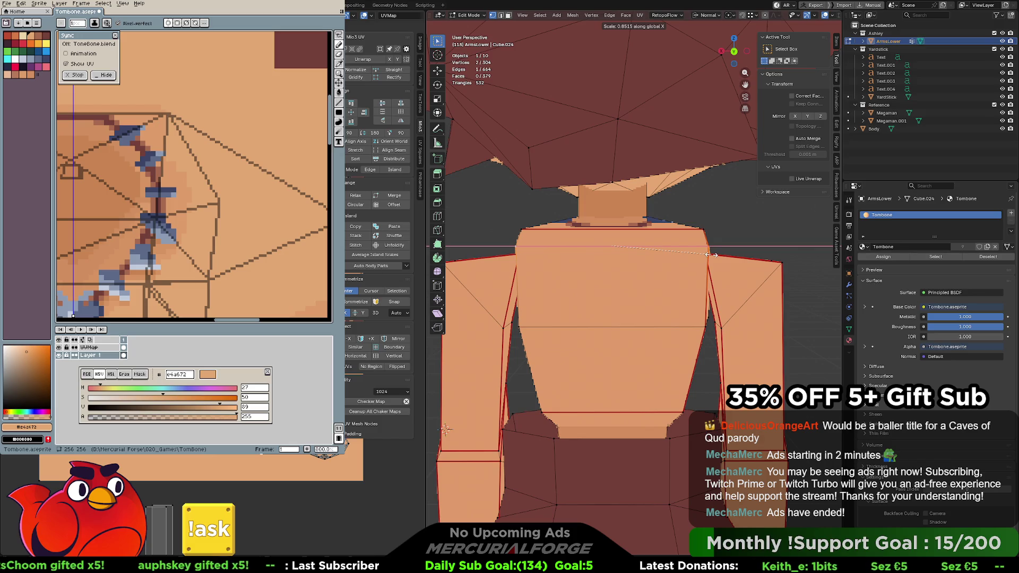
{"action": "left_click", "coordinate": [712, 255]}
{"action": "key", "text": "Tab"}
{"action": "mouse_move", "coordinate": [753, 235]}
{"action": "middle_mouse_down"}
{"action": "mouse_move", "coordinate": [685, 253]}
{"action": "mouse_move", "coordinate": [600, 253]}
{"action": "mouse_move", "coordinate": [750, 239]}
{"action": "middle_mouse_up"}
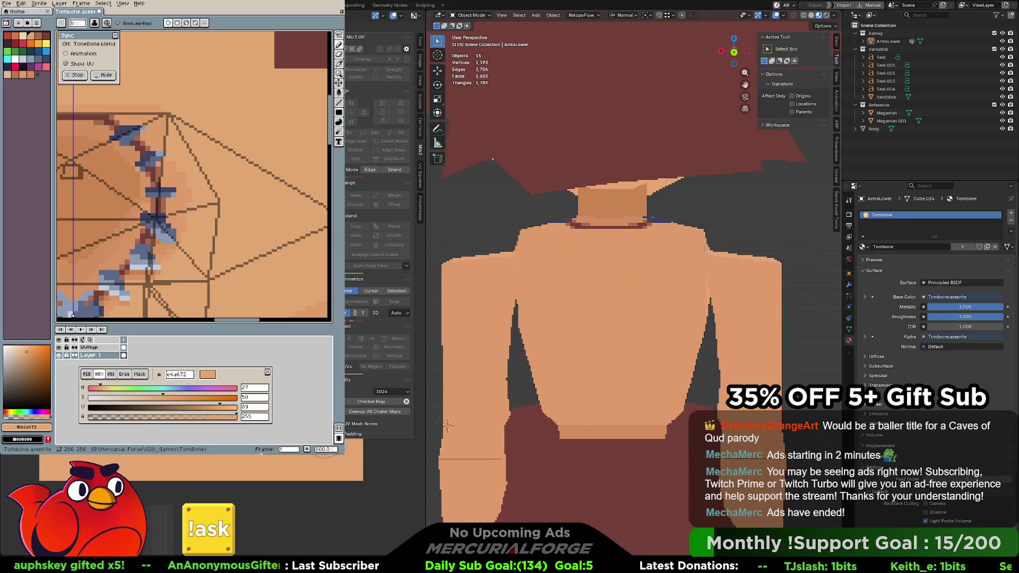
{"action": "key", "text": "Tab"}
Lower a shoulder vertex slightly along Z and review the result from three-quarter and back views
{"action": "left_click", "coordinate": [635, 237]}
{"action": "key", "text": "g"}
{"action": "key", "text": "z"}
{"action": "key", "text": "z"}
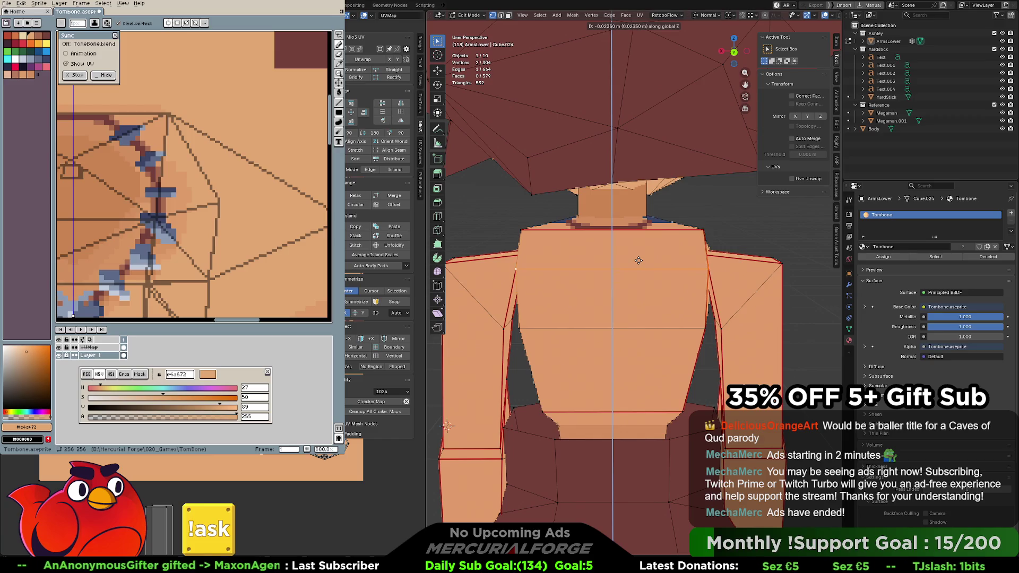
{"action": "left_click", "coordinate": [639, 259]}
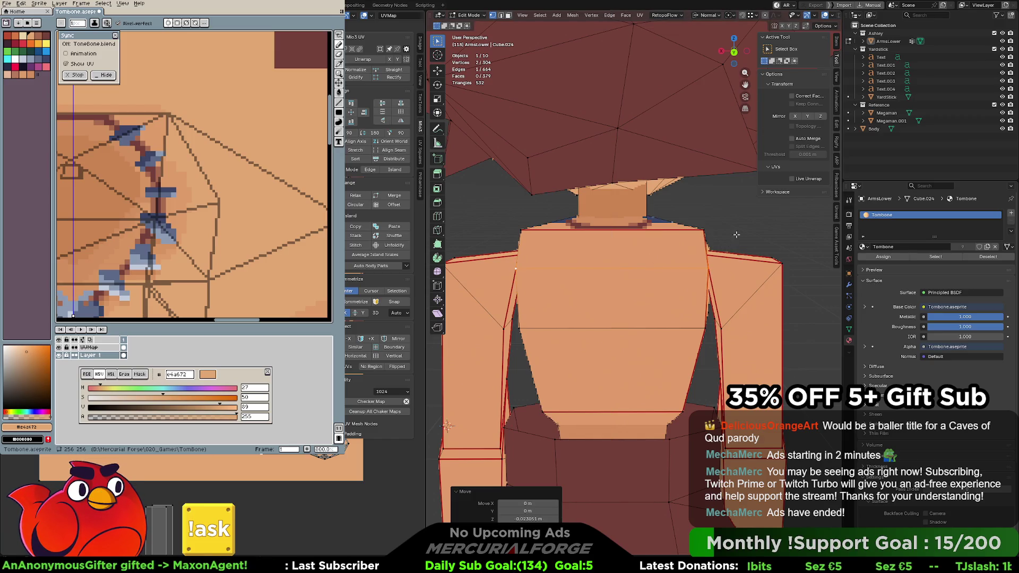
{"action": "middle_click_drag", "start_coordinate": [737, 234], "coordinate": [613, 247]}
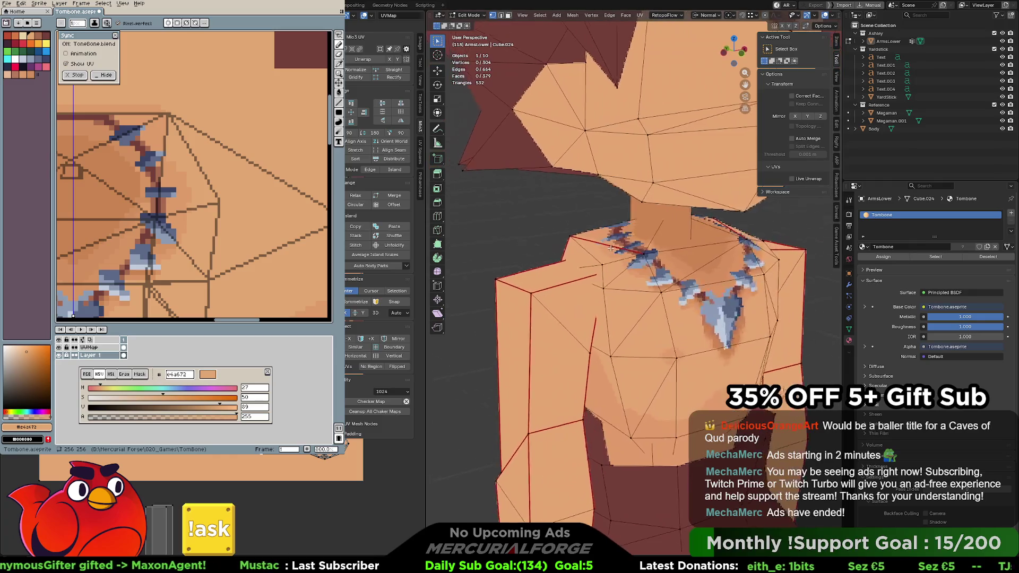
{"action": "key", "text": "Tab"}
{"action": "scroll", "coordinate": [616, 248], "scroll_direction": "down", "scroll_amount": 3}
{"action": "scroll", "coordinate": [617, 247], "scroll_direction": "up", "scroll_amount": 3}
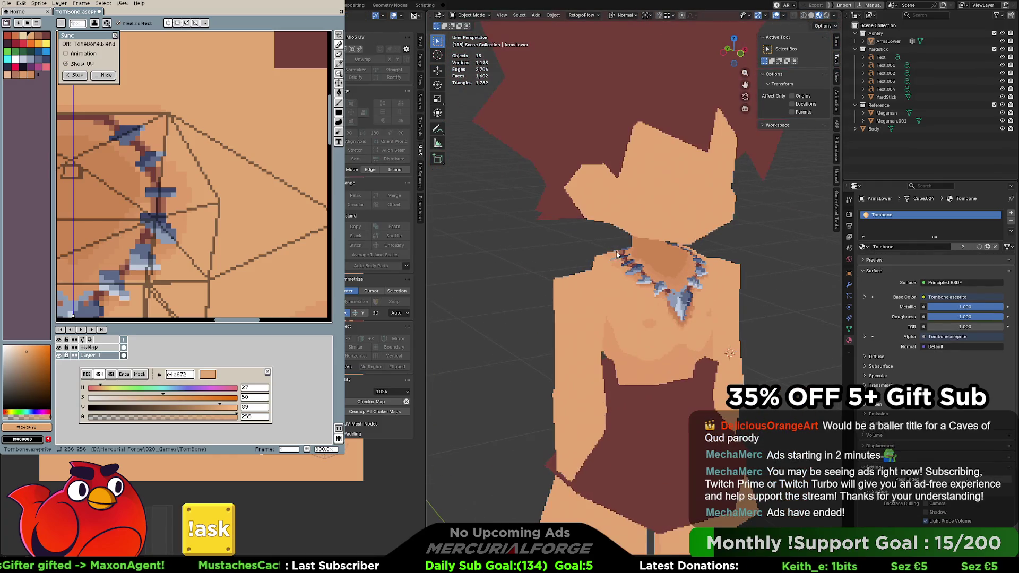
{"action": "scroll", "coordinate": [578, 278], "scroll_direction": "up", "scroll_amount": 2}
{"action": "key", "text": "Tab"}
{"action": "mouse_move", "coordinate": [582, 278]}
{"action": "middle_mouse_down"}
{"action": "mouse_move", "coordinate": [646, 265]}
{"action": "mouse_move", "coordinate": [701, 286]}
{"action": "middle_mouse_up"}
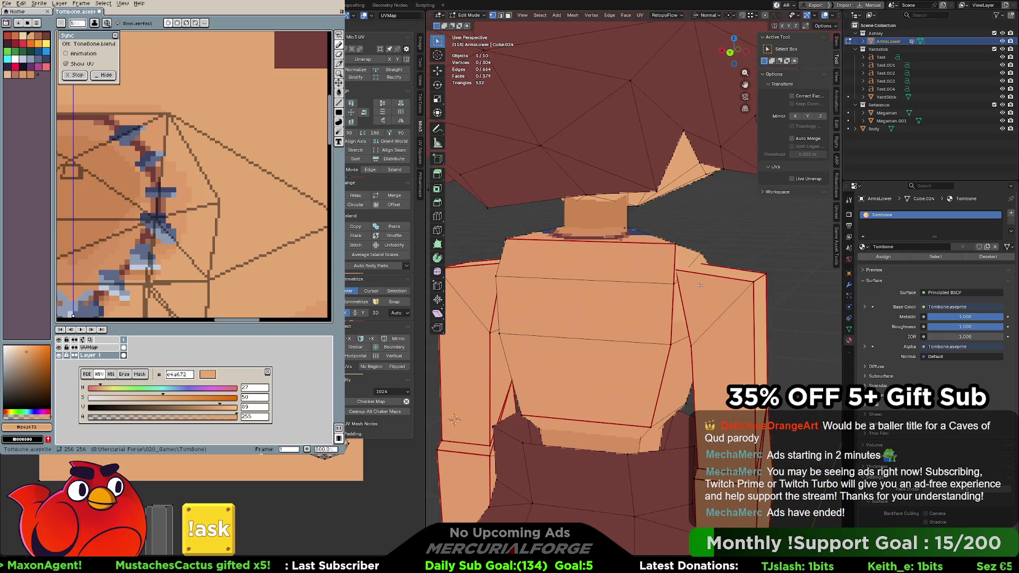
{"action": "scroll", "coordinate": [723, 301], "scroll_direction": "down", "scroll_amount": 3}
{"action": "scroll", "coordinate": [723, 300], "scroll_direction": "up", "scroll_amount": 3}
Select a single shoulder edge on the upper arm piece and inspect its corner from several angles
{"action": "middle_click_drag", "start_coordinate": [723, 300], "coordinate": [700, 260]}
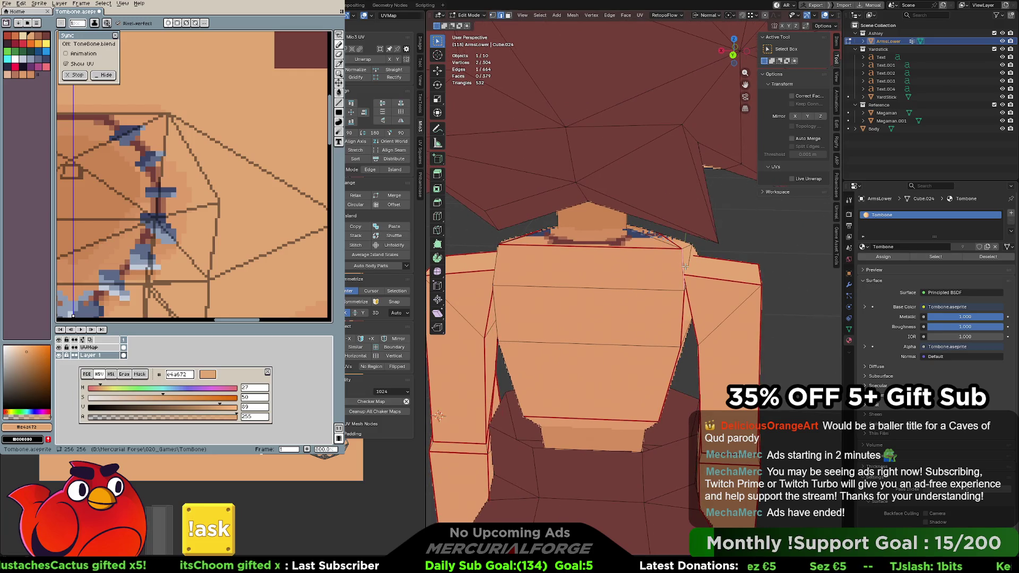
{"action": "middle_click_drag", "start_coordinate": [688, 262], "coordinate": [675, 273]}
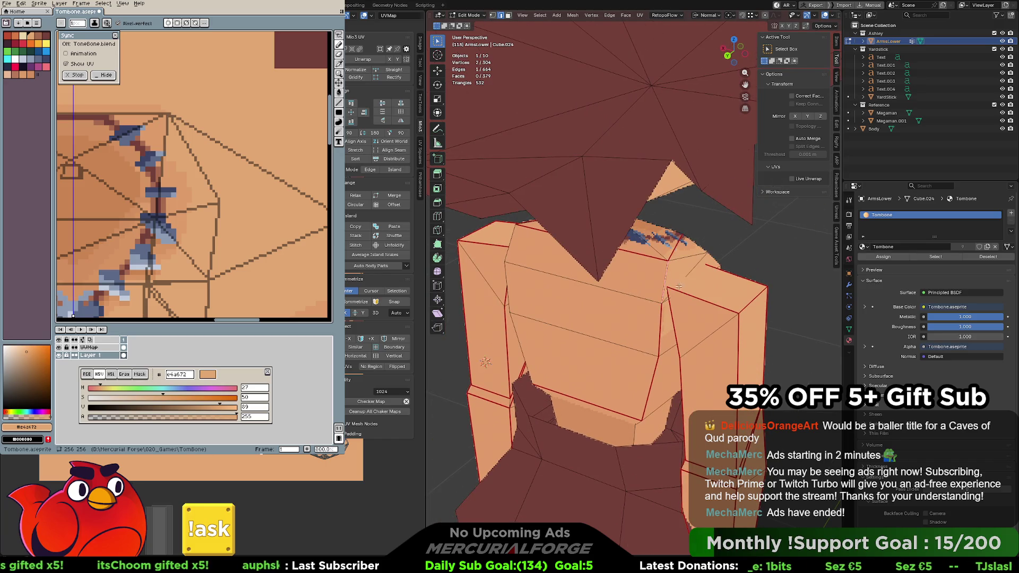
{"action": "left_click", "coordinate": [702, 299], "text": "shift"}
{"action": "left_click", "coordinate": [724, 275]}
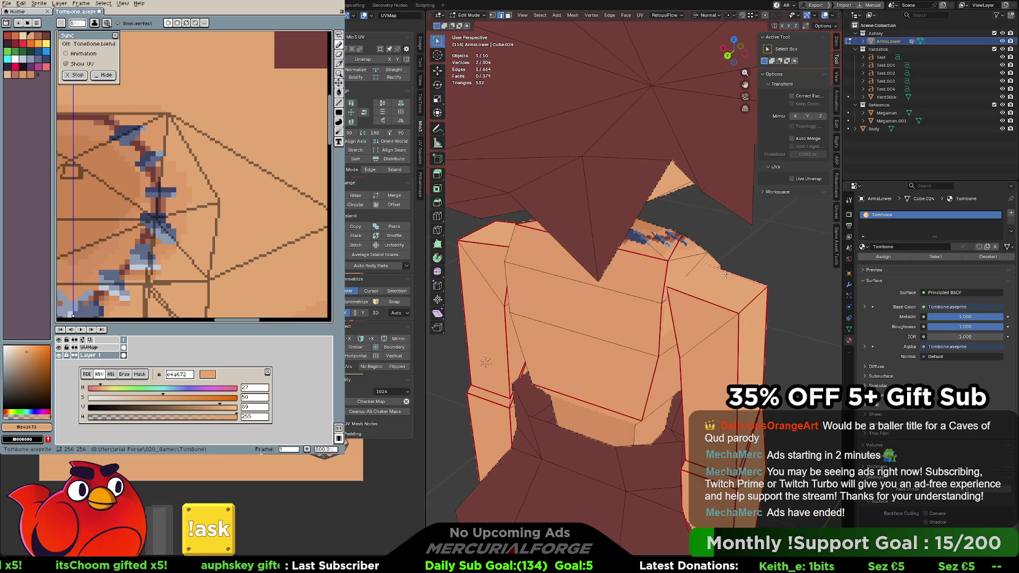
{"action": "scroll", "coordinate": [738, 269], "scroll_direction": "up", "scroll_amount": 3}
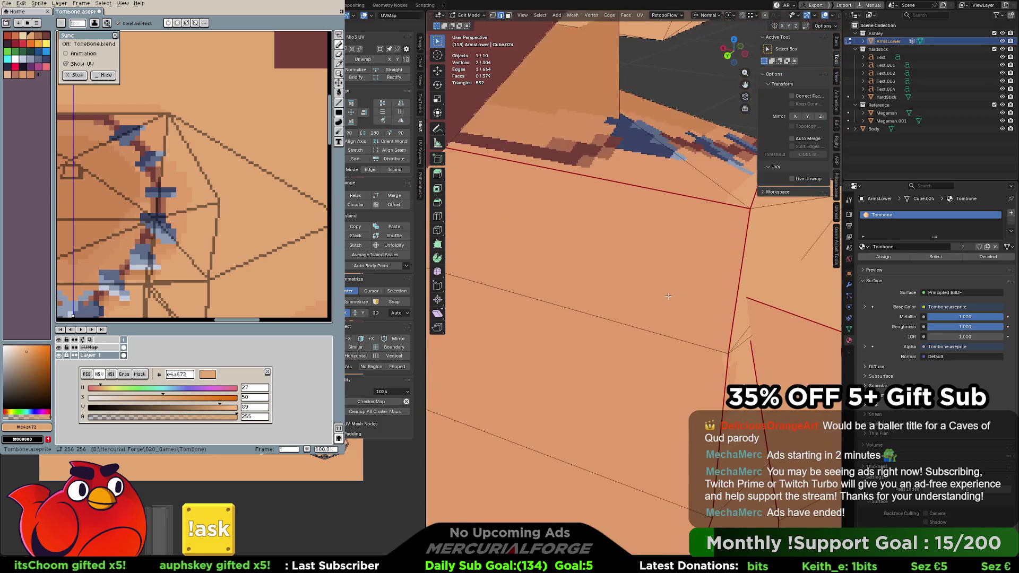
{"action": "scroll", "coordinate": [744, 271], "scroll_direction": "up", "scroll_amount": 2}
{"action": "scroll", "coordinate": [752, 274], "scroll_direction": "up", "scroll_amount": 2}
{"action": "scroll", "coordinate": [764, 278], "scroll_direction": "up", "scroll_amount": 2}
{"action": "scroll", "coordinate": [764, 279], "scroll_direction": "up", "scroll_amount": 2}
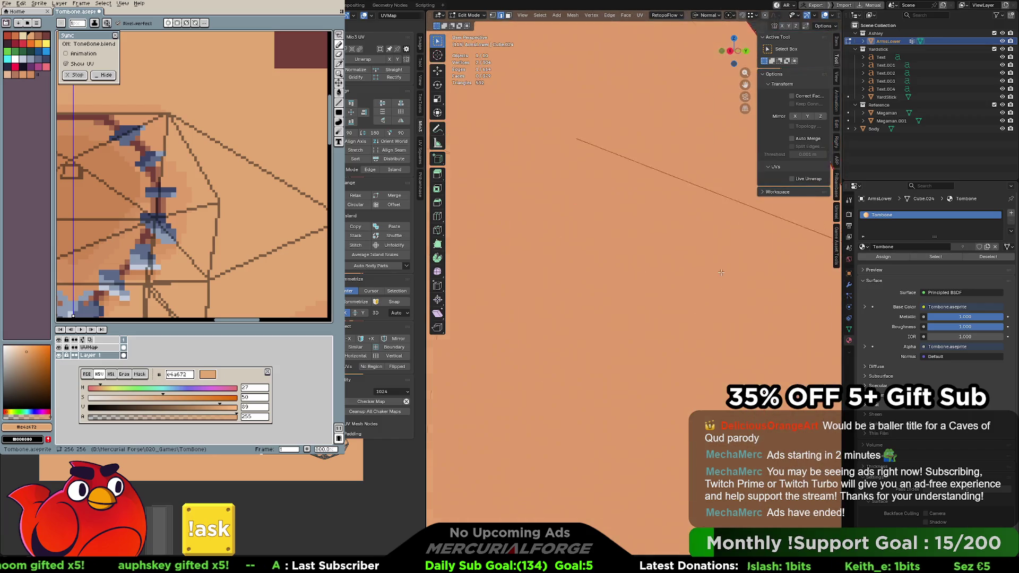
{"action": "scroll", "coordinate": [700, 319], "scroll_direction": "down", "scroll_amount": 3}
{"action": "scroll", "coordinate": [636, 365], "scroll_direction": "down", "scroll_amount": 2}
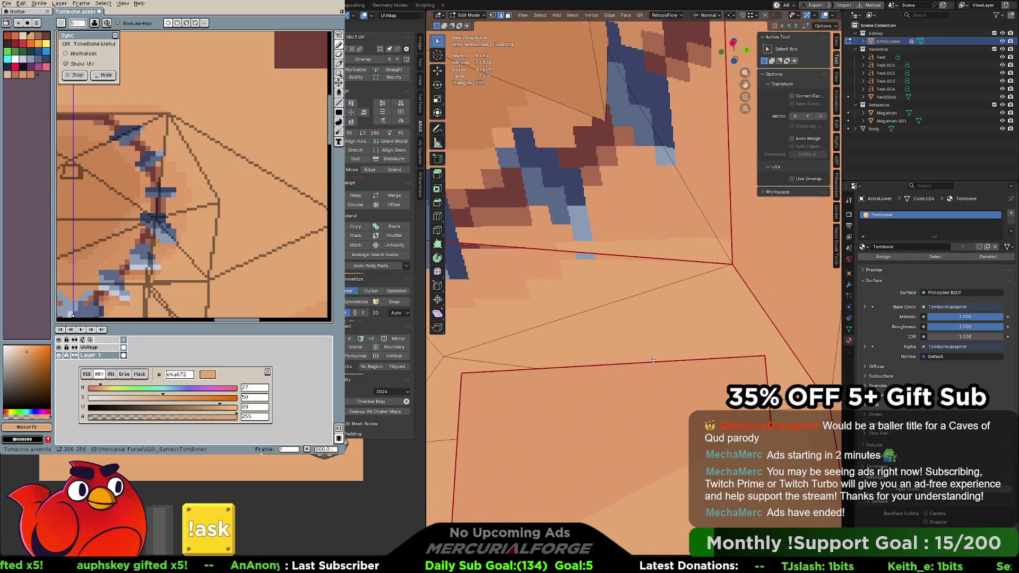
{"action": "mouse_move", "coordinate": [651, 360]}
{"action": "middle_mouse_down"}
{"action": "mouse_move", "coordinate": [768, 348]}
{"action": "mouse_move", "coordinate": [737, 345]}
{"action": "middle_mouse_up"}
{"action": "scroll", "coordinate": [768, 348], "scroll_direction": "up", "scroll_amount": 3}
{"action": "scroll", "coordinate": [563, 294], "scroll_direction": "down", "scroll_amount": 3}
{"action": "mouse_move", "coordinate": [562, 294]}
{"action": "middle_mouse_down"}
{"action": "mouse_move", "coordinate": [608, 293]}
{"action": "mouse_move", "coordinate": [638, 306]}
{"action": "middle_mouse_up"}
{"action": "scroll", "coordinate": [609, 293], "scroll_direction": "up", "scroll_amount": 3}
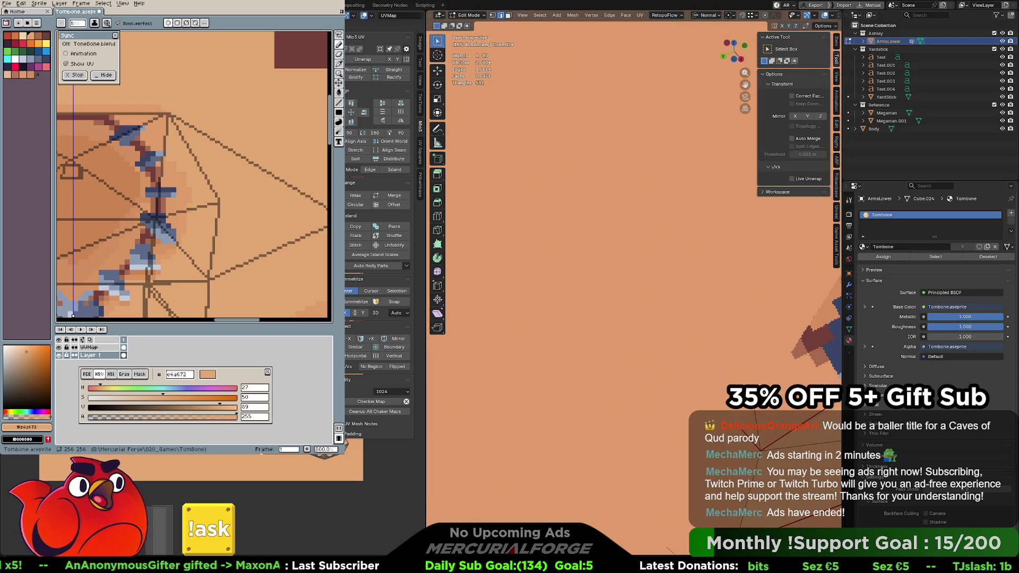
{"action": "scroll", "coordinate": [638, 307], "scroll_direction": "down", "scroll_amount": 5}
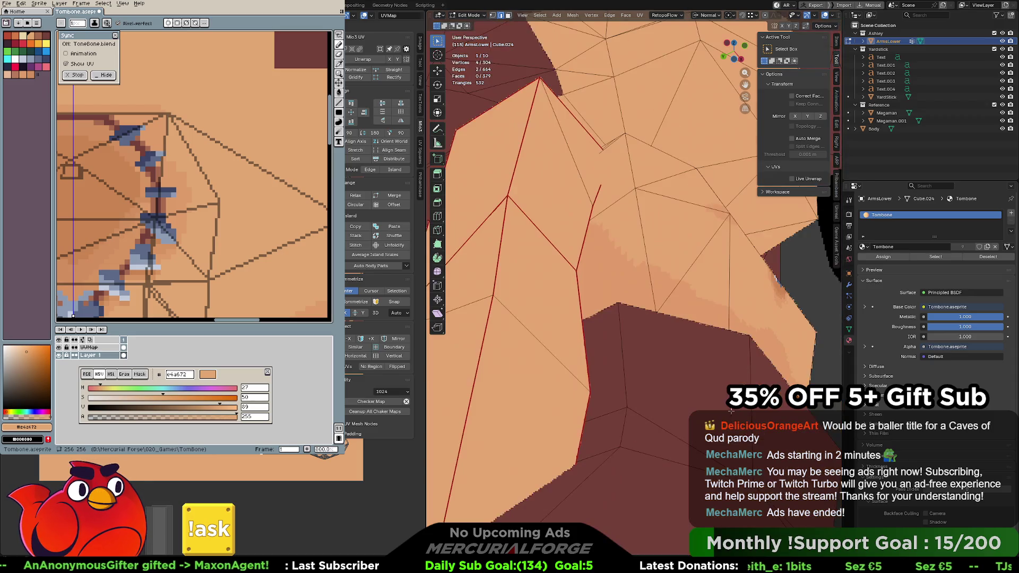
{"action": "middle_click_drag", "start_coordinate": [638, 307], "coordinate": [748, 326]}
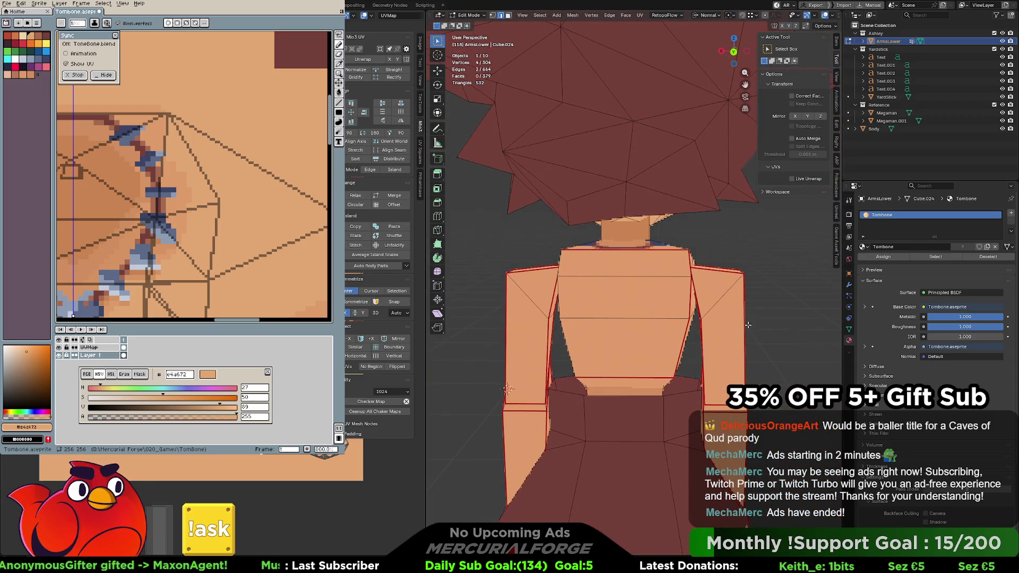
Move the arm edges along Z and scale them inward on X to narrow the arm piece
{"action": "key", "text": "g"}
{"action": "key", "text": "z"}
{"action": "key", "text": "z"}
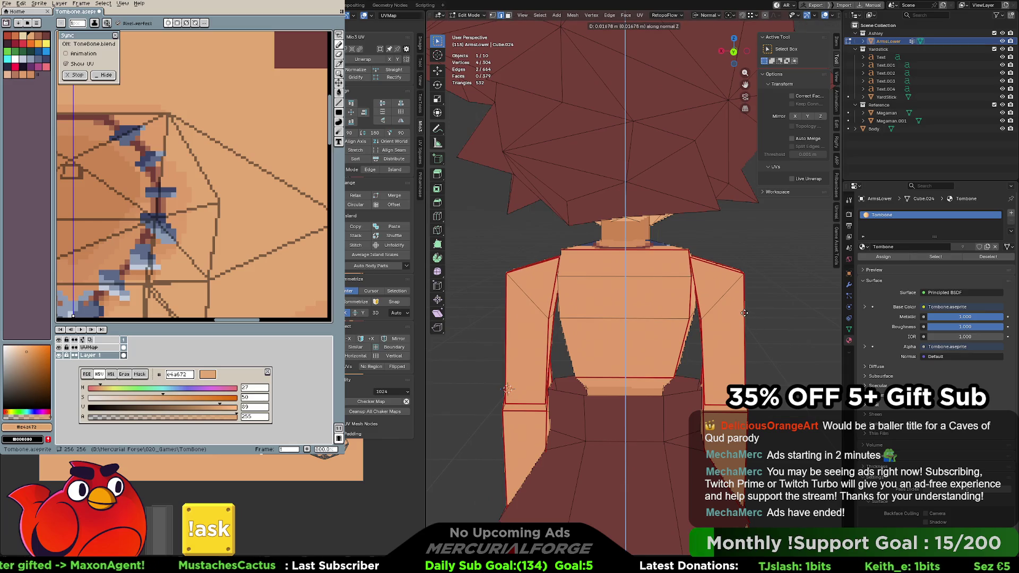
{"action": "left_click", "coordinate": [742, 312]}
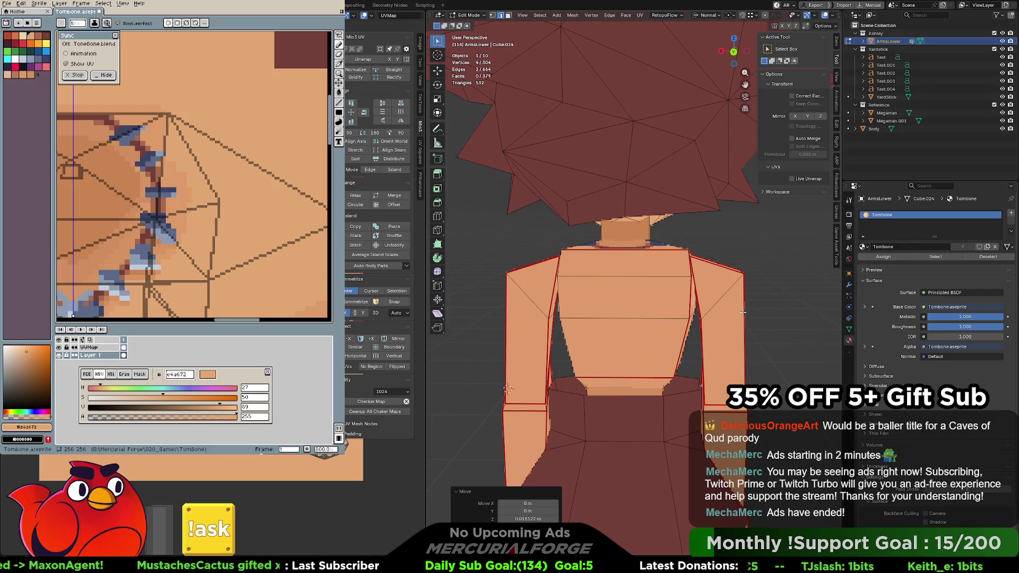
{"action": "key", "text": "s"}
{"action": "key", "text": "x"}
{"action": "key", "text": "x"}
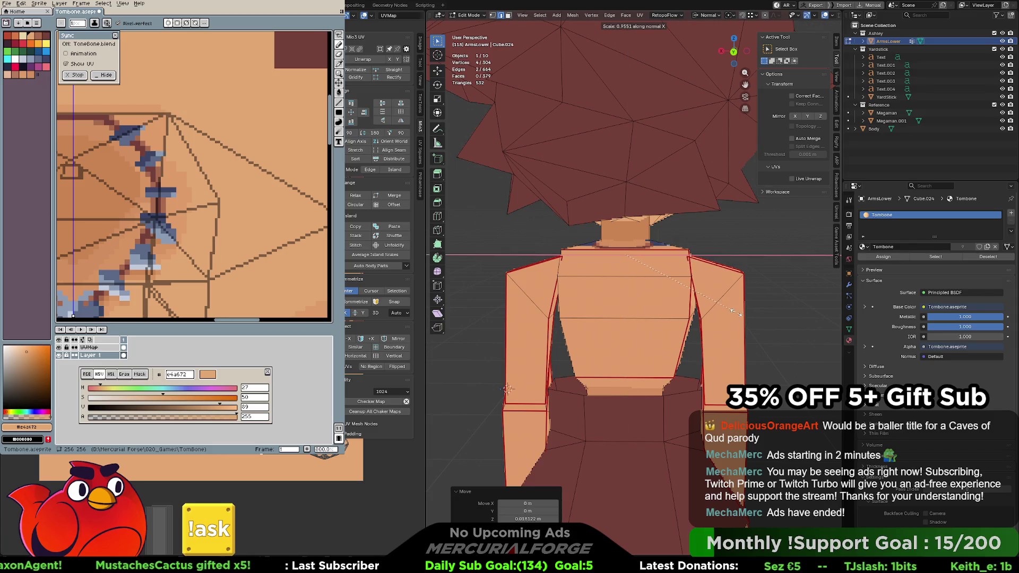
{"action": "left_click", "coordinate": [692, 299]}
Nudge the arm faces into place after cancelling a Y scale, then view the model front-on in Object Mode
{"action": "middle_click_drag", "start_coordinate": [691, 299], "coordinate": [629, 296]}
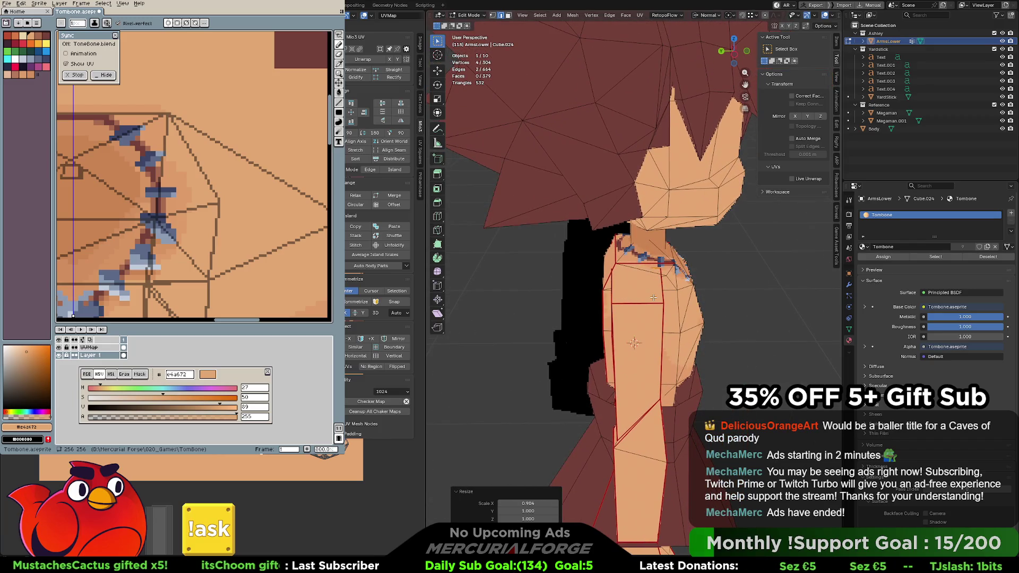
{"action": "key", "text": "s"}
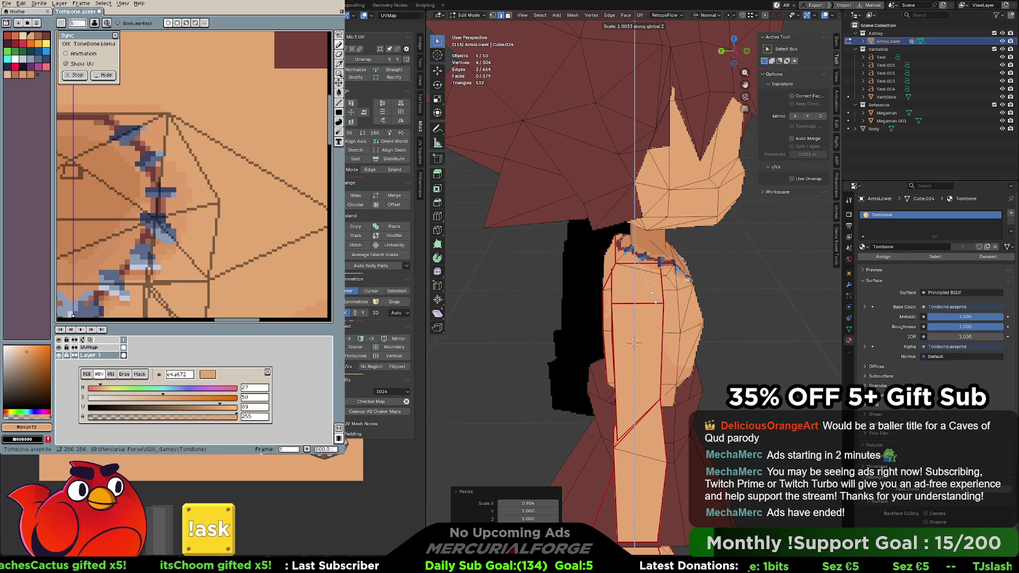
{"action": "key", "text": "y"}
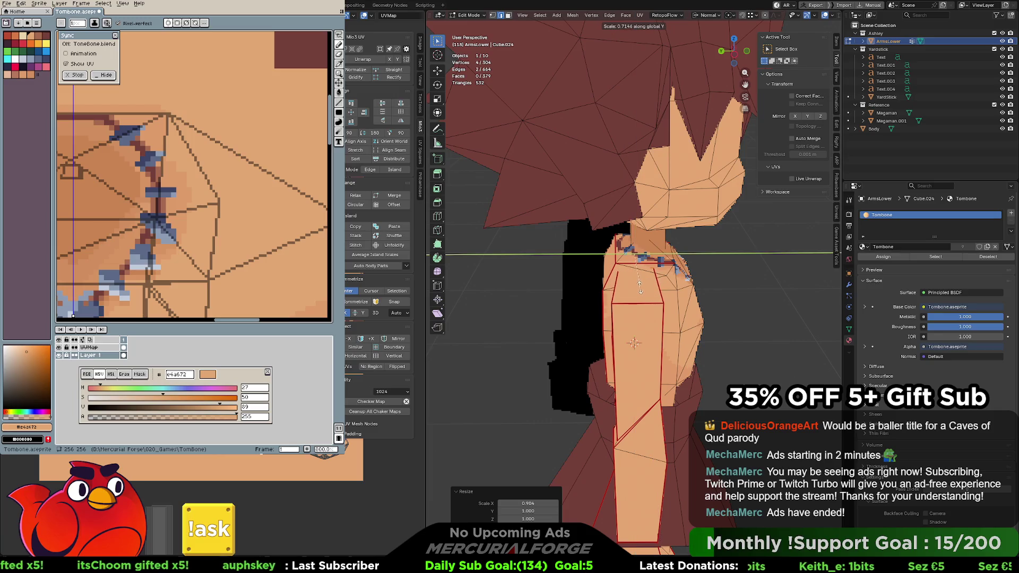
{"action": "key", "text": "Escape"}
{"action": "key", "text": "g"}
{"action": "left_click", "coordinate": [641, 291]}
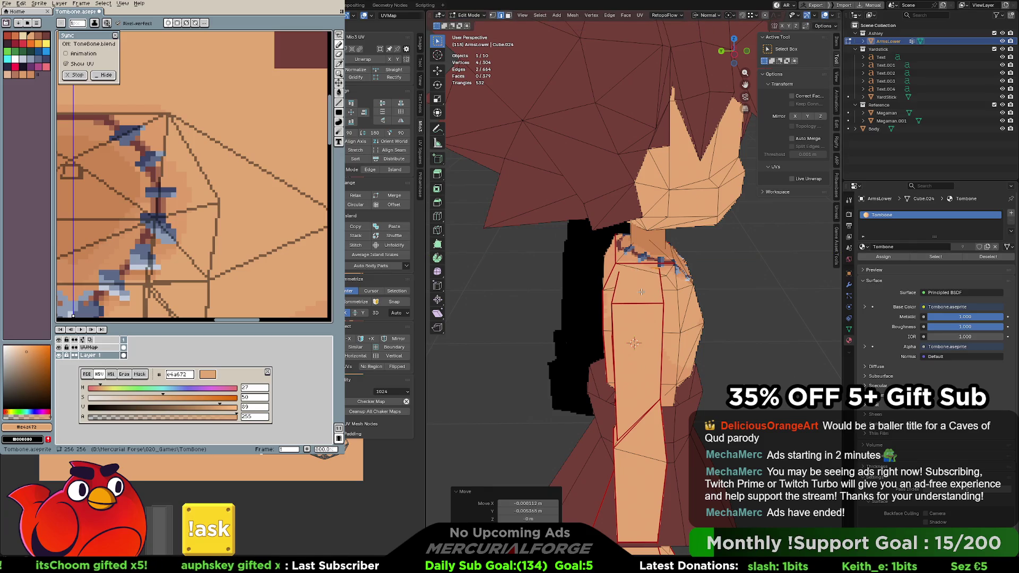
{"action": "key", "text": "Tab"}
{"action": "scroll", "coordinate": [727, 290], "scroll_direction": "down", "scroll_amount": 3}
{"action": "mouse_move", "coordinate": [730, 294]}
{"action": "middle_mouse_down"}
{"action": "mouse_move", "coordinate": [629, 285]}
{"action": "mouse_move", "coordinate": [667, 283]}
{"action": "mouse_move", "coordinate": [644, 273]}
{"action": "middle_mouse_up"}
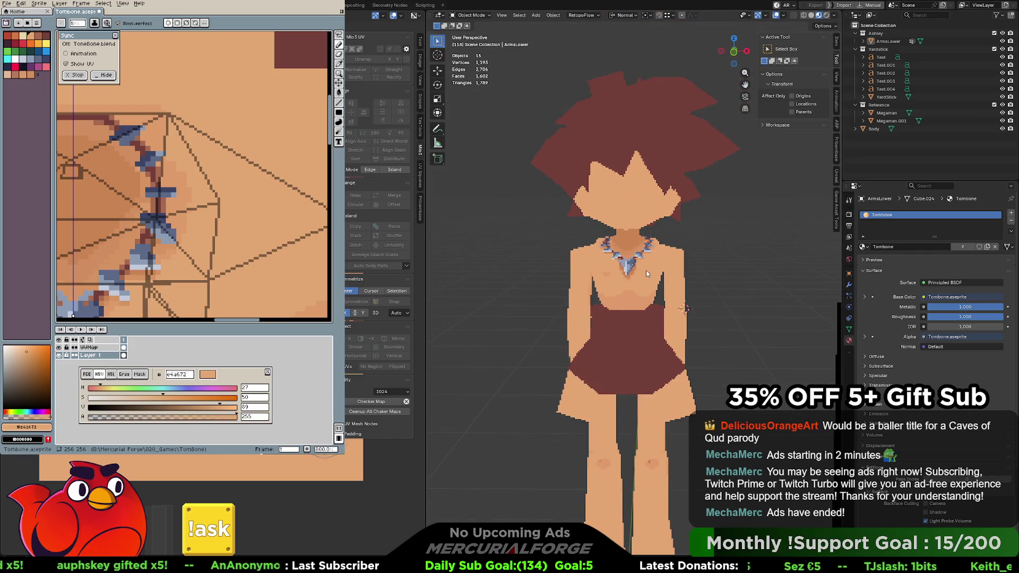
Select both arm pieces, the left shoulder faces and the right hand in the arms mesh
{"action": "left_click", "coordinate": [681, 279]}
{"action": "scroll", "coordinate": [660, 275], "scroll_direction": "up", "scroll_amount": 2}
{"action": "mouse_move", "coordinate": [660, 280]}
{"action": "middle_mouse_down"}
{"action": "mouse_move", "coordinate": [650, 291]}
{"action": "mouse_move", "coordinate": [659, 387]}
{"action": "middle_mouse_up"}
{"action": "key", "text": "Tab"}
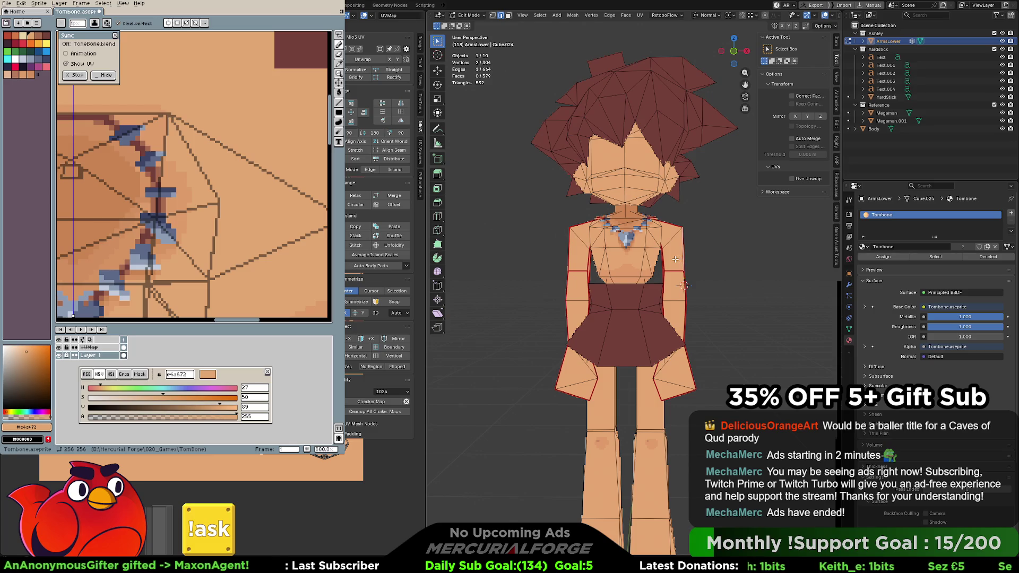
{"action": "key", "text": "l"}
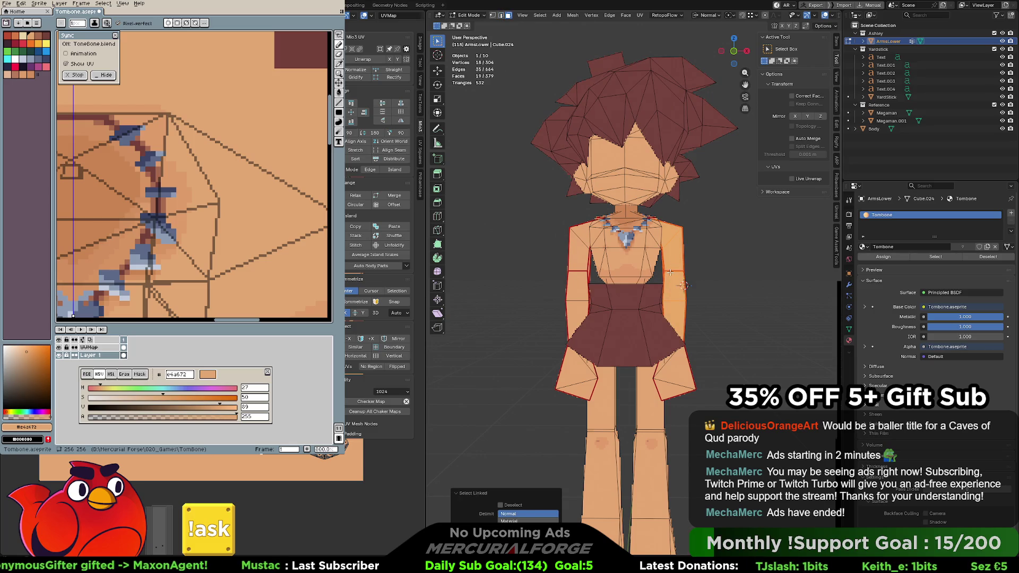
{"action": "key", "text": "l"}
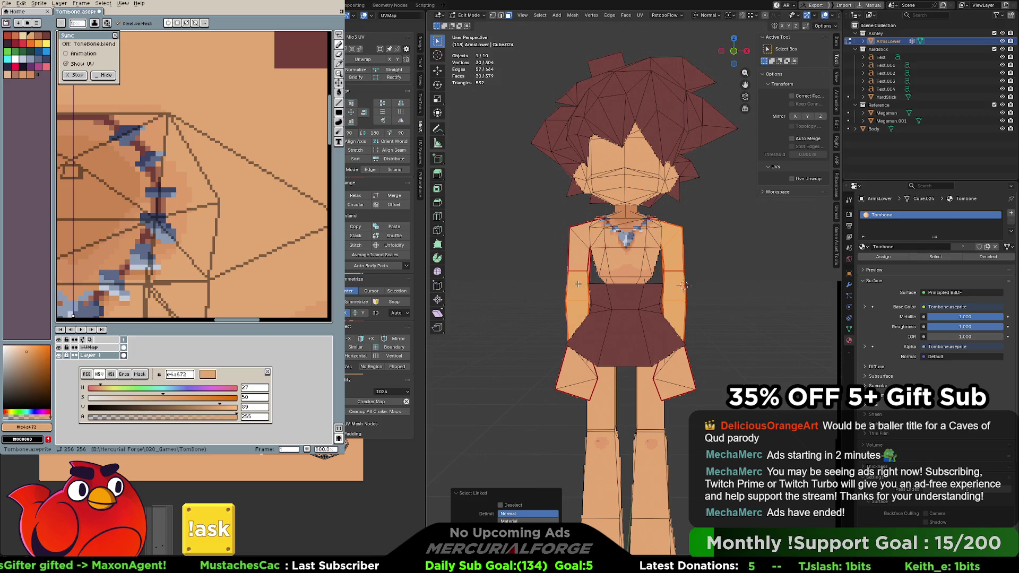
{"action": "key", "text": "l"}
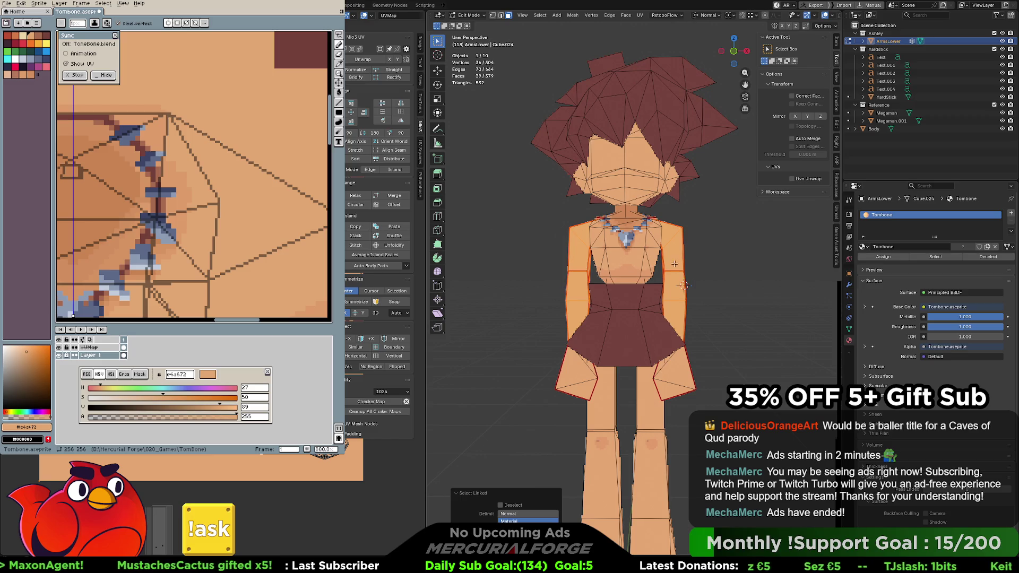
{"action": "key", "text": "l"}
{"action": "key", "text": "l"}
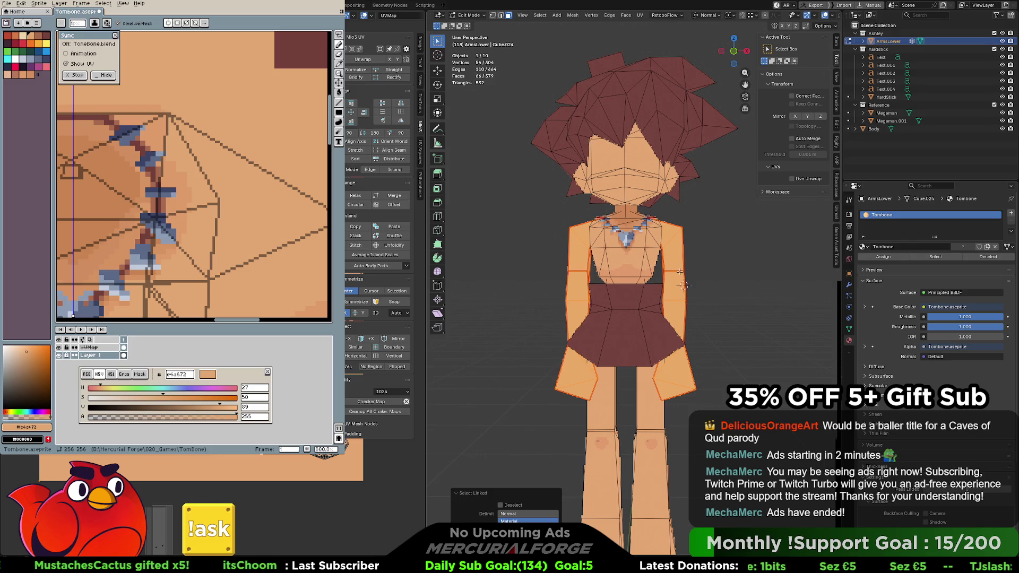
Scale the selected arm parts inward along X so they sit closer to the torso, and check from the side
{"action": "key", "text": "g"}
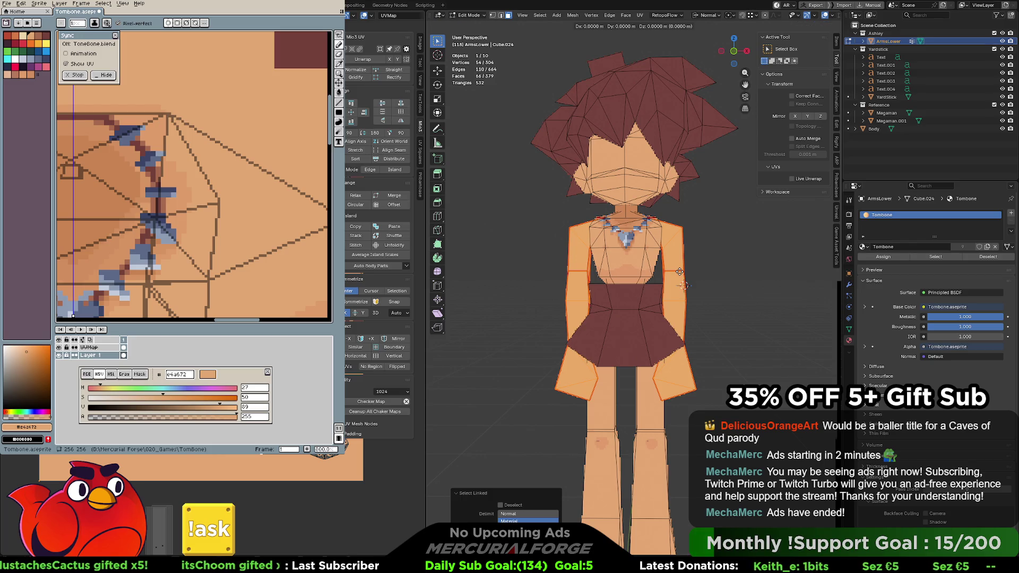
{"action": "key", "text": "s"}
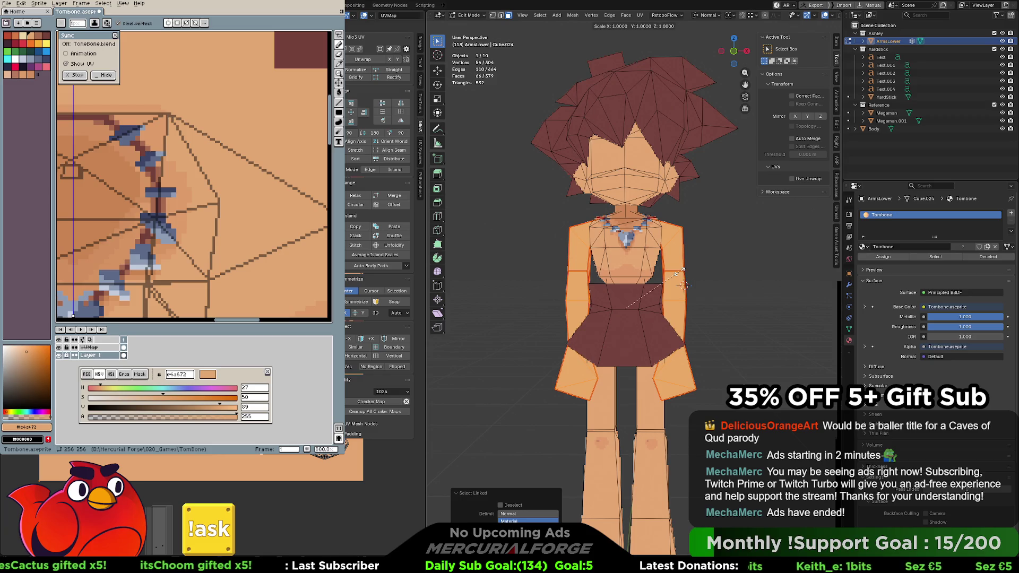
{"action": "key", "text": "x"}
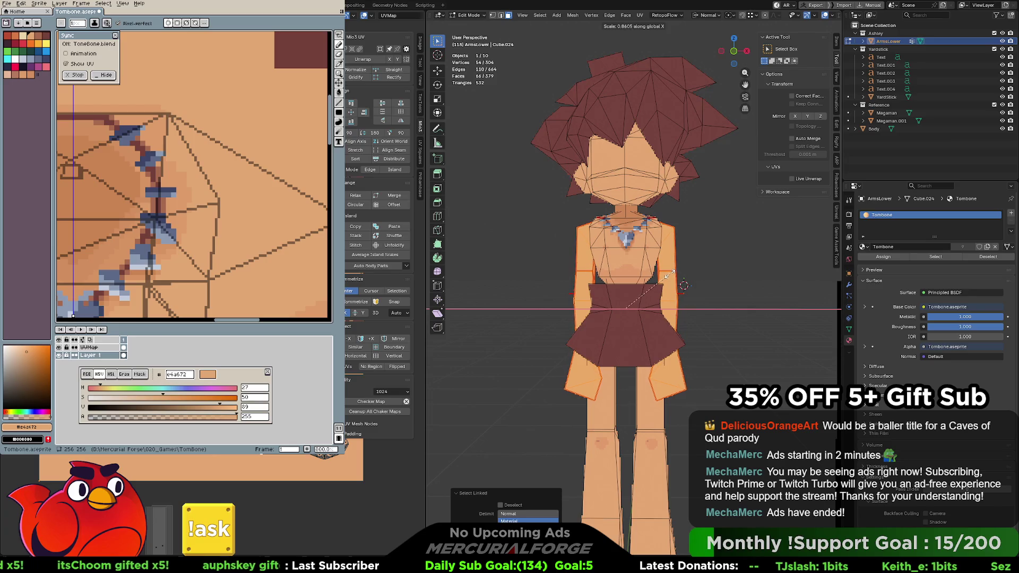
{"action": "left_click", "coordinate": [704, 263]}
{"action": "key", "text": "Tab"}
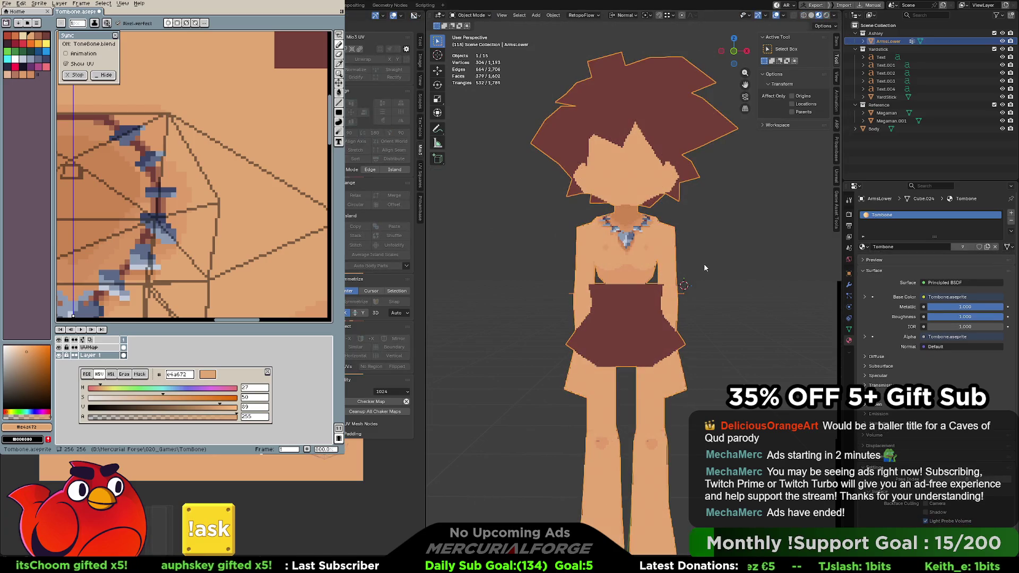
{"action": "scroll", "coordinate": [704, 264], "scroll_direction": "down", "scroll_amount": 3}
{"action": "mouse_move", "coordinate": [705, 265]}
{"action": "middle_mouse_down"}
{"action": "mouse_move", "coordinate": [779, 295]}
{"action": "mouse_move", "coordinate": [684, 286]}
{"action": "middle_mouse_up"}
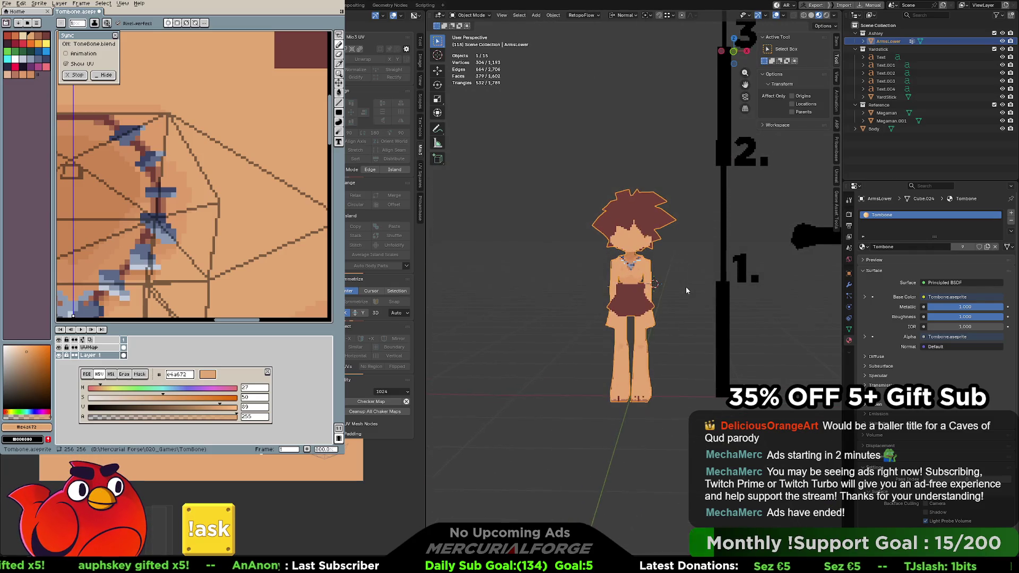
{"action": "scroll", "coordinate": [690, 287], "scroll_direction": "up", "scroll_amount": 2}
{"action": "scroll", "coordinate": [667, 268], "scroll_direction": "up", "scroll_amount": 2}
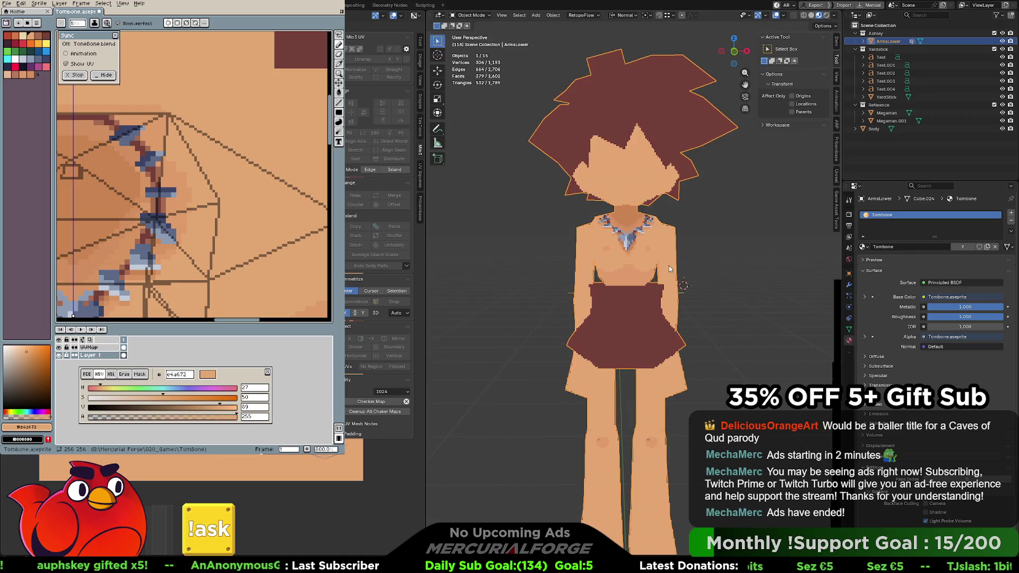
{"action": "key", "text": "Tab"}
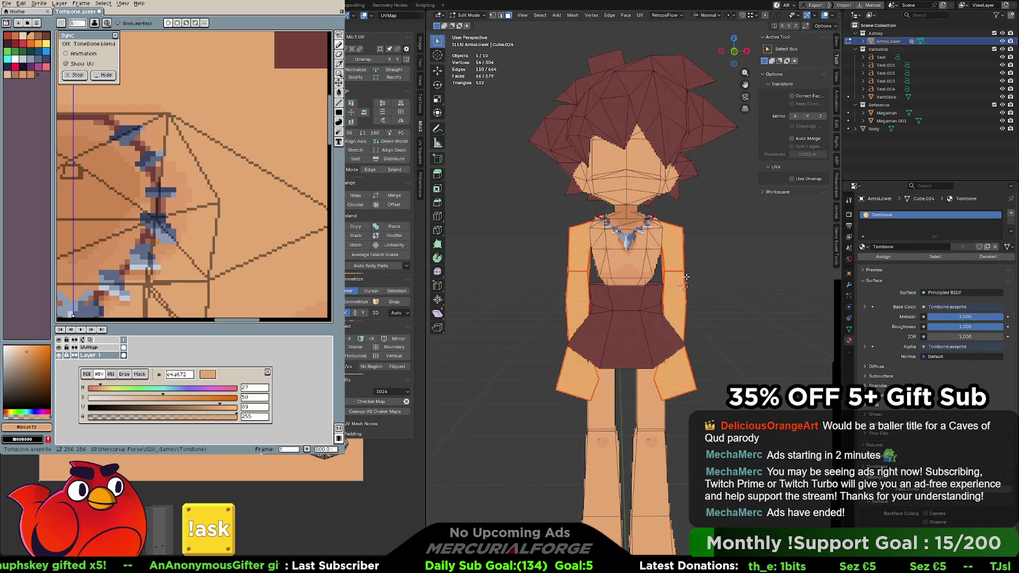
Try deleting the left arm faces, then undo the deletion after checking from the side
{"action": "key", "text": "a"}
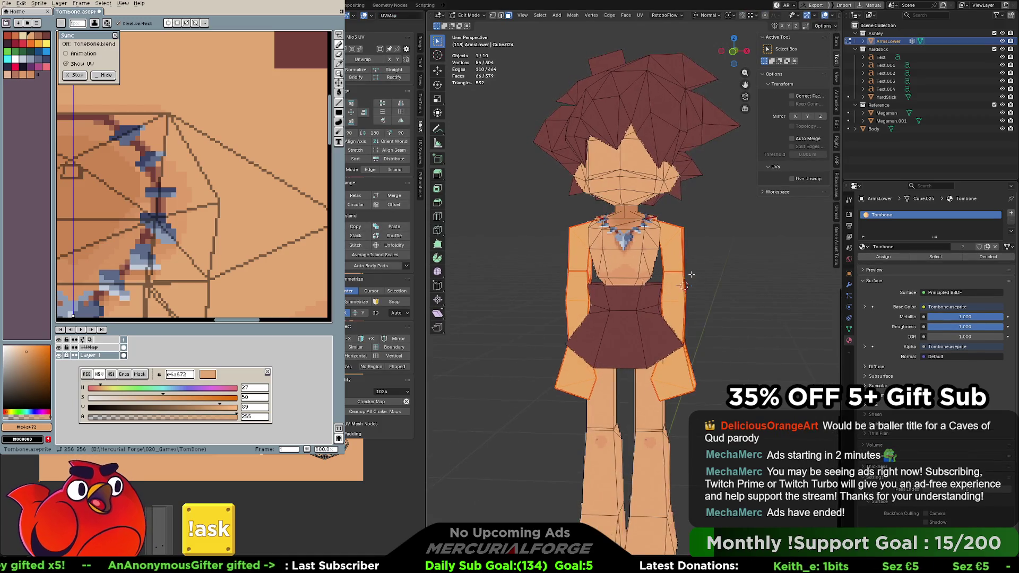
{"action": "key", "text": "ctrl+z"}
{"action": "key", "text": "Tab"}
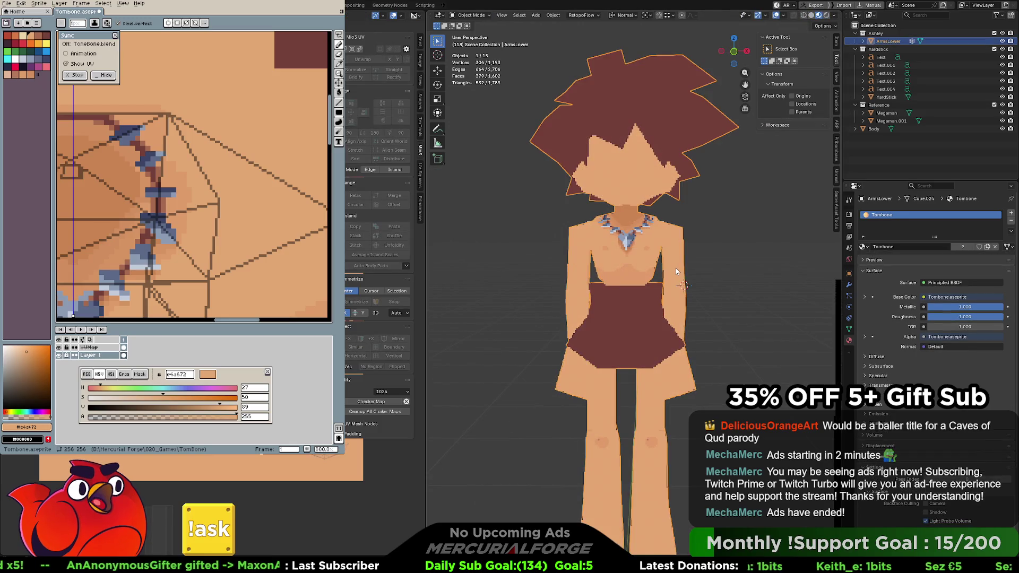
{"action": "key", "text": "Tab"}
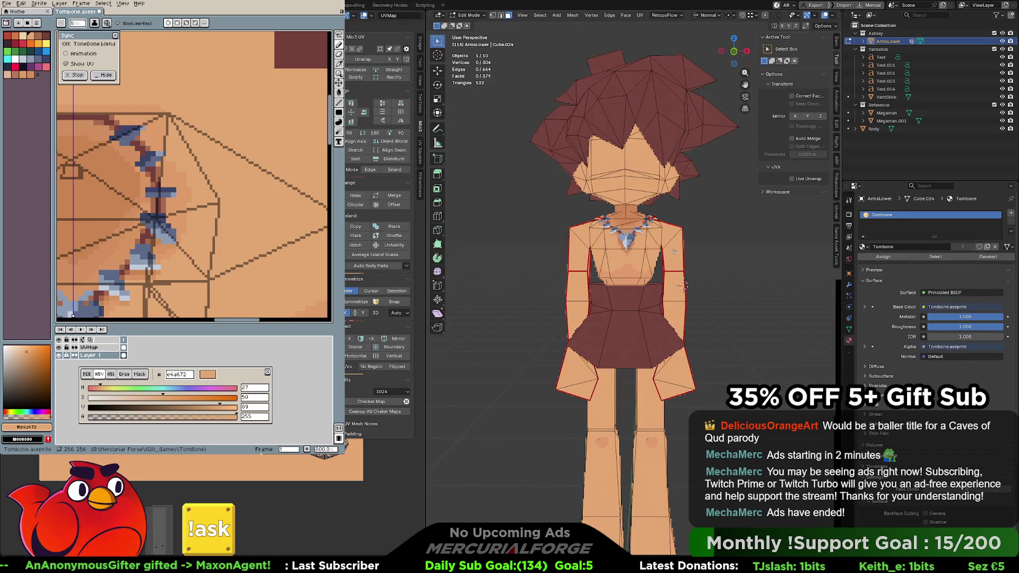
{"action": "key", "text": "Tab"}
{"action": "key", "text": "Tab"}
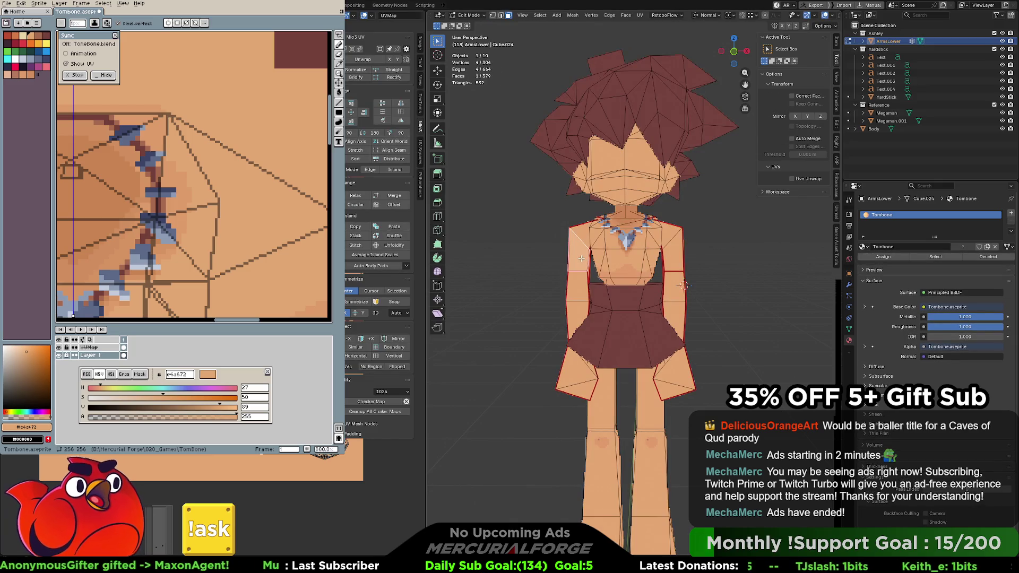
{"action": "key", "text": "l"}
{"action": "key", "text": "l"}
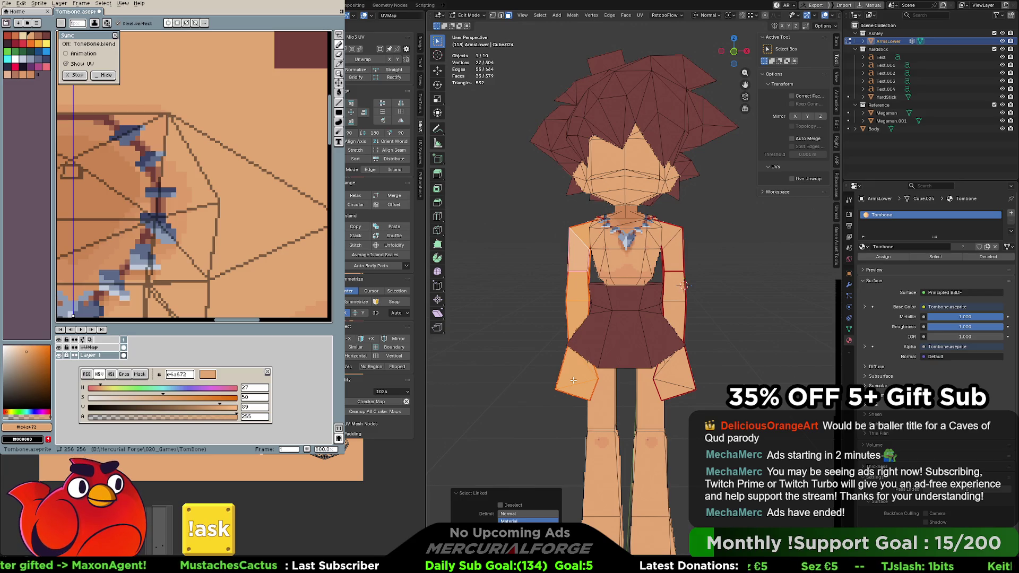
{"action": "key", "text": "x"}
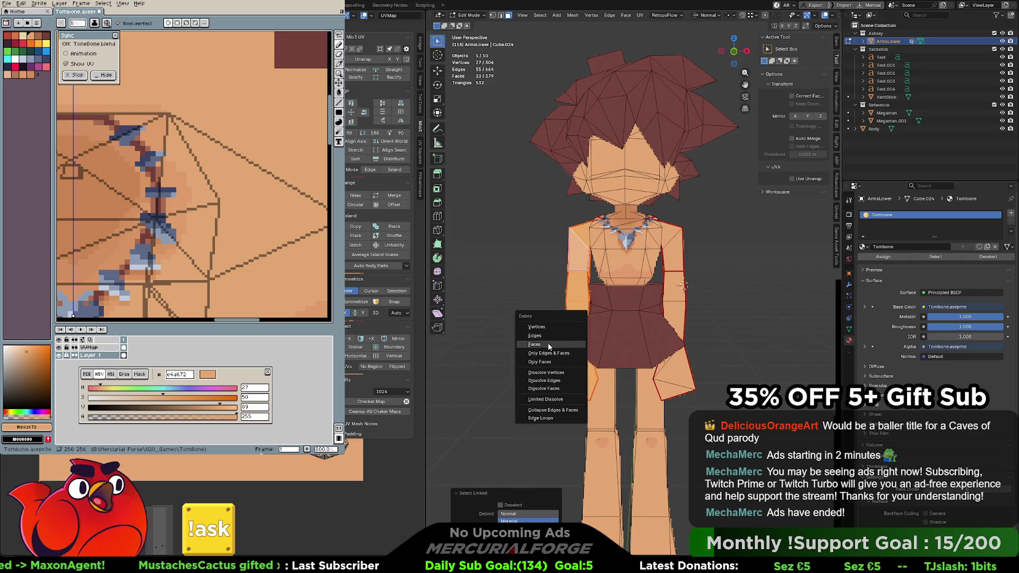
{"action": "left_click", "coordinate": [548, 343]}
{"action": "middle_click_drag", "start_coordinate": [548, 343], "coordinate": [721, 308]}
{"action": "key", "text": "ctrl+z"}
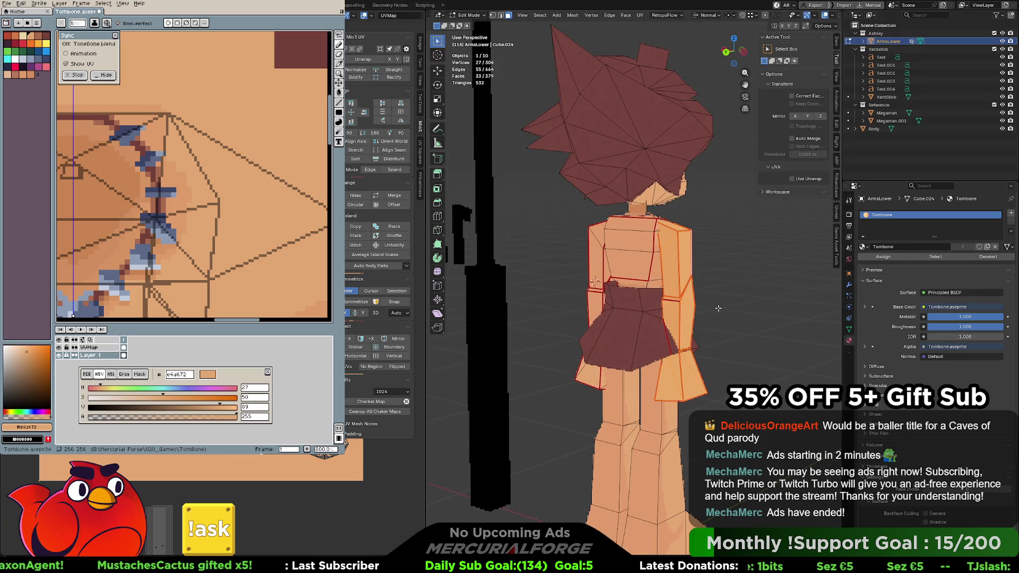
Select the lower right-arm faces via material-linked selection and delete them
{"action": "key", "text": "ctrl+l"}
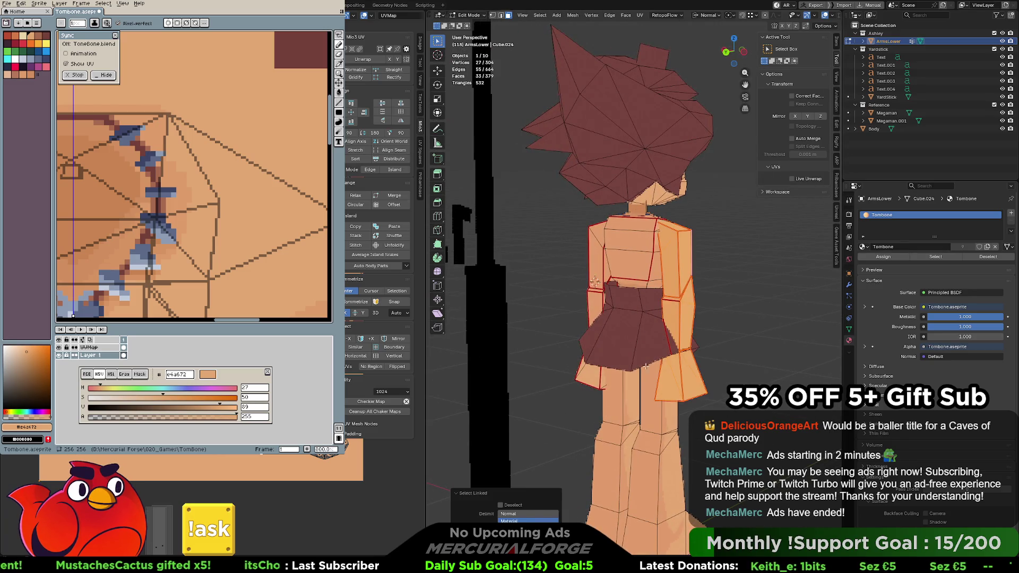
{"action": "left_click", "coordinate": [527, 518]}
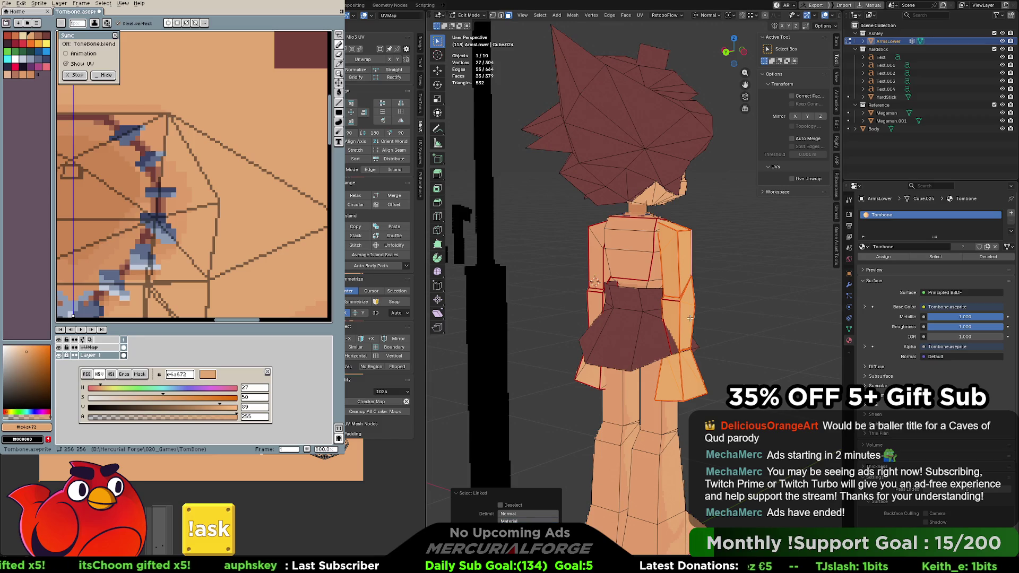
{"action": "key", "text": "shift+l"}
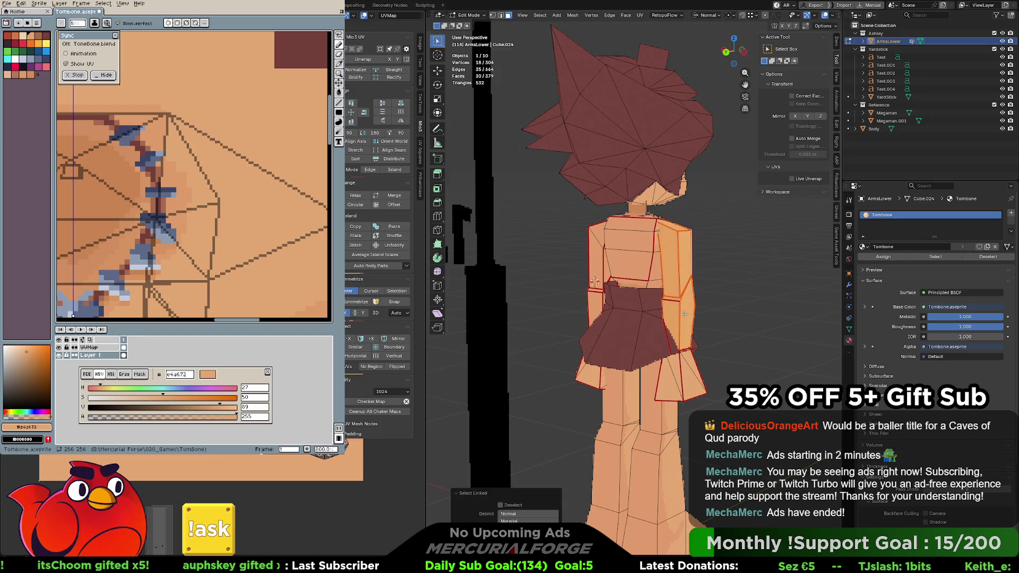
{"action": "key", "text": "l"}
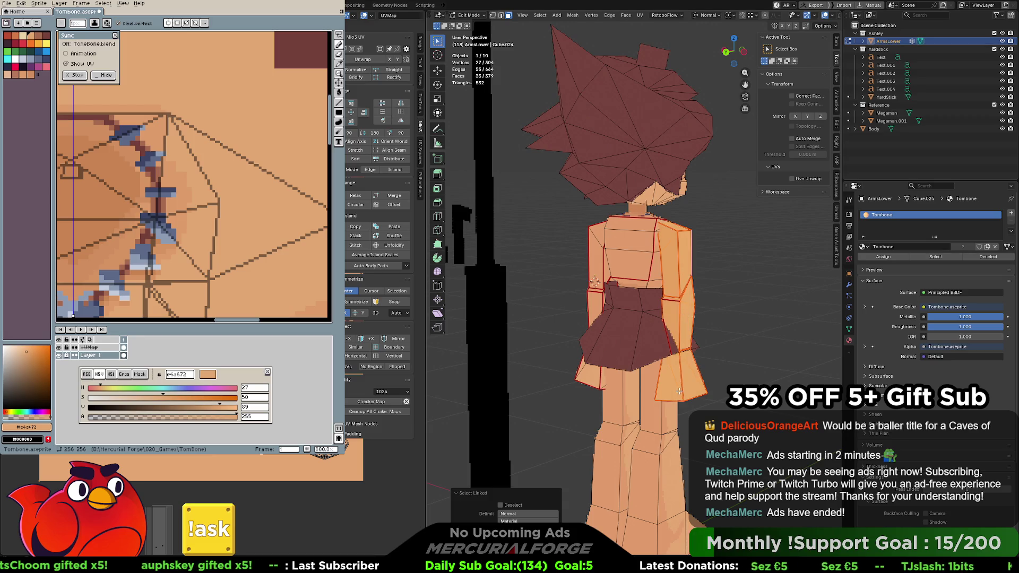
{"action": "key", "text": "x"}
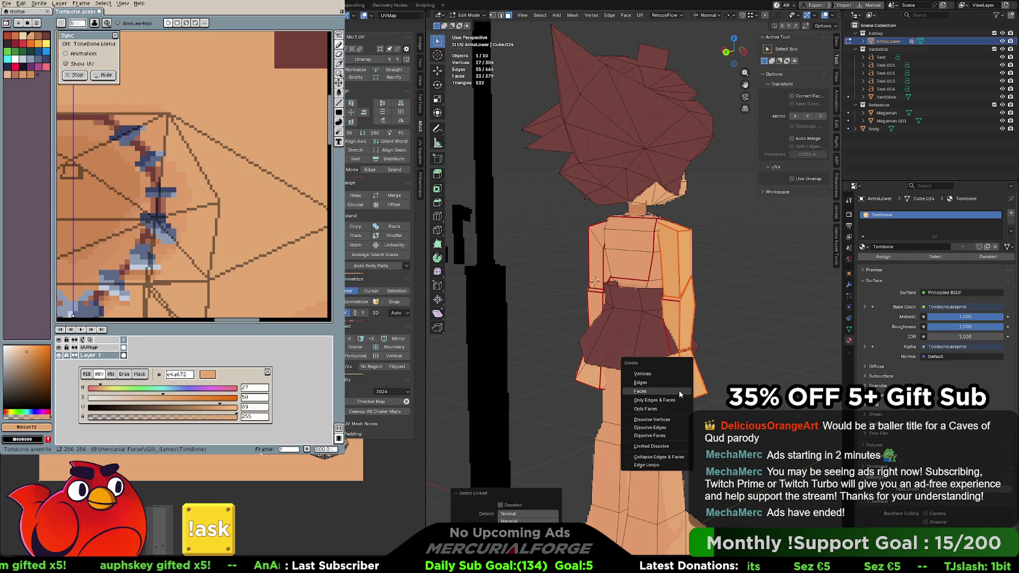
{"action": "left_click", "coordinate": [680, 390]}
{"action": "middle_click_drag", "start_coordinate": [680, 303], "coordinate": [684, 297]}
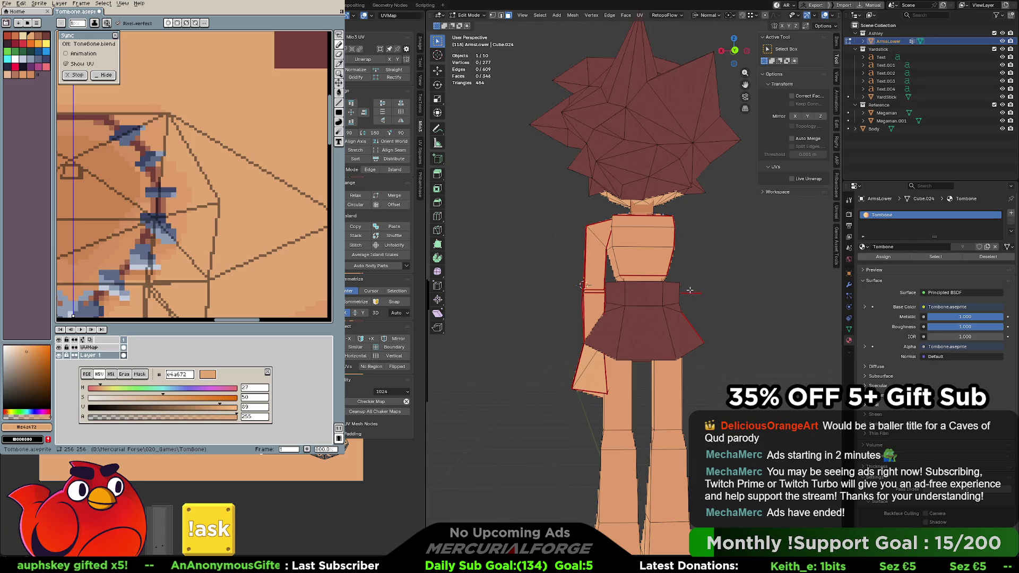
Merge away the two stray vertices left behind, dropping the mesh to 275 vertices
{"action": "key", "text": "m"}
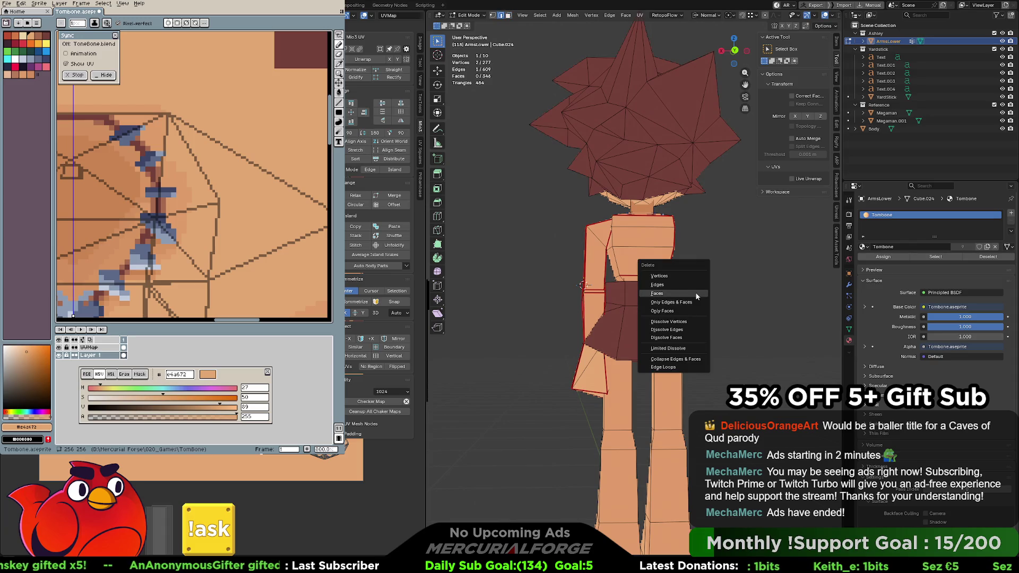
{"action": "left_click", "coordinate": [695, 288]}
{"action": "mouse_move", "coordinate": [695, 286]}
{"action": "middle_mouse_down"}
{"action": "mouse_move", "coordinate": [685, 325]}
{"action": "mouse_move", "coordinate": [561, 316]}
{"action": "middle_mouse_up"}
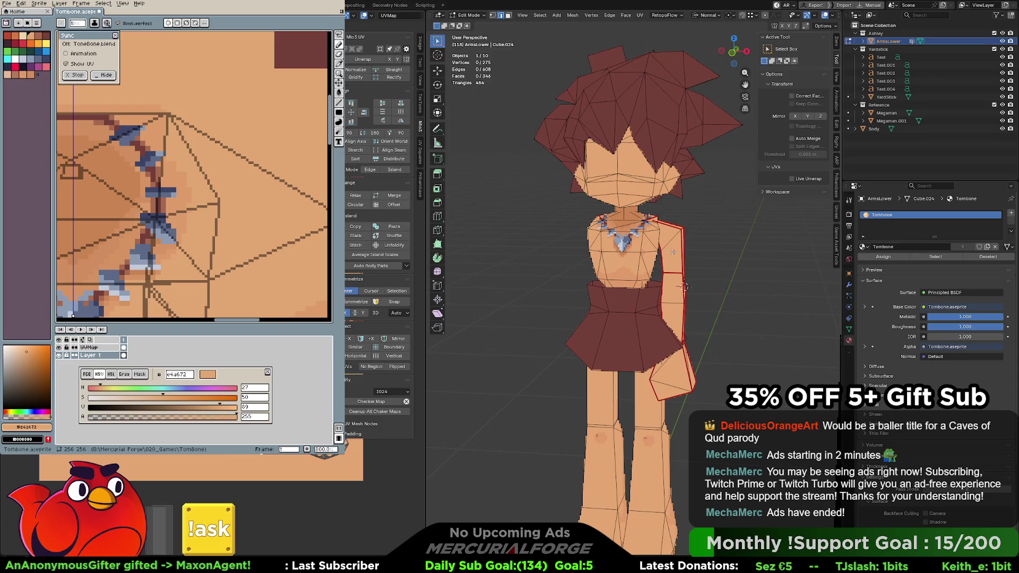
Move the remaining connected arm into place and delete one edge to open the mesh
{"action": "key", "text": "Tab"}
{"action": "key", "text": "Tab"}
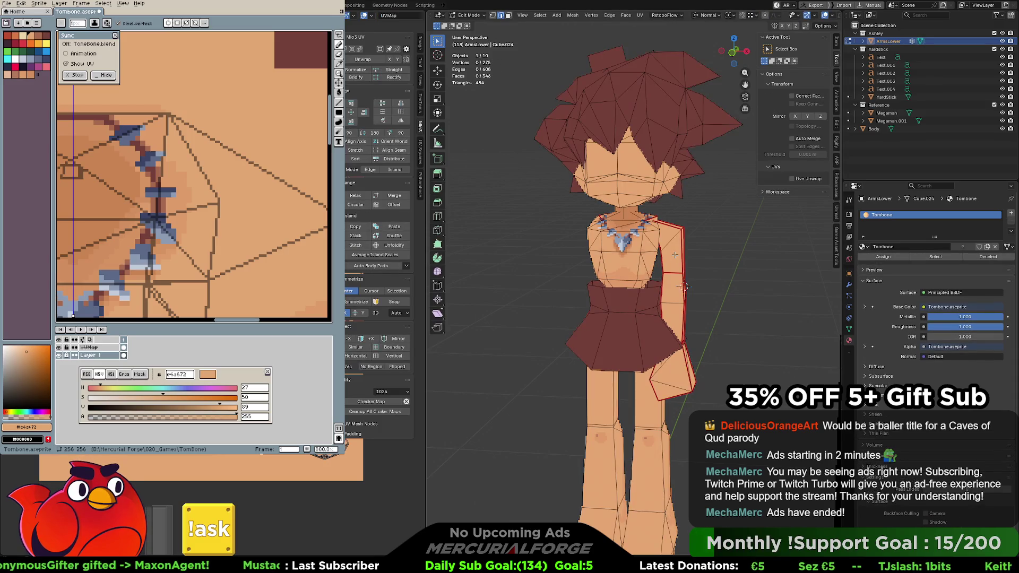
{"action": "key", "text": "l"}
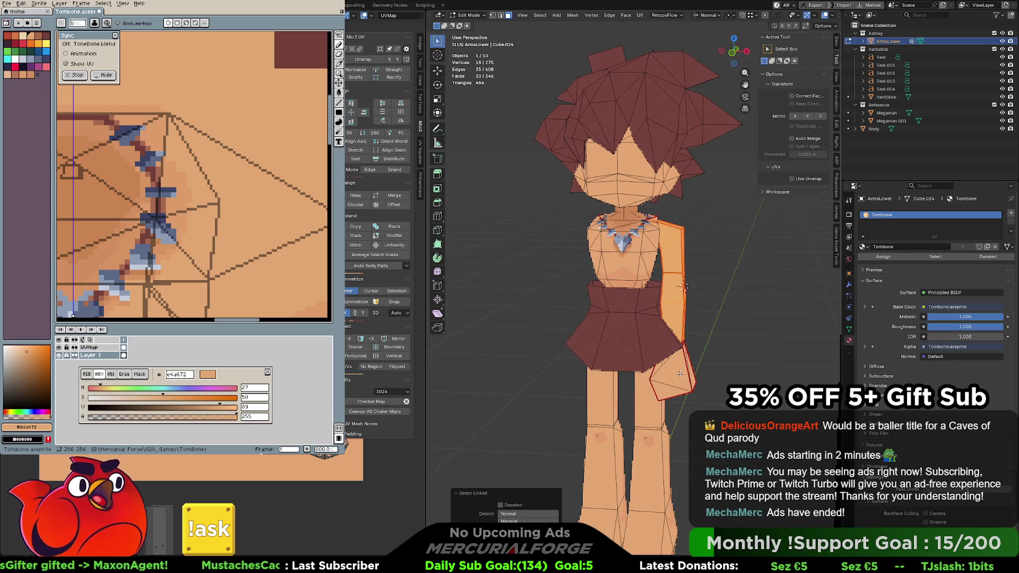
{"action": "mouse_move", "coordinate": [676, 256]}
{"action": "middle_mouse_down"}
{"action": "mouse_move", "coordinate": [626, 340]}
{"action": "mouse_move", "coordinate": [698, 317]}
{"action": "middle_mouse_up"}
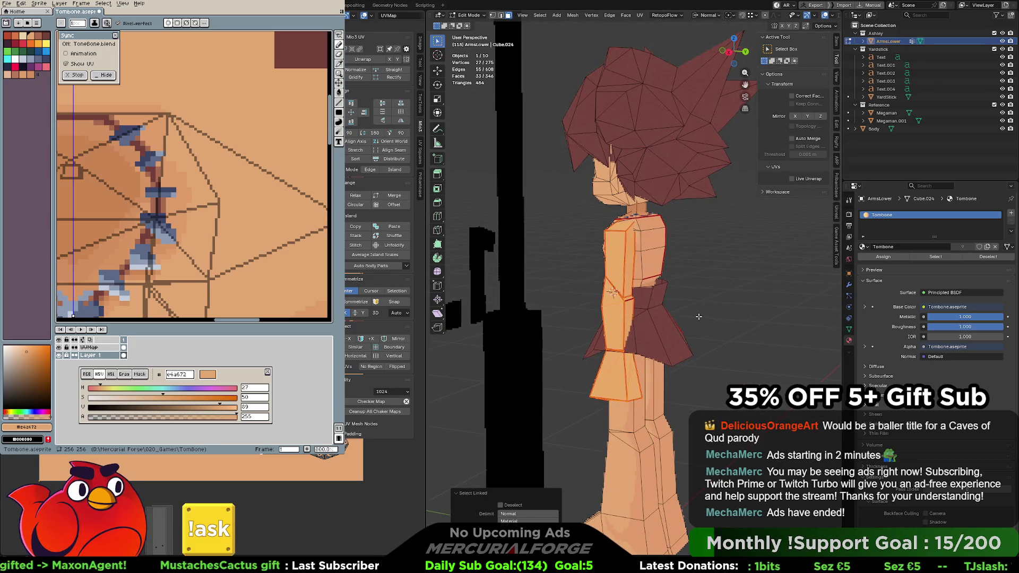
{"action": "key", "text": "g"}
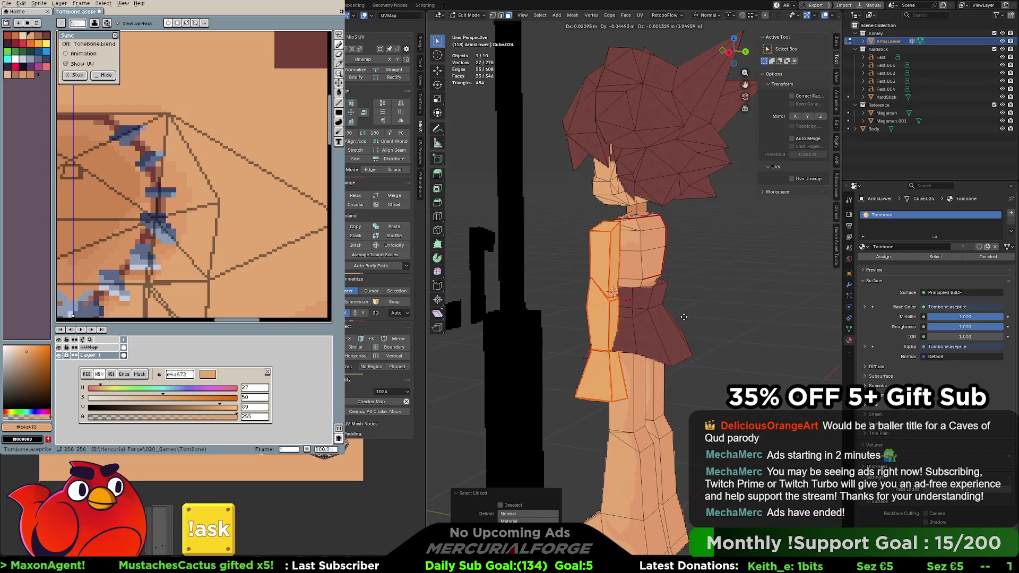
{"action": "left_click", "coordinate": [683, 318]}
{"action": "scroll", "coordinate": [610, 336], "scroll_direction": "up", "scroll_amount": 5}
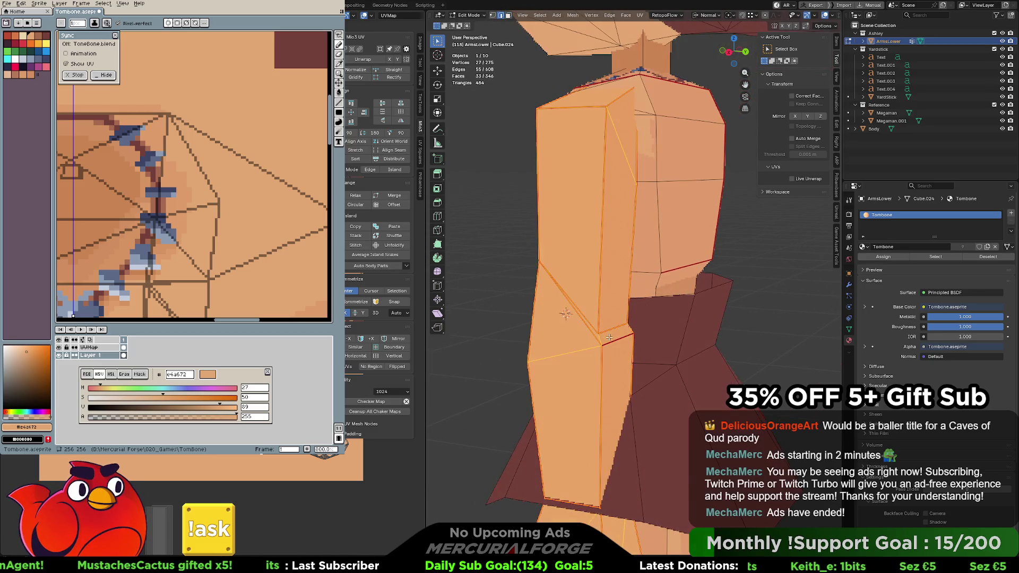
{"action": "left_click", "coordinate": [614, 339]}
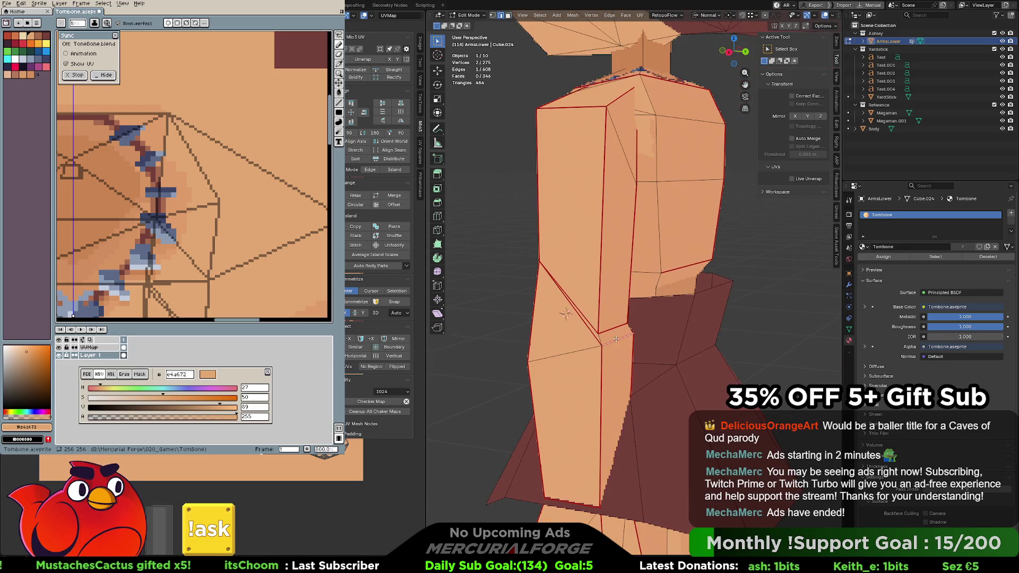
{"action": "key", "text": "x"}
{"action": "left_click", "coordinate": [615, 339]}
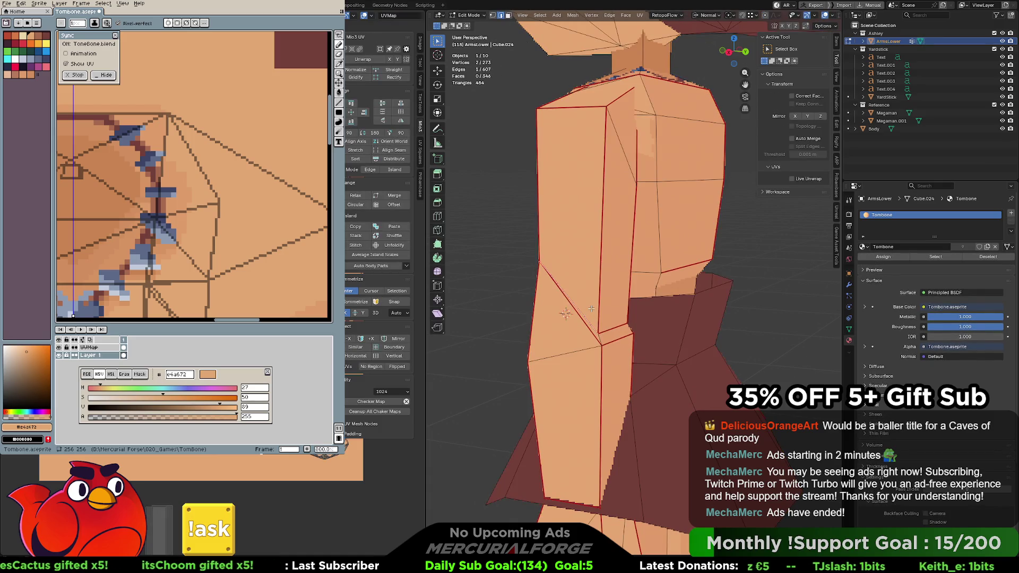
Separate the whole arm into its own object and mirror its vertex groups
{"action": "key", "text": "l"}
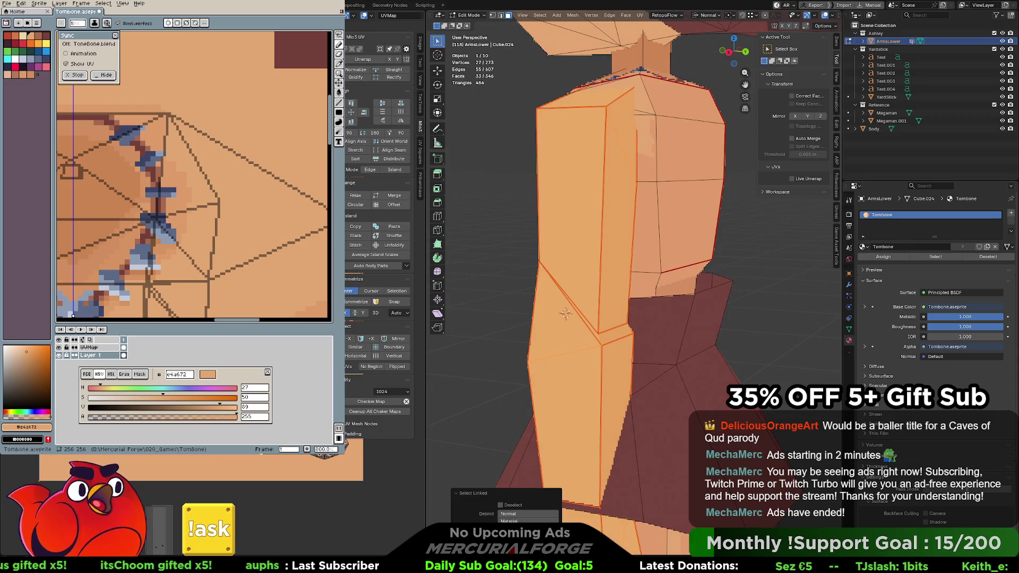
{"action": "key", "text": "l"}
{"action": "key", "text": "p"}
{"action": "scroll", "coordinate": [626, 287], "scroll_direction": "down", "scroll_amount": 5}
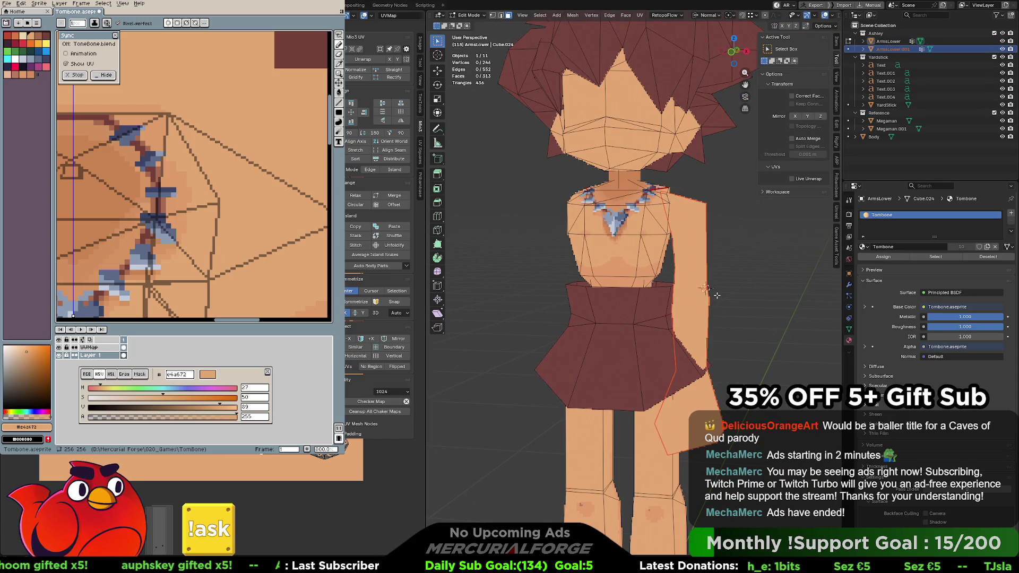
{"action": "key", "text": "F3"}
{"action": "type", "text": "mirror vert"}
{"action": "key", "text": "Return"}
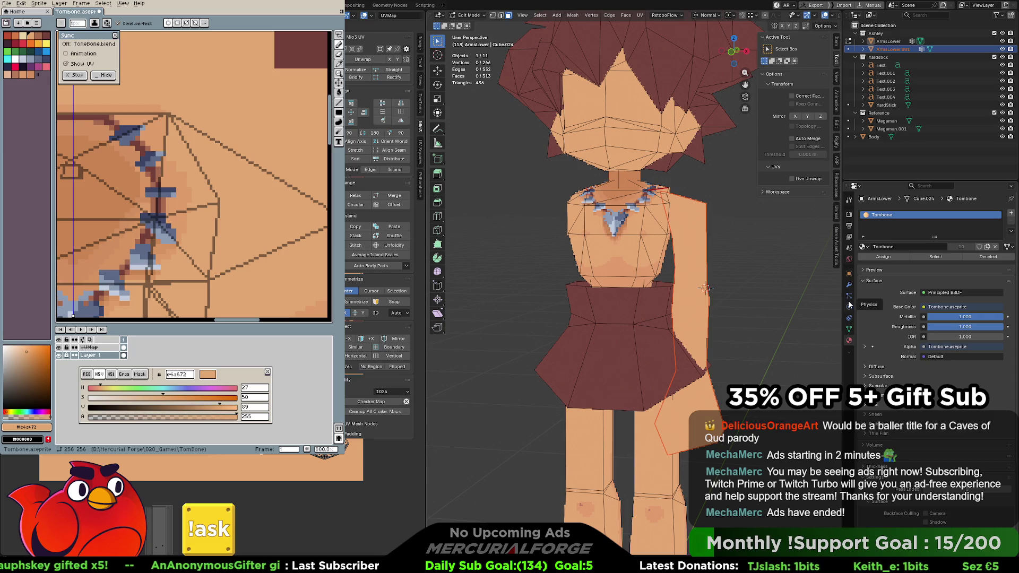
{"action": "scroll", "coordinate": [734, 275], "scroll_direction": "down", "scroll_amount": 5}
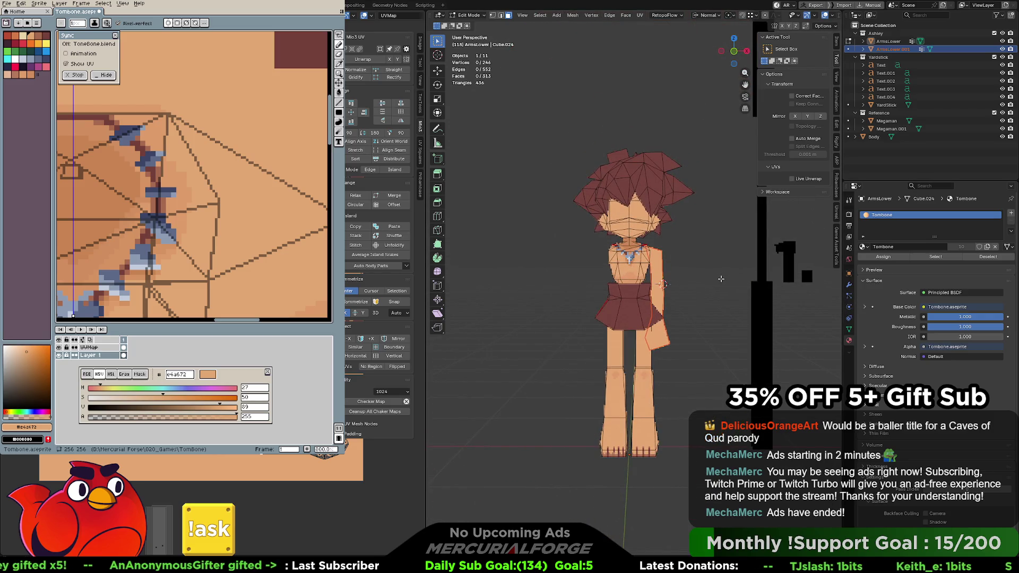
{"action": "key", "text": "Tab"}
{"action": "key", "text": "ctrl+a"}
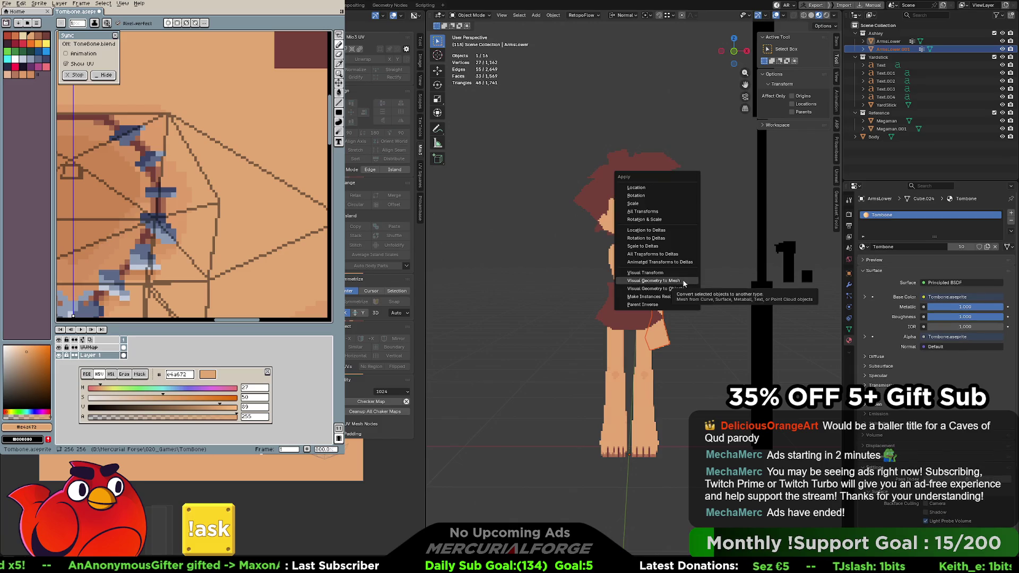
Apply the arm object's location and add a Mirror modifier so both arms appear
{"action": "left_click", "coordinate": [664, 214]}
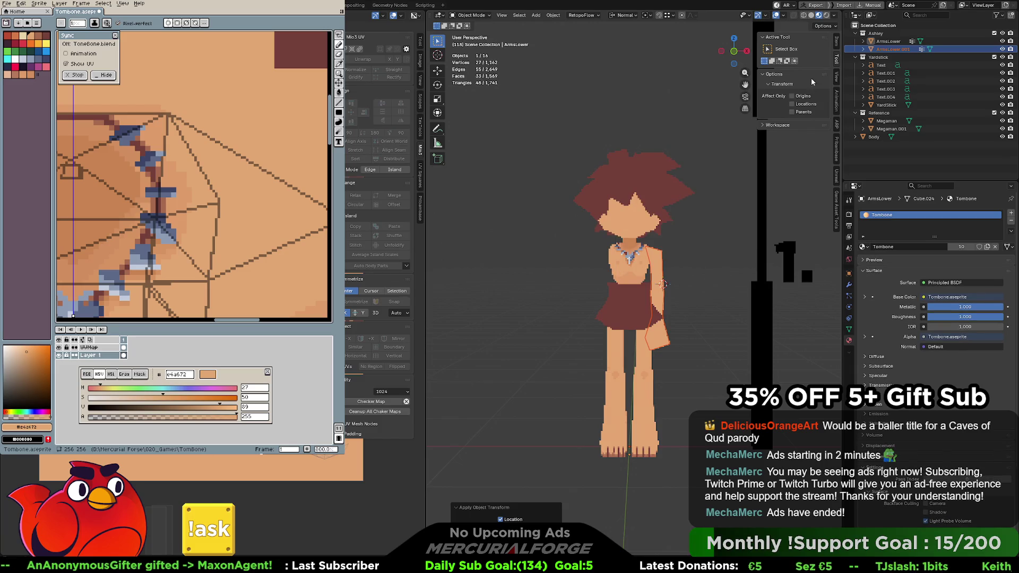
{"action": "left_click", "coordinate": [849, 284]}
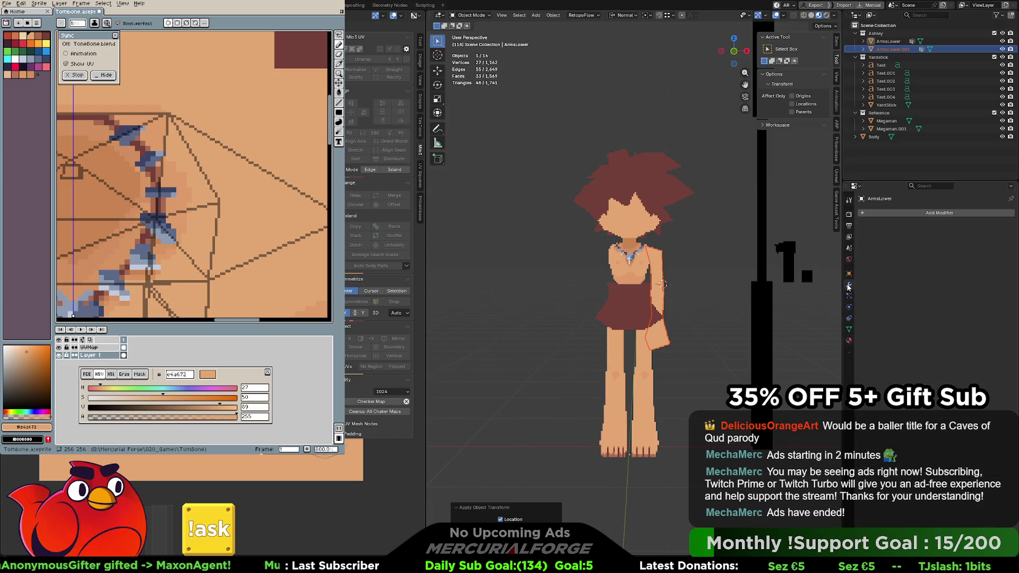
{"action": "key", "text": "F3"}
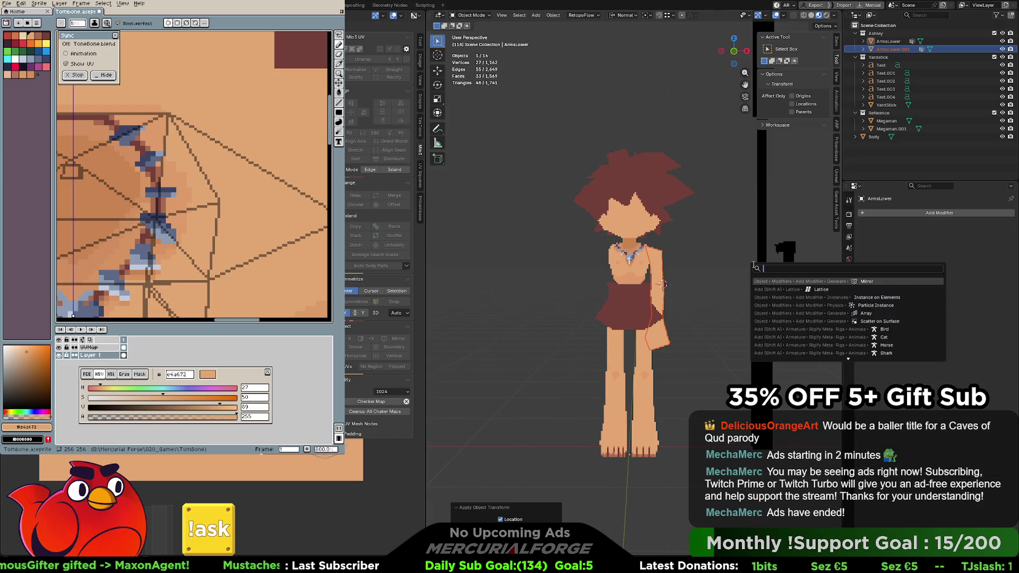
{"action": "type", "text": "isym"}
{"action": "key", "text": "Return"}
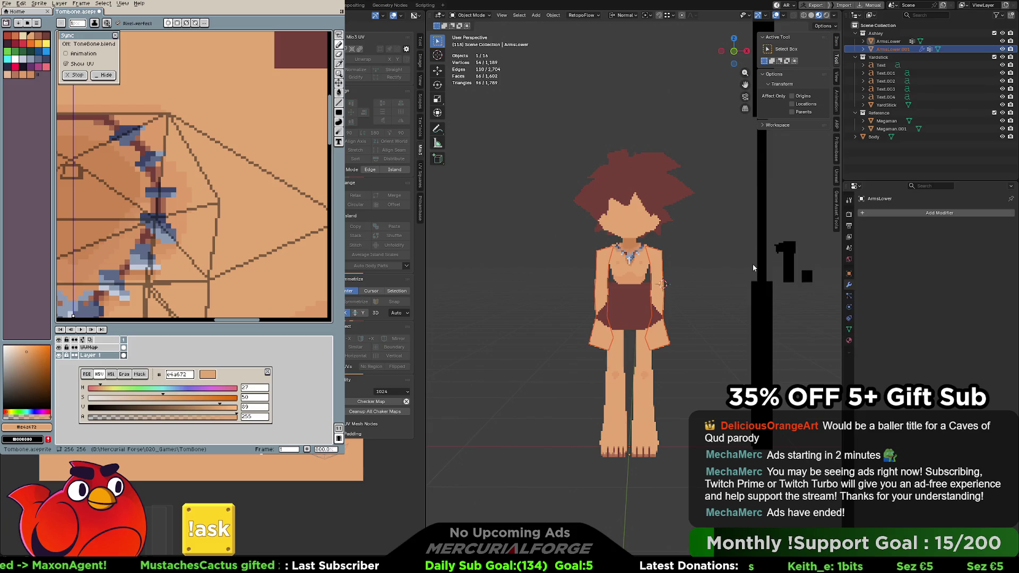
{"action": "left_click", "coordinate": [671, 279]}
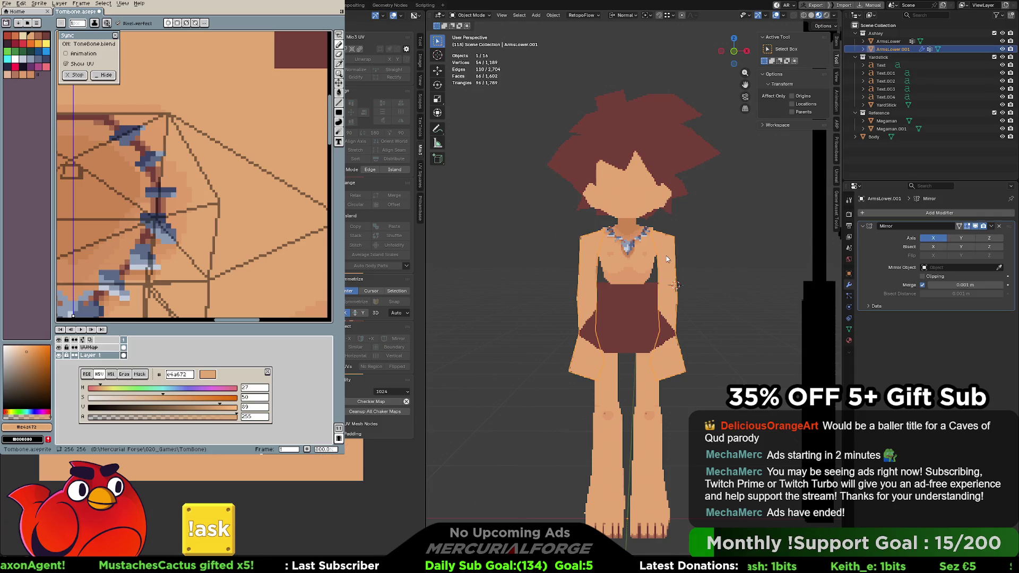
{"action": "scroll", "coordinate": [694, 275], "scroll_direction": "up", "scroll_amount": 1}
{"action": "scroll", "coordinate": [694, 284], "scroll_direction": "up", "scroll_amount": 2}
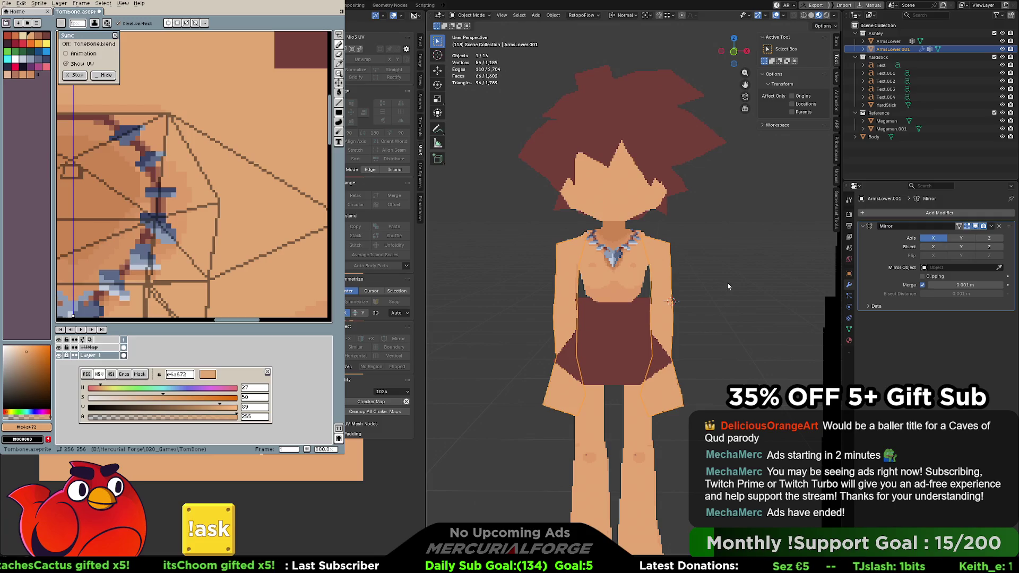
Shift the mirrored arm pair along X against the body and apply all its transforms
{"action": "key", "text": "g"}
{"action": "key", "text": "x"}
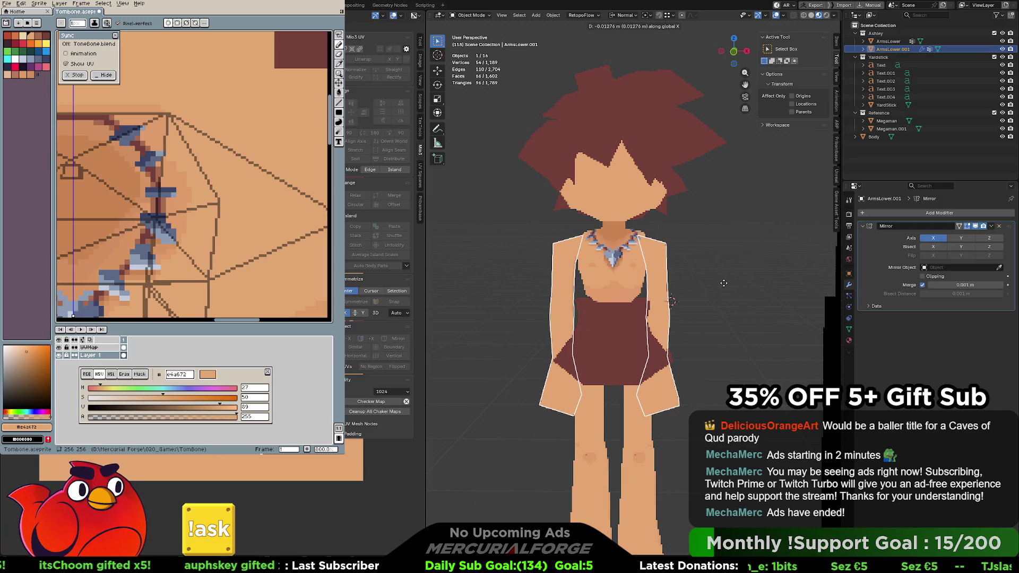
{"action": "left_click", "coordinate": [724, 283]}
{"action": "key", "text": "ctrl+a"}
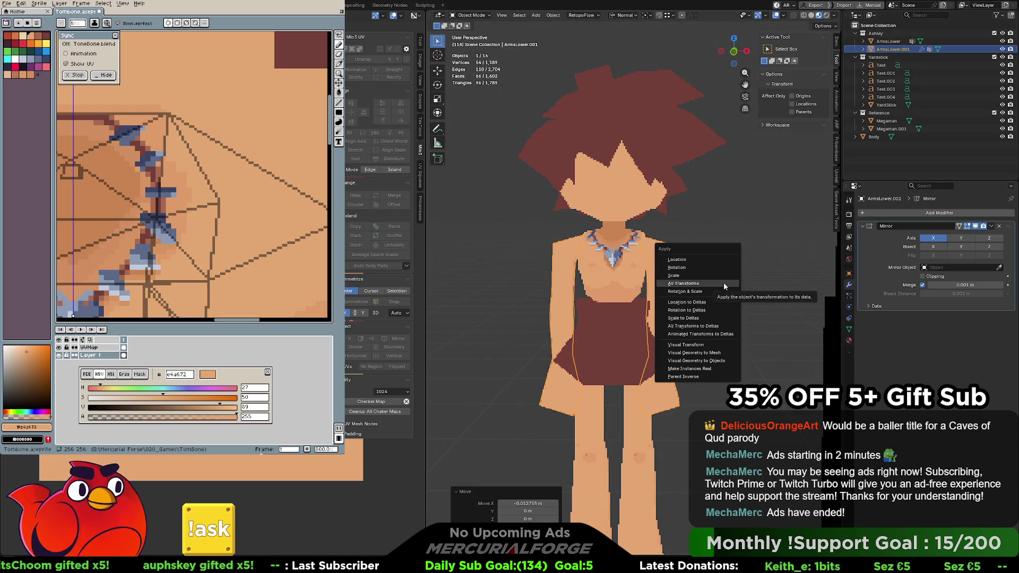
{"action": "left_click", "coordinate": [724, 283]}
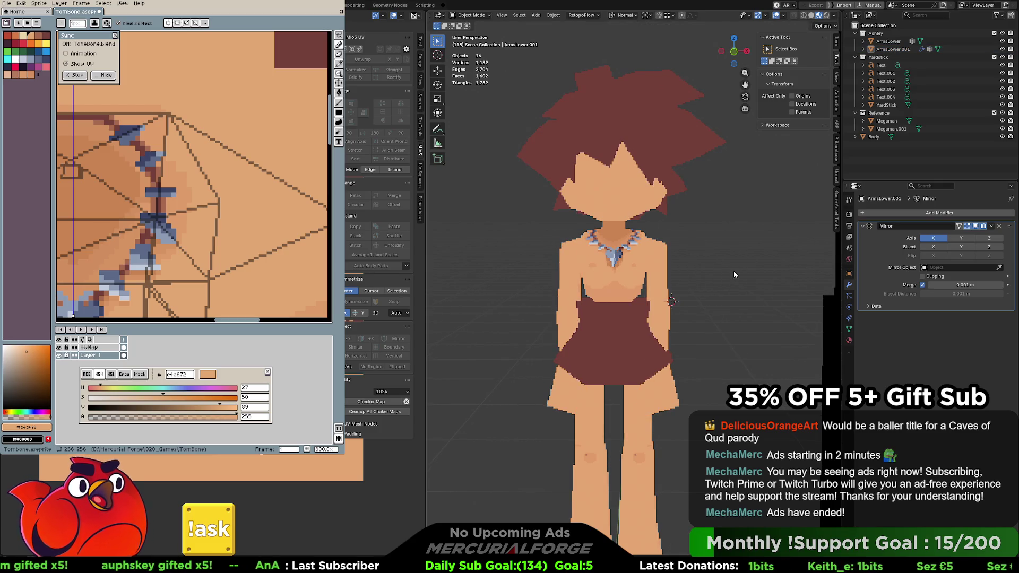
{"action": "scroll", "coordinate": [732, 270], "scroll_direction": "down", "scroll_amount": 2}
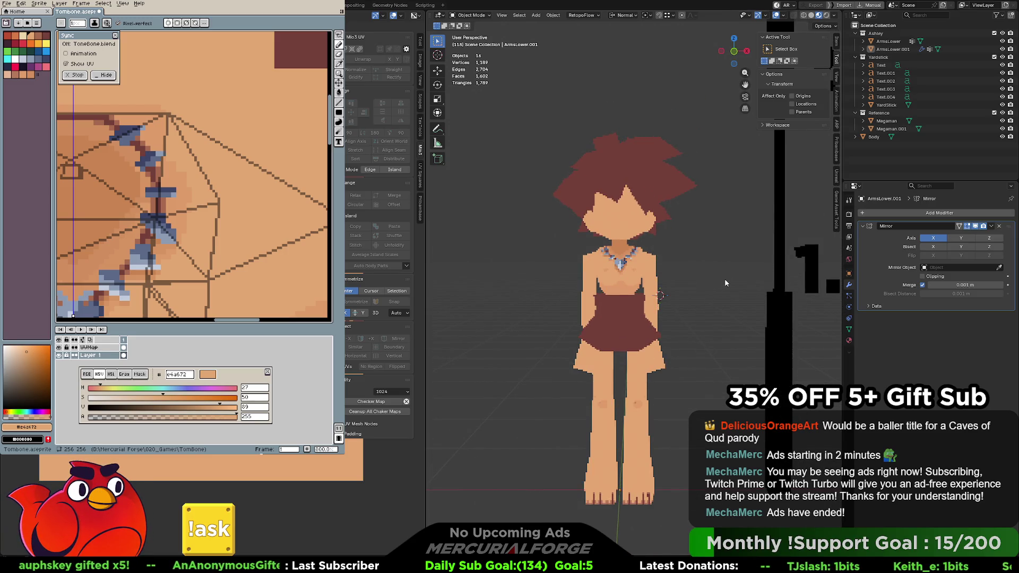
{"action": "mouse_move", "coordinate": [732, 278]}
{"action": "middle_mouse_down"}
{"action": "mouse_move", "coordinate": [471, 280]}
{"action": "mouse_move", "coordinate": [772, 293]}
{"action": "mouse_move", "coordinate": [679, 280]}
{"action": "middle_mouse_up"}
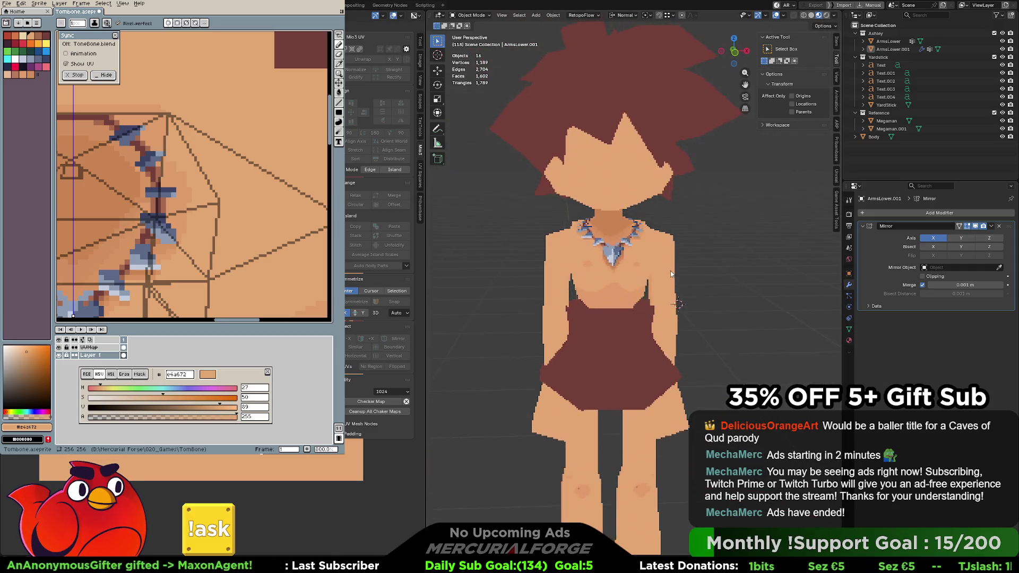
{"action": "scroll", "coordinate": [671, 271], "scroll_direction": "down", "scroll_amount": 3}
{"action": "scroll", "coordinate": [673, 275], "scroll_direction": "up", "scroll_amount": 3}
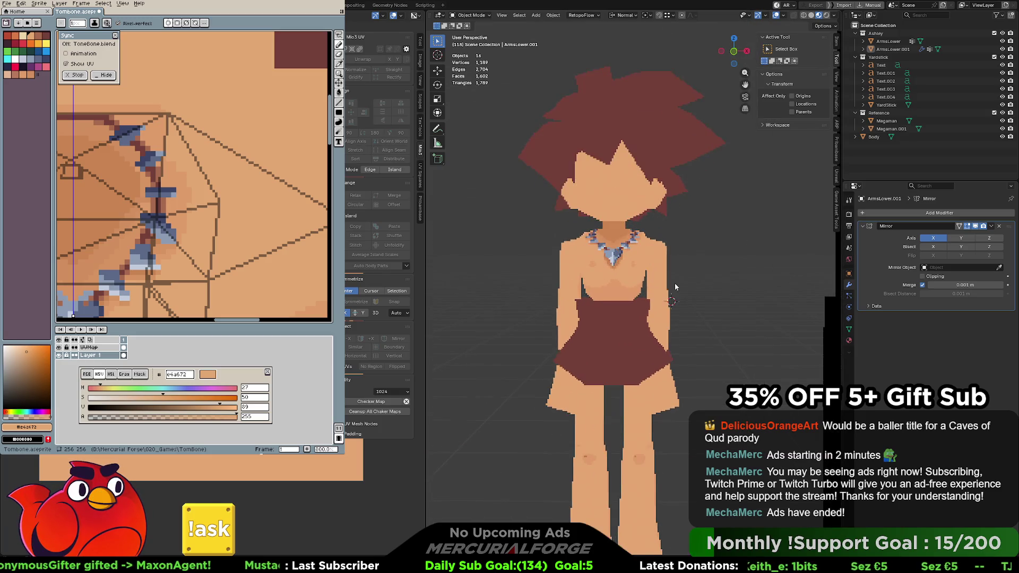
{"action": "scroll", "coordinate": [675, 289], "scroll_direction": "down", "scroll_amount": 3}
{"action": "scroll", "coordinate": [676, 293], "scroll_direction": "up", "scroll_amount": 2}
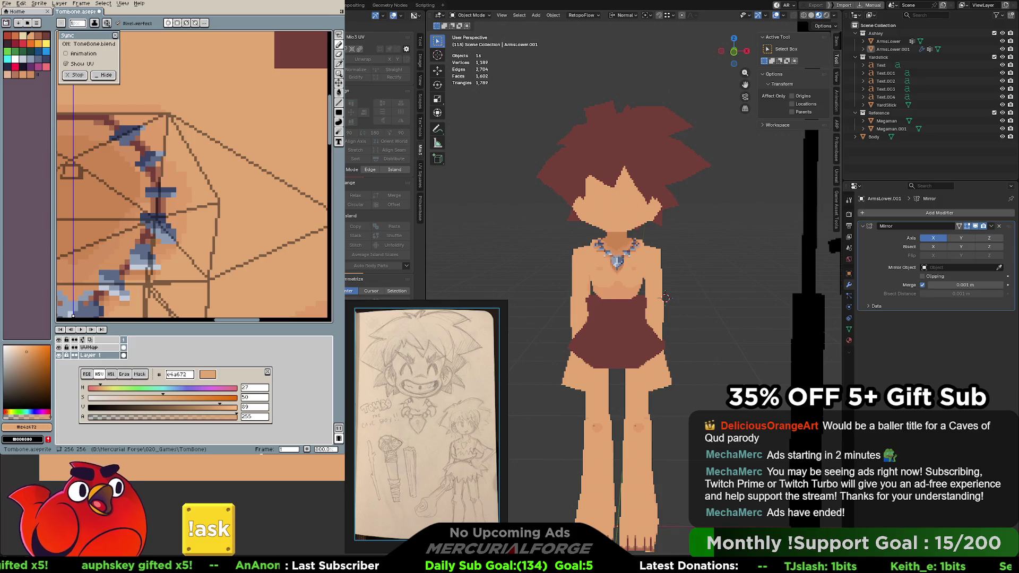
{"action": "scroll", "coordinate": [666, 298], "scroll_direction": "up", "scroll_amount": 1}
{"action": "scroll", "coordinate": [679, 303], "scroll_direction": "up", "scroll_amount": 1}
Inspect the torso, skirt and legs from several angles, then make the legs object ArmsLower active
{"action": "mouse_move", "coordinate": [678, 305]}
{"action": "middle_mouse_down"}
{"action": "mouse_move", "coordinate": [678, 282]}
{"action": "mouse_move", "coordinate": [737, 270]}
{"action": "mouse_move", "coordinate": [735, 301]}
{"action": "mouse_move", "coordinate": [681, 313]}
{"action": "mouse_move", "coordinate": [630, 270]}
{"action": "middle_mouse_up"}
{"action": "scroll", "coordinate": [622, 263], "scroll_direction": "up", "scroll_amount": 1}
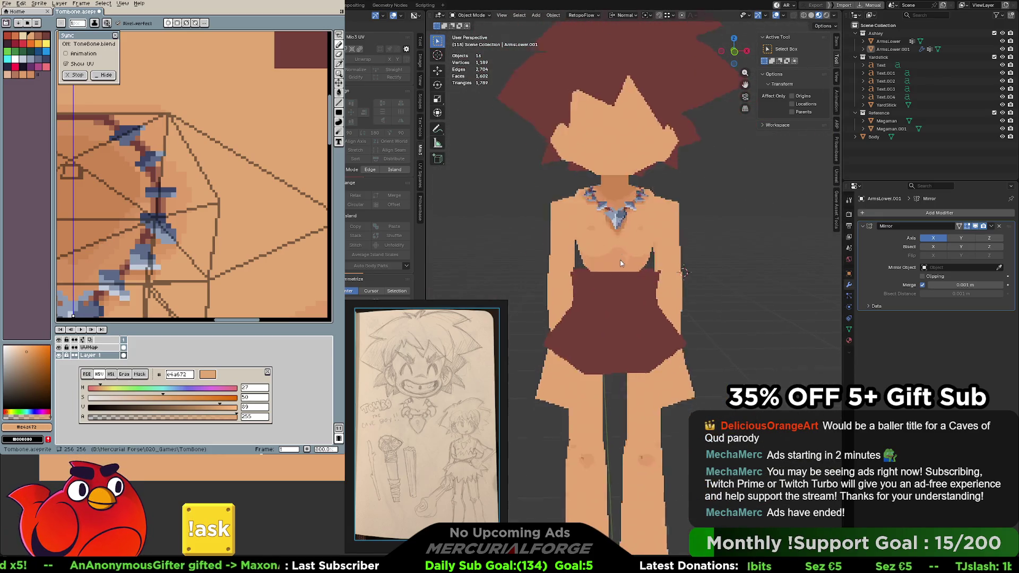
{"action": "scroll", "coordinate": [621, 263], "scroll_direction": "up", "scroll_amount": 2}
{"action": "scroll", "coordinate": [628, 255], "scroll_direction": "up", "scroll_amount": 1}
{"action": "scroll", "coordinate": [639, 243], "scroll_direction": "up", "scroll_amount": 1}
{"action": "scroll", "coordinate": [648, 242], "scroll_direction": "up", "scroll_amount": 1}
{"action": "mouse_move", "coordinate": [633, 283]}
{"action": "middle_mouse_down"}
{"action": "mouse_move", "coordinate": [632, 296]}
{"action": "mouse_move", "coordinate": [645, 228]}
{"action": "mouse_move", "coordinate": [705, 225]}
{"action": "mouse_move", "coordinate": [690, 209]}
{"action": "mouse_move", "coordinate": [710, 250]}
{"action": "mouse_move", "coordinate": [613, 305]}
{"action": "middle_mouse_up"}
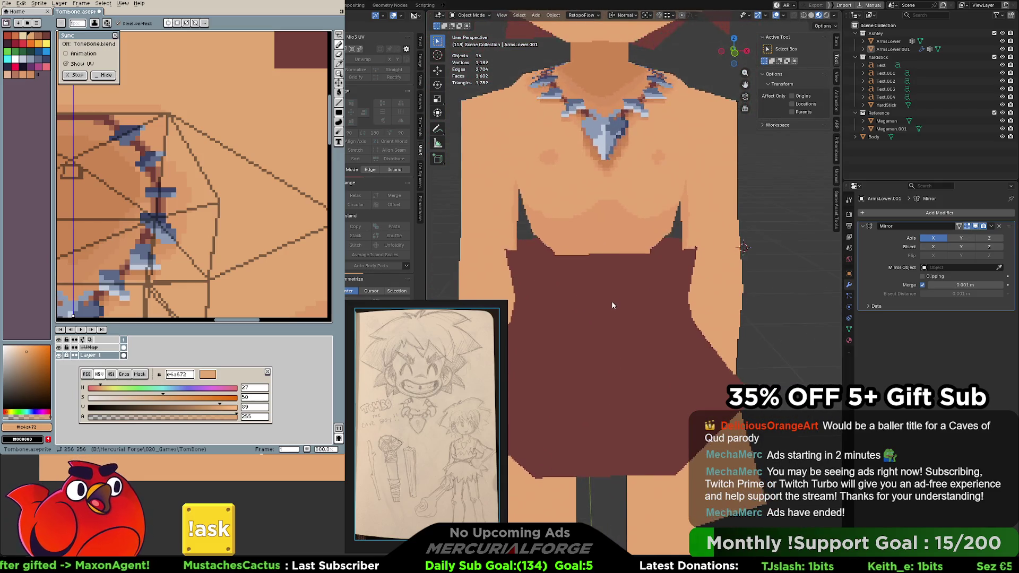
{"action": "scroll", "coordinate": [620, 302], "scroll_direction": "down", "scroll_amount": 2}
{"action": "scroll", "coordinate": [629, 302], "scroll_direction": "down", "scroll_amount": 2}
{"action": "scroll", "coordinate": [629, 331], "scroll_direction": "up", "scroll_amount": 2}
{"action": "scroll", "coordinate": [634, 266], "scroll_direction": "up", "scroll_amount": 1}
{"action": "scroll", "coordinate": [635, 266], "scroll_direction": "up", "scroll_amount": 1}
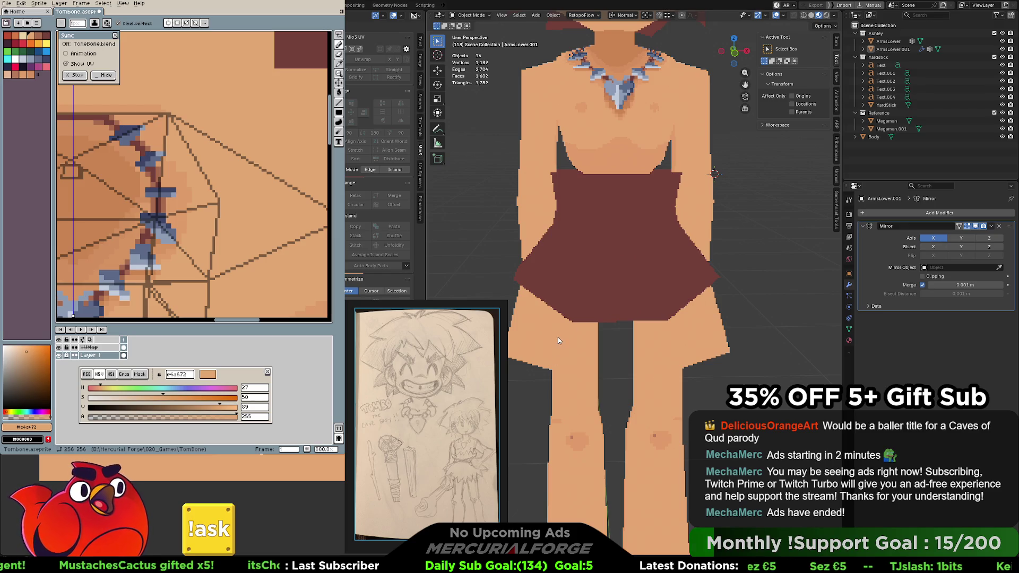
{"action": "scroll", "coordinate": [647, 358], "scroll_direction": "down", "scroll_amount": 1}
{"action": "scroll", "coordinate": [644, 429], "scroll_direction": "up", "scroll_amount": 2}
{"action": "scroll", "coordinate": [670, 437], "scroll_direction": "up", "scroll_amount": 1}
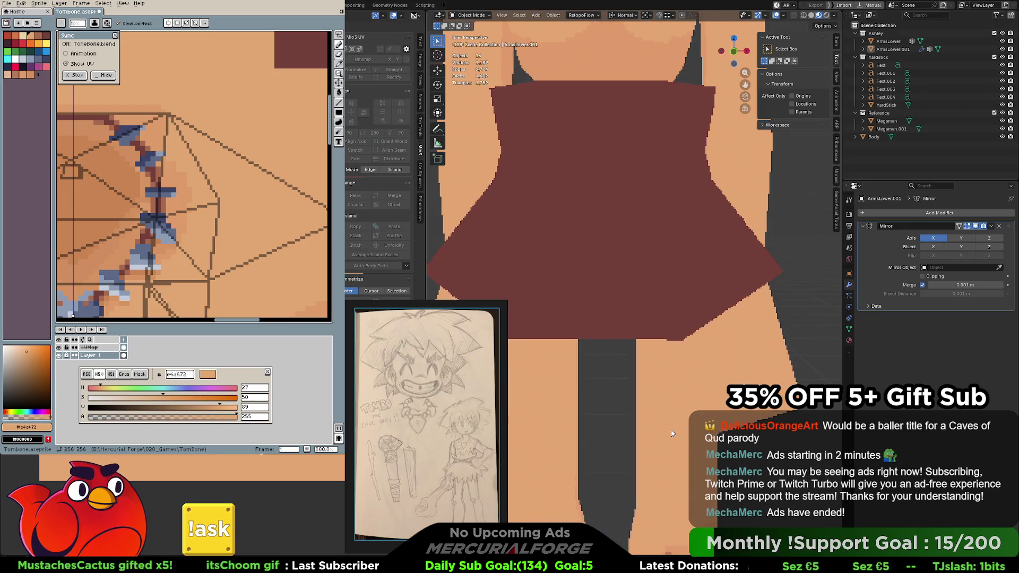
{"action": "middle_click_drag", "start_coordinate": [669, 430], "coordinate": [673, 335], "text": "shift"}
{"action": "scroll", "coordinate": [669, 239], "scroll_direction": "up", "scroll_amount": 1}
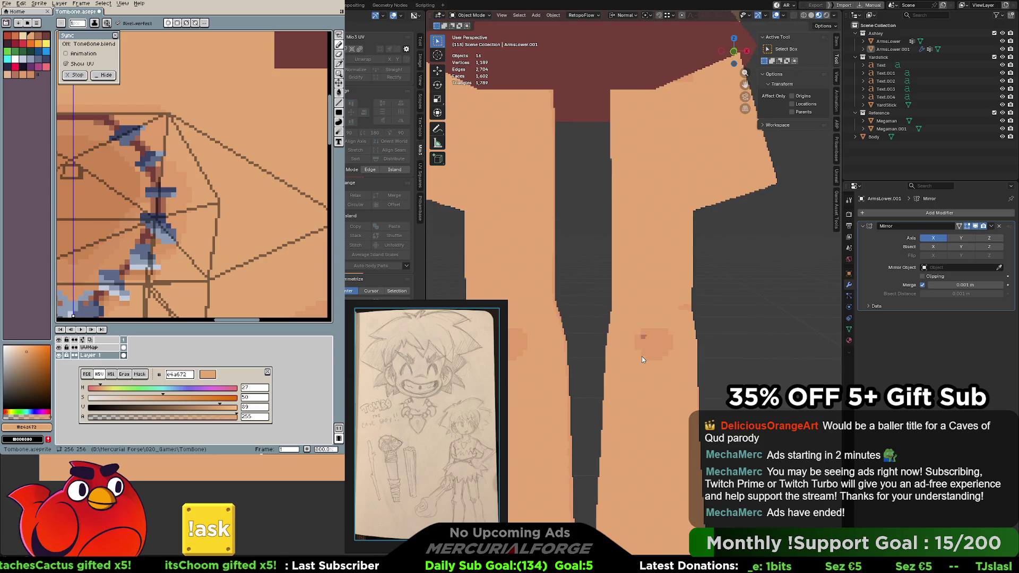
{"action": "scroll", "coordinate": [642, 356], "scroll_direction": "down", "scroll_amount": 2}
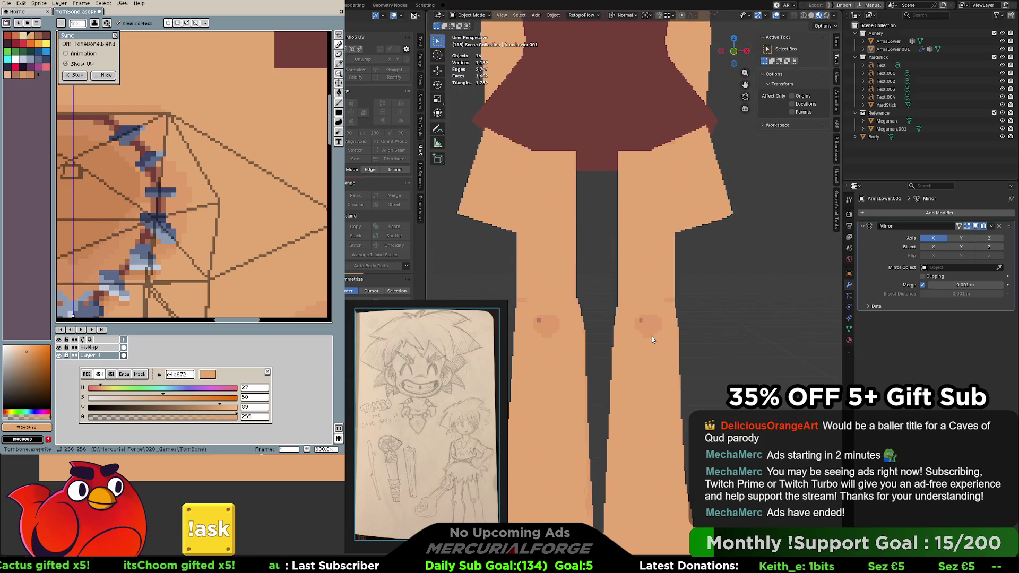
{"action": "key", "text": "Tab"}
{"action": "key", "text": "Tab"}
{"action": "left_click", "coordinate": [652, 336]}
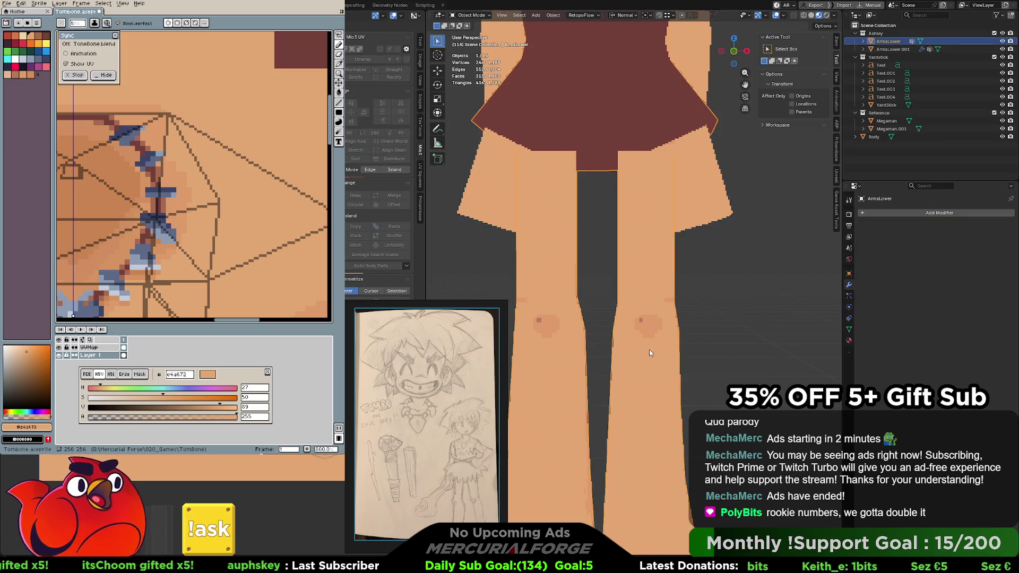
{"action": "scroll", "coordinate": [649, 349], "scroll_direction": "up", "scroll_amount": 1}
{"action": "key", "text": "Tab"}
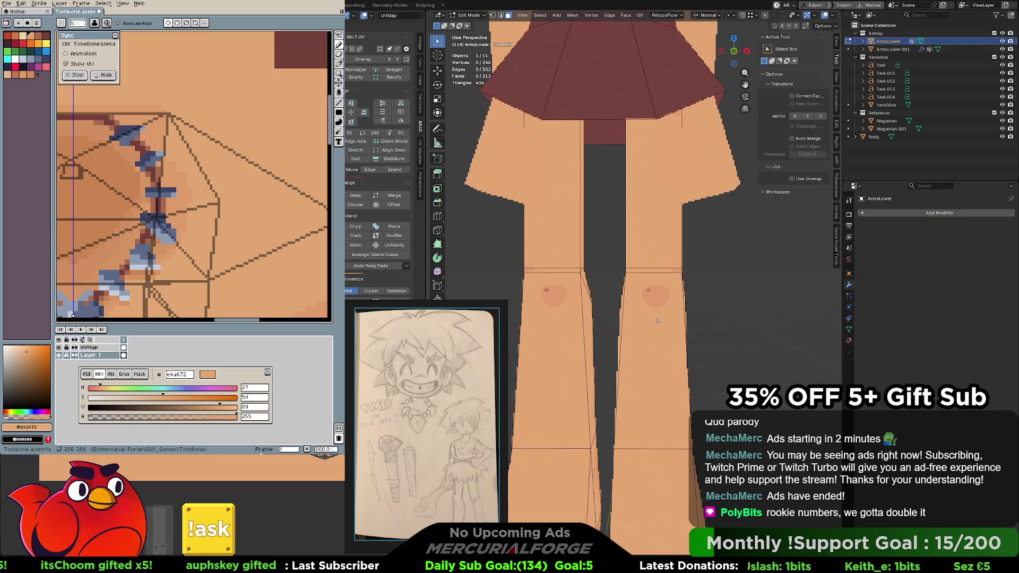
Orbit around the legs mesh and pick out the diagonal and knee-line edges on the right leg
{"action": "middle_click_drag", "start_coordinate": [655, 321], "coordinate": [679, 248]}
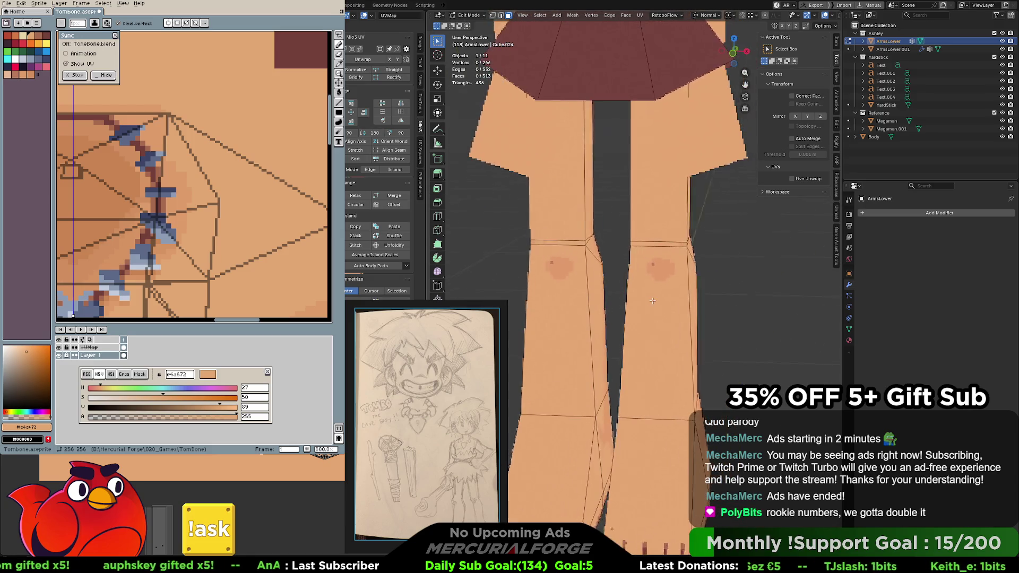
{"action": "left_click", "coordinate": [687, 248]}
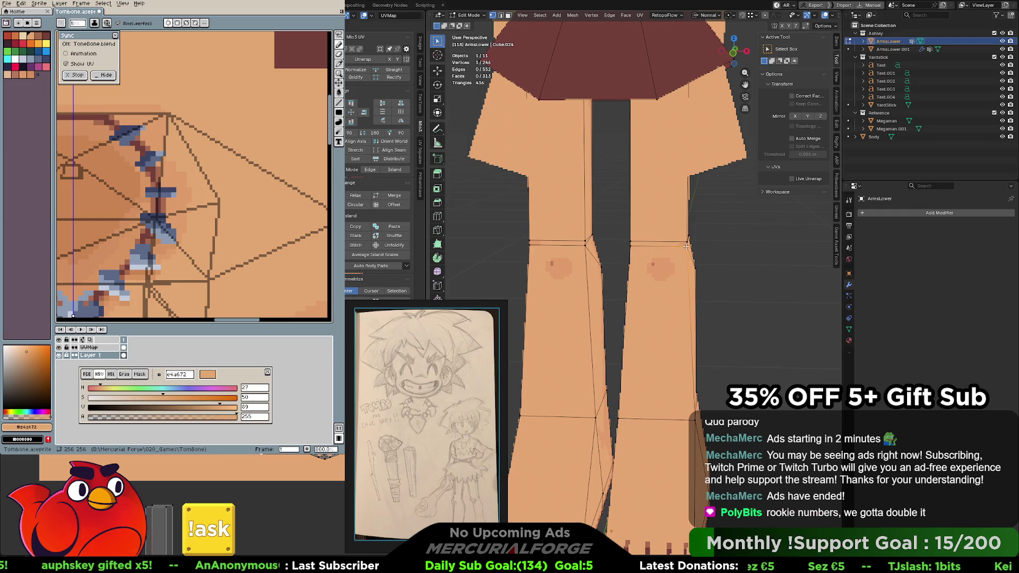
{"action": "left_click", "coordinate": [619, 416], "text": "shift"}
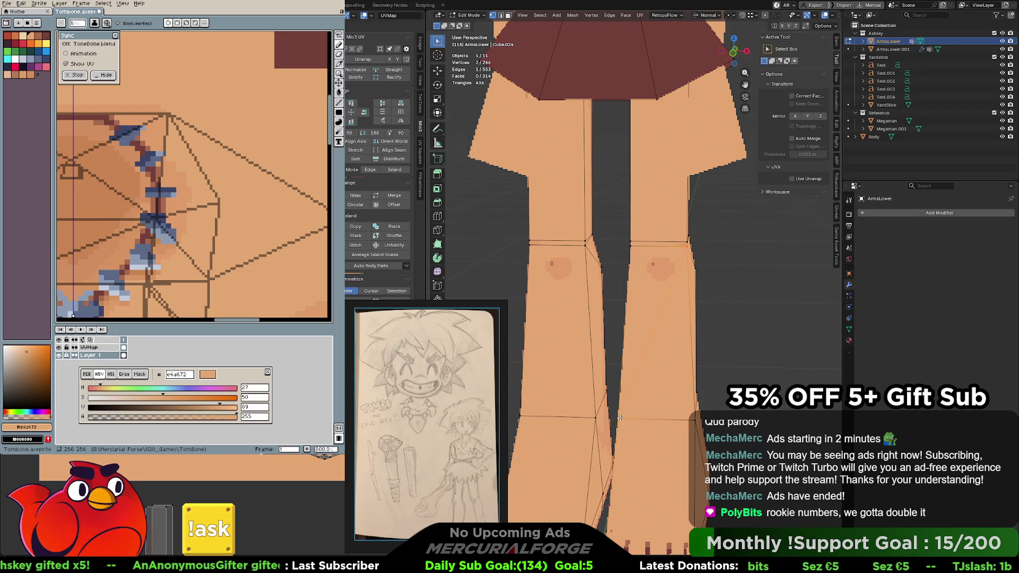
{"action": "left_click", "coordinate": [584, 360]}
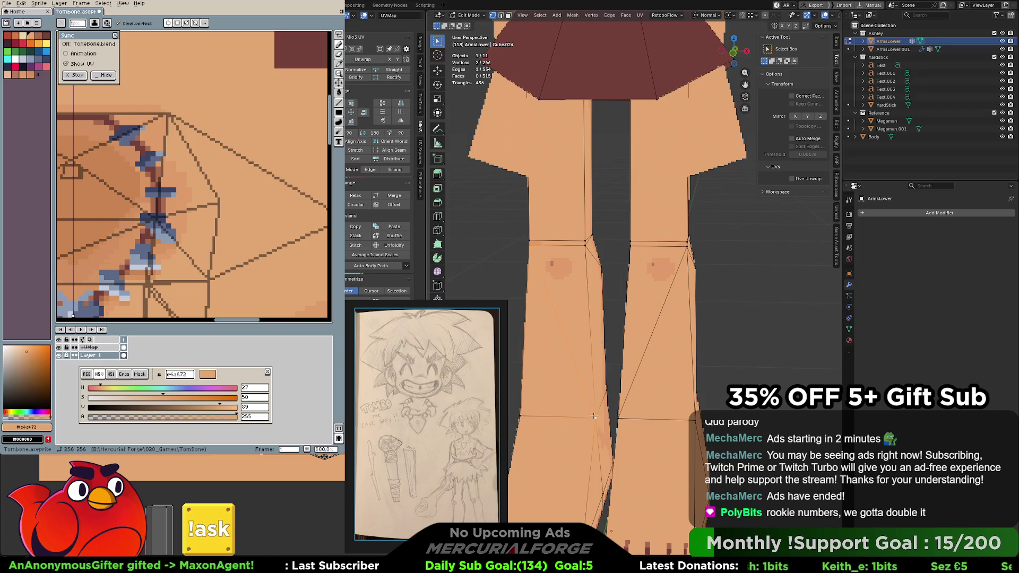
{"action": "middle_click_drag", "start_coordinate": [593, 416], "coordinate": [653, 351]}
{"action": "scroll", "coordinate": [657, 345], "scroll_direction": "down", "scroll_amount": 2}
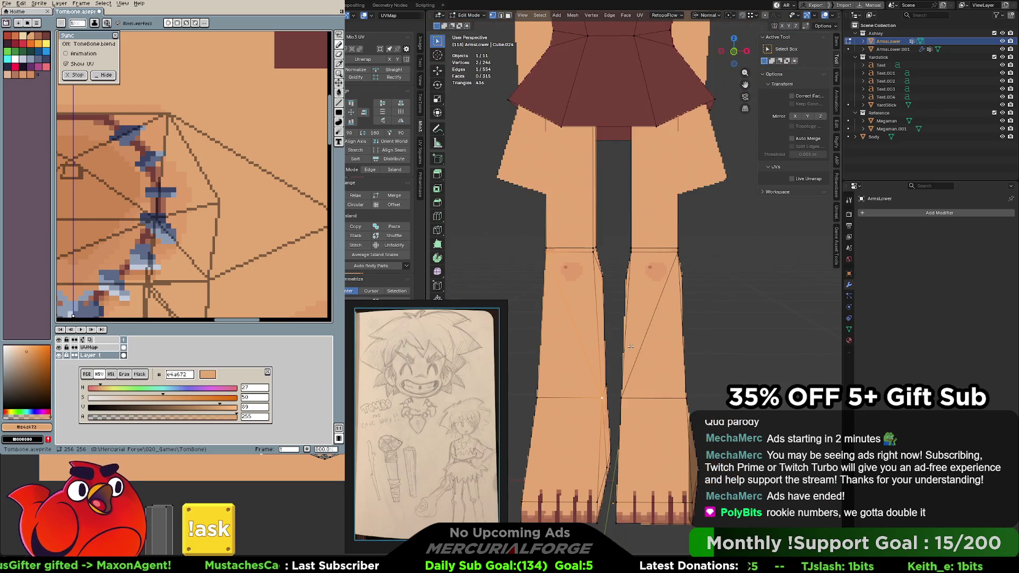
{"action": "left_click", "coordinate": [710, 334]}
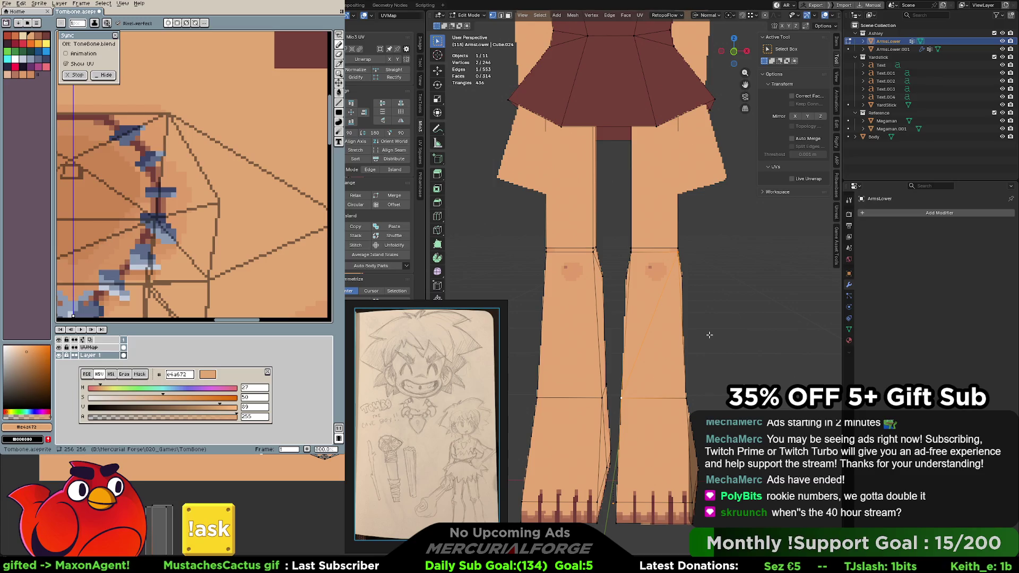
{"action": "scroll", "coordinate": [635, 312], "scroll_direction": "up", "scroll_amount": 2}
{"action": "scroll", "coordinate": [629, 323], "scroll_direction": "up", "scroll_amount": 1}
{"action": "scroll", "coordinate": [625, 331], "scroll_direction": "up", "scroll_amount": 1}
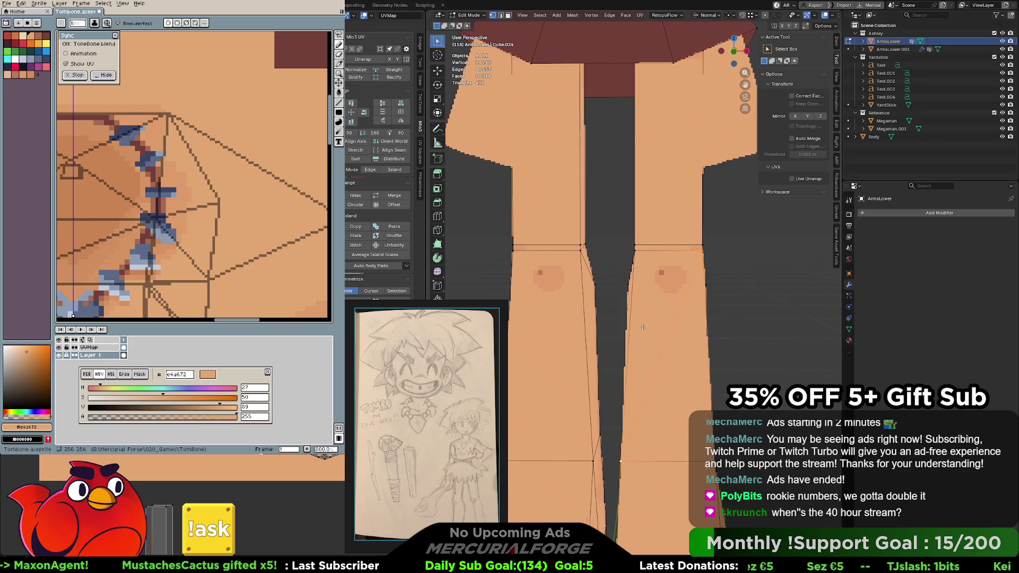
{"action": "scroll", "coordinate": [617, 341], "scroll_direction": "up", "scroll_amount": 1}
{"action": "scroll", "coordinate": [617, 341], "scroll_direction": "down", "scroll_amount": 1}
{"action": "scroll", "coordinate": [625, 326], "scroll_direction": "down", "scroll_amount": 2}
{"action": "scroll", "coordinate": [632, 314], "scroll_direction": "down", "scroll_amount": 2}
{"action": "scroll", "coordinate": [632, 314], "scroll_direction": "up", "scroll_amount": 2}
{"action": "scroll", "coordinate": [632, 314], "scroll_direction": "up", "scroll_amount": 1}
{"action": "mouse_move", "coordinate": [631, 314]}
{"action": "middle_mouse_down"}
{"action": "mouse_move", "coordinate": [642, 316]}
{"action": "mouse_move", "coordinate": [601, 344]}
{"action": "mouse_move", "coordinate": [659, 318]}
{"action": "mouse_move", "coordinate": [615, 319]}
{"action": "middle_mouse_up"}
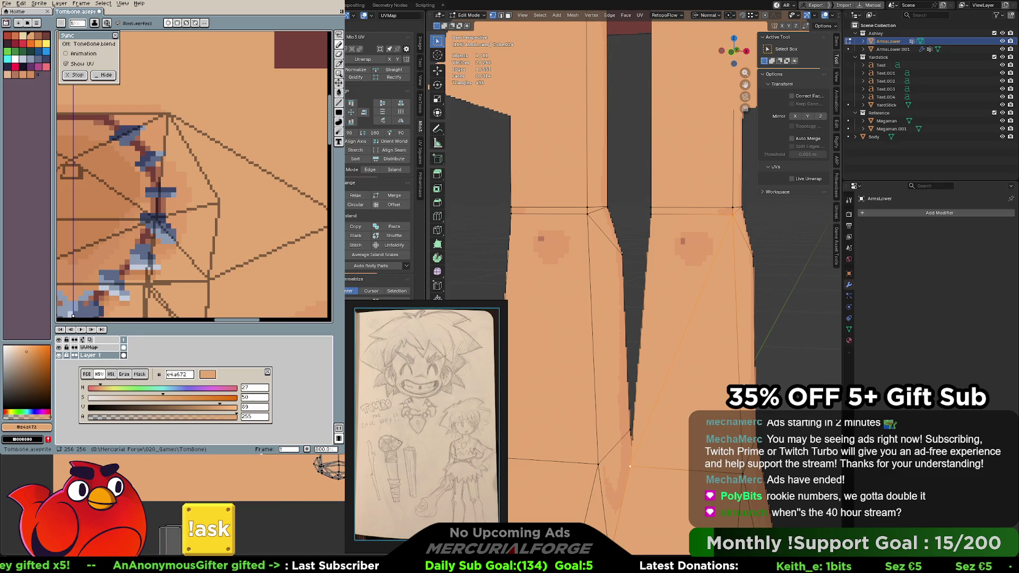
{"action": "left_click", "coordinate": [709, 211]}
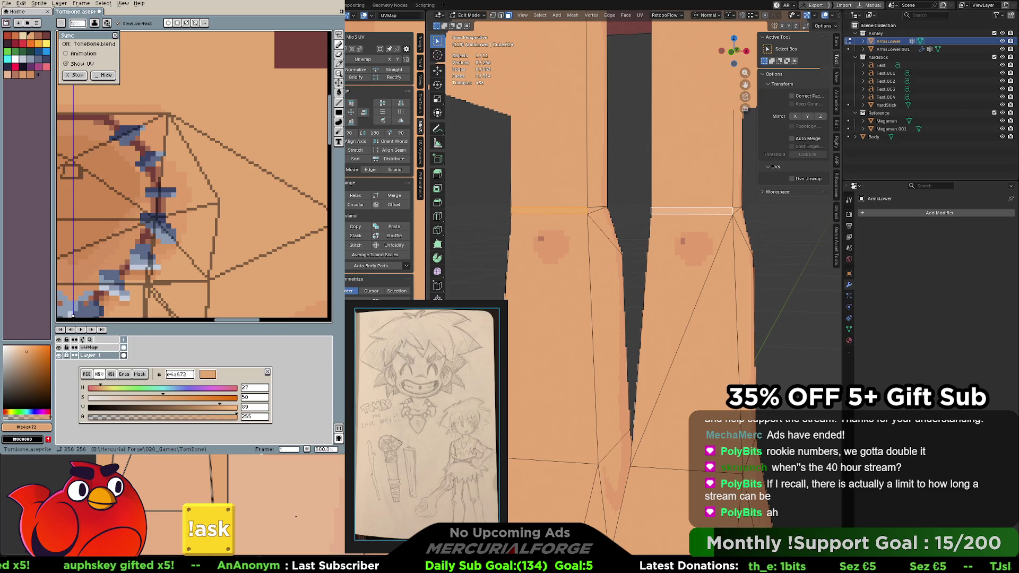
Rectify the knee-line edge UVs of both legs in the Mio3 UV panel and resync the overlay to Aseprite
{"action": "left_click", "coordinate": [396, 77]}
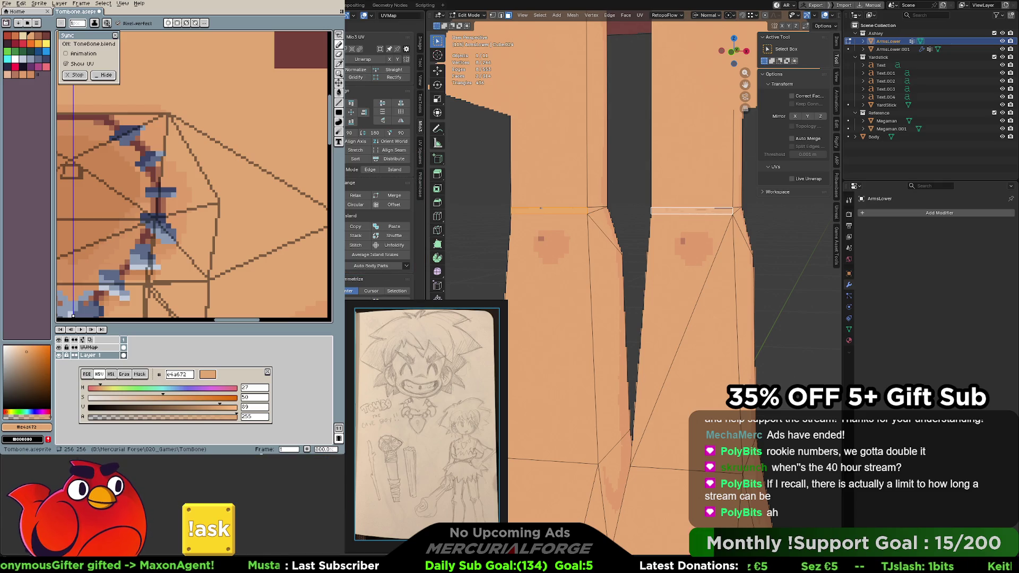
{"action": "left_click", "coordinate": [367, 95]}
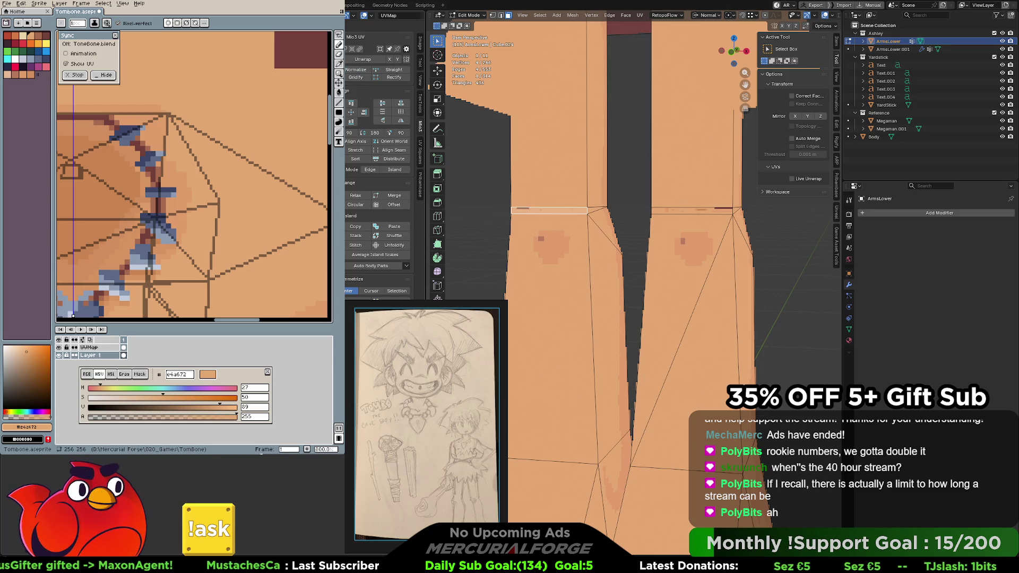
{"action": "left_click", "coordinate": [360, 74]}
{"action": "left_click", "coordinate": [359, 75]}
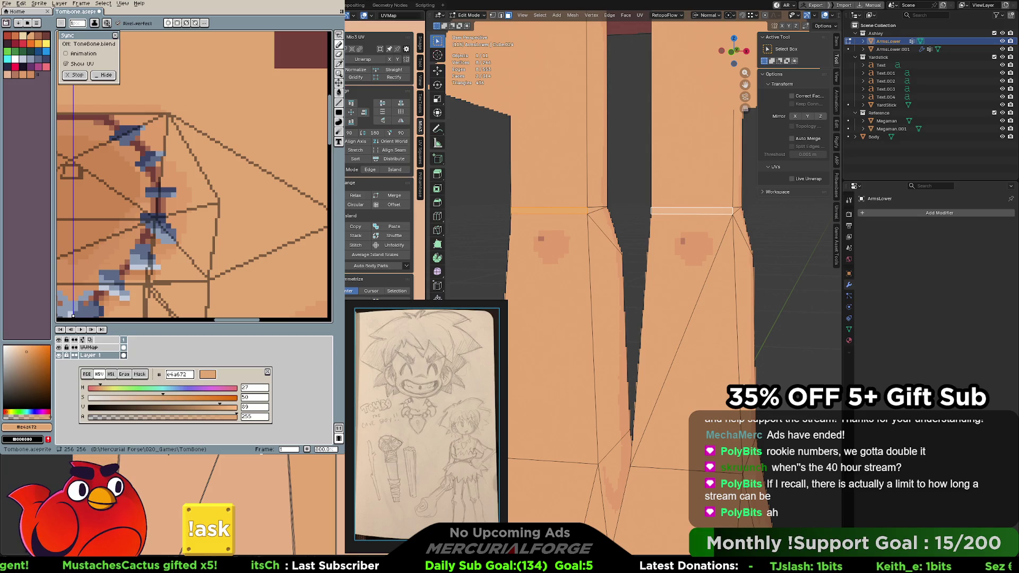
{"action": "key", "text": "alt+a"}
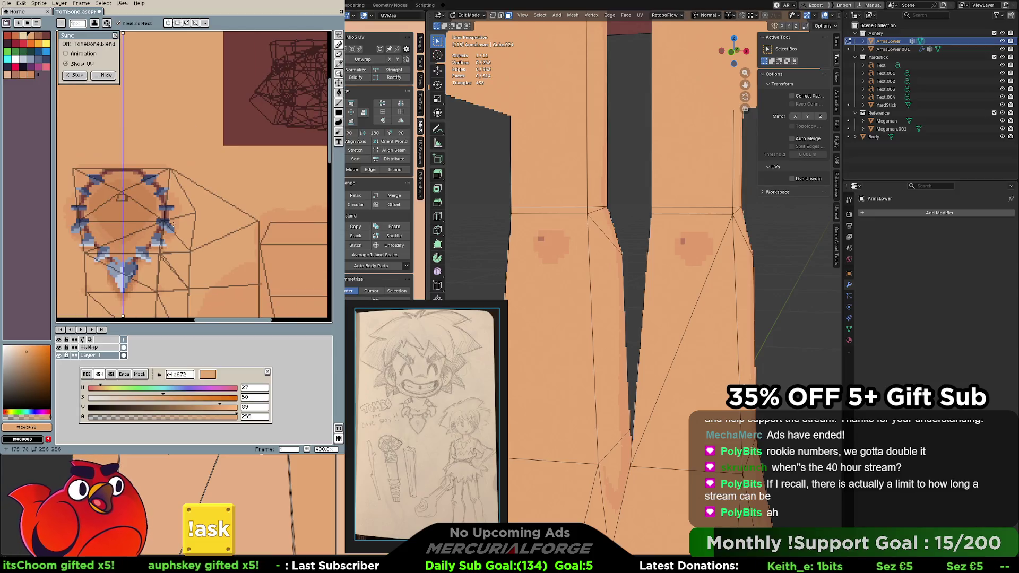
Pan the Tombone texture to the knee area for repainting and view the enlarged knee marks from below
{"action": "mouse_move", "coordinate": [196, 244]}
{"action": "middle_mouse_down"}
{"action": "mouse_move", "coordinate": [197, 211]}
{"action": "mouse_move", "coordinate": [239, 211]}
{"action": "mouse_move", "coordinate": [245, 152]}
{"action": "middle_mouse_up"}
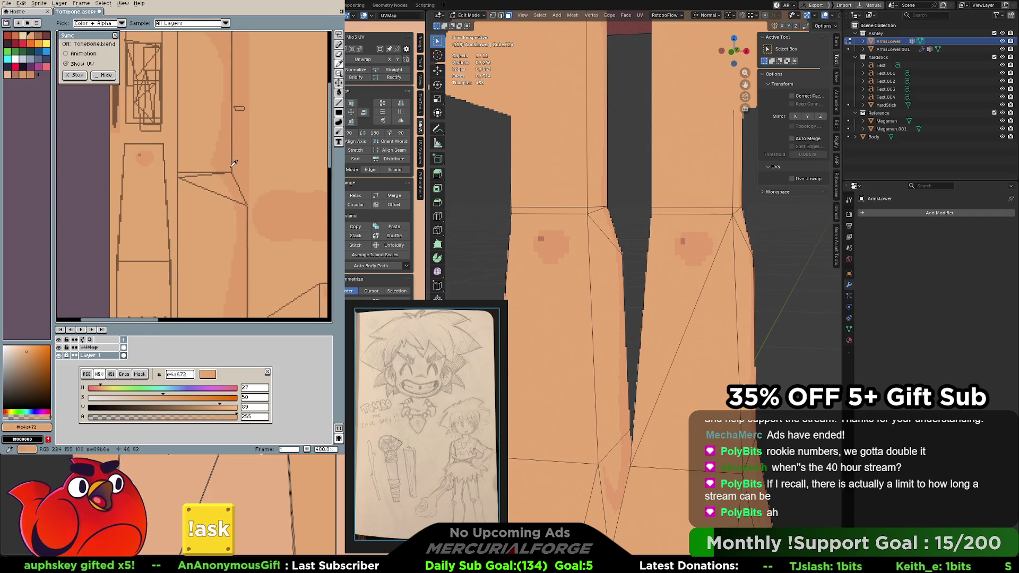
{"action": "scroll", "coordinate": [155, 153], "scroll_direction": "up", "scroll_amount": 1}
{"action": "scroll", "coordinate": [155, 152], "scroll_direction": "up", "scroll_amount": 1}
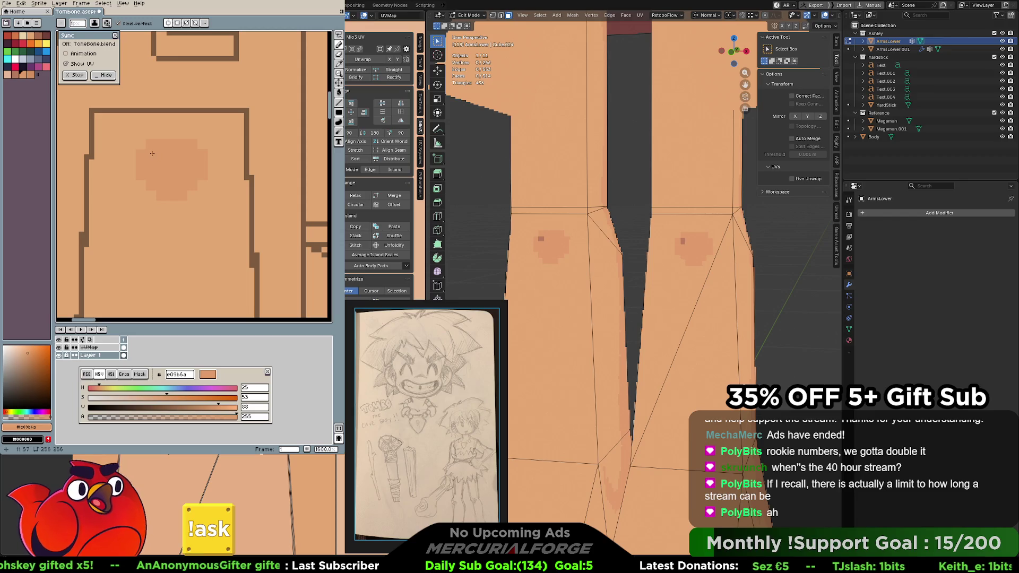
{"action": "scroll", "coordinate": [156, 170], "scroll_direction": "down", "scroll_amount": 2}
{"action": "scroll", "coordinate": [155, 173], "scroll_direction": "down", "scroll_amount": 2}
{"action": "scroll", "coordinate": [151, 180], "scroll_direction": "up", "scroll_amount": 2}
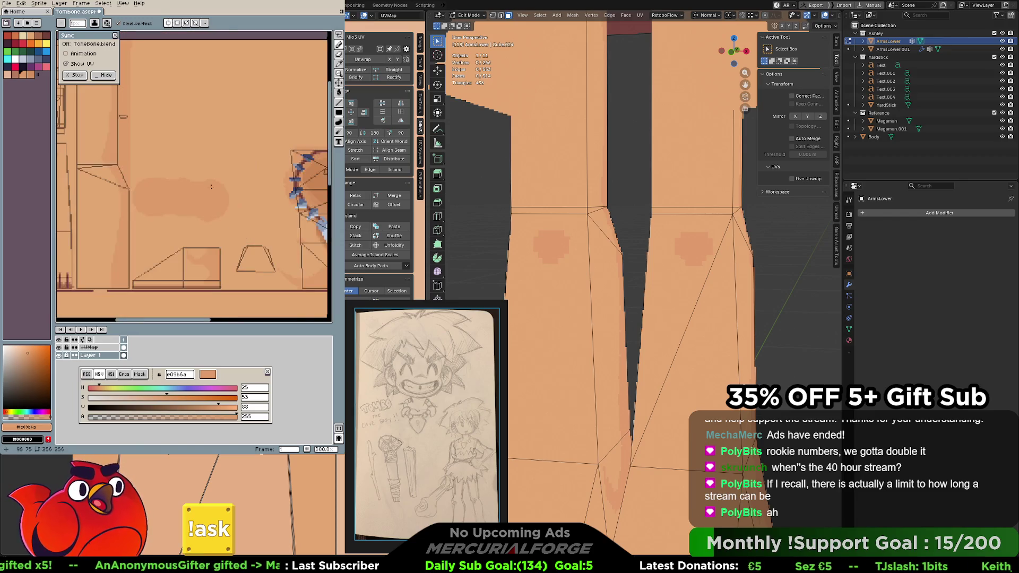
{"action": "scroll", "coordinate": [145, 185], "scroll_direction": "up", "scroll_amount": 1}
{"action": "middle_click_drag", "start_coordinate": [144, 185], "coordinate": [72, 185]}
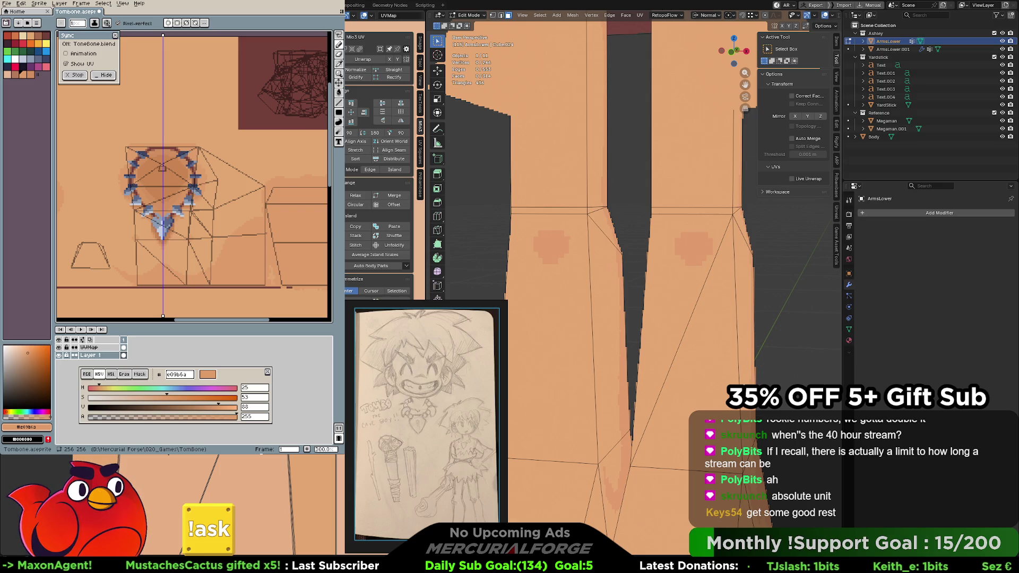
{"action": "scroll", "coordinate": [643, 277], "scroll_direction": "down", "scroll_amount": 5}
{"action": "middle_click_drag", "start_coordinate": [621, 263], "coordinate": [653, 281]}
{"action": "scroll", "coordinate": [653, 288], "scroll_direction": "down", "scroll_amount": 3}
{"action": "scroll", "coordinate": [658, 295], "scroll_direction": "down", "scroll_amount": 2}
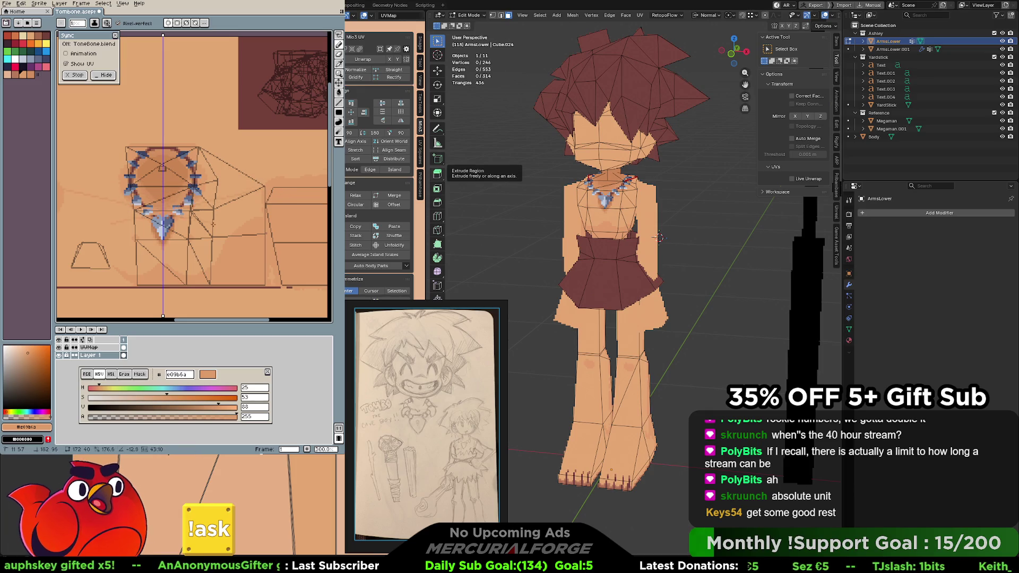
{"action": "middle_click_drag", "start_coordinate": [229, 224], "coordinate": [249, 191]}
{"action": "key", "text": "i"}
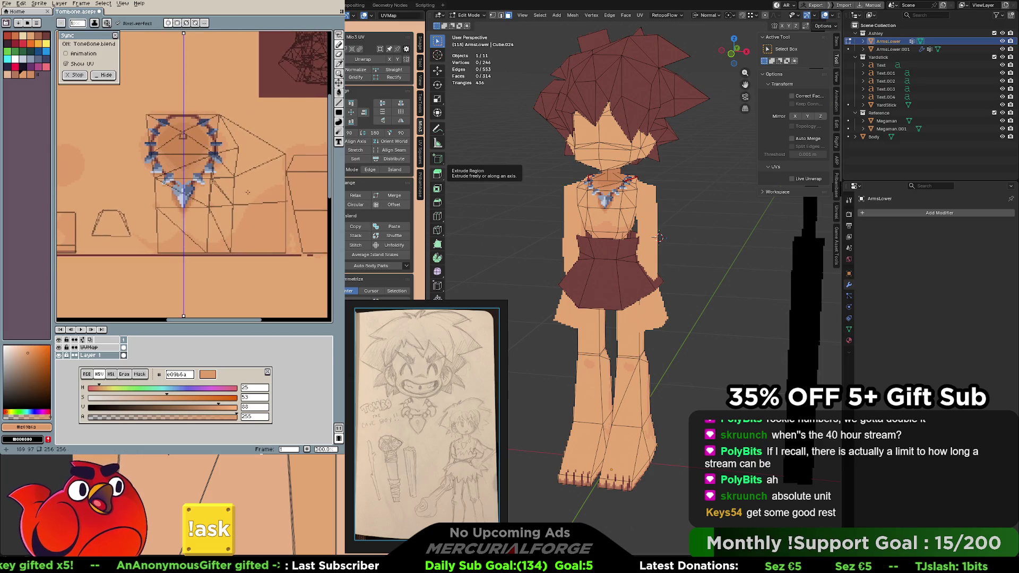
{"action": "middle_click_drag", "start_coordinate": [131, 222], "coordinate": [176, 222]}
{"action": "key", "text": "b"}
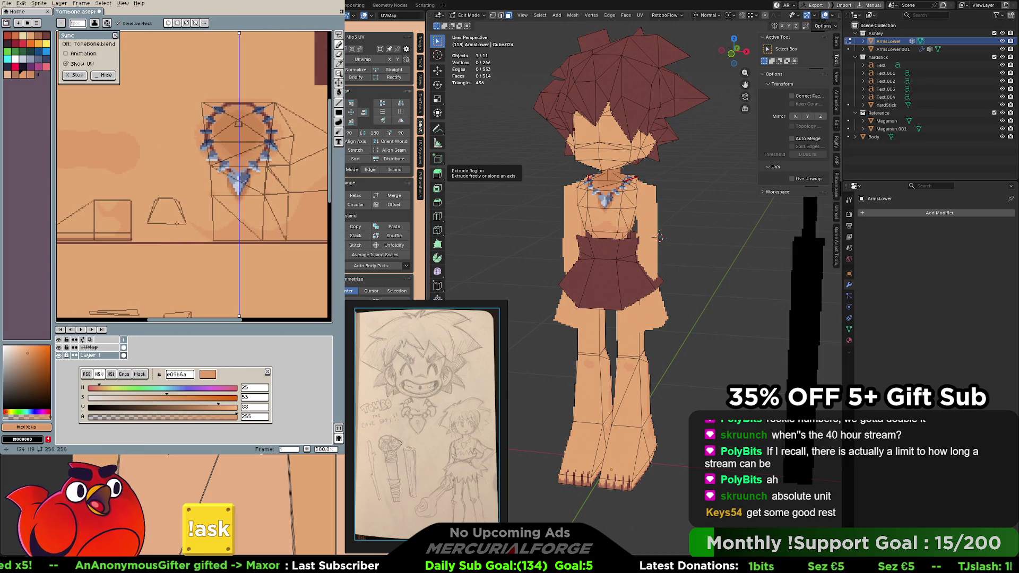
{"action": "scroll", "coordinate": [168, 214], "scroll_direction": "up", "scroll_amount": 2}
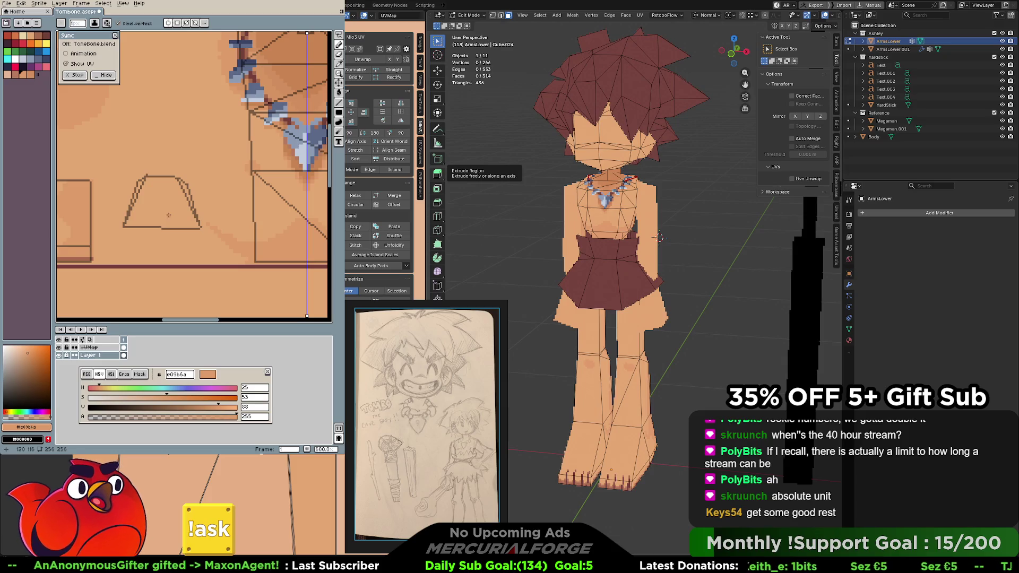
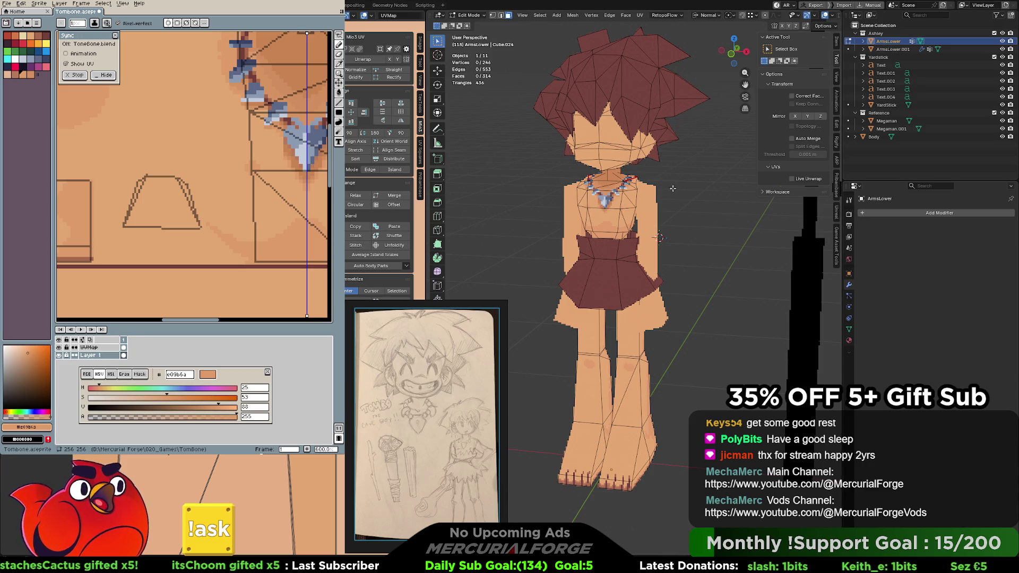
Inspect the cavewoman from above, behind and in side profile, toggling between object and edit mode
{"action": "key", "text": "Tab"}
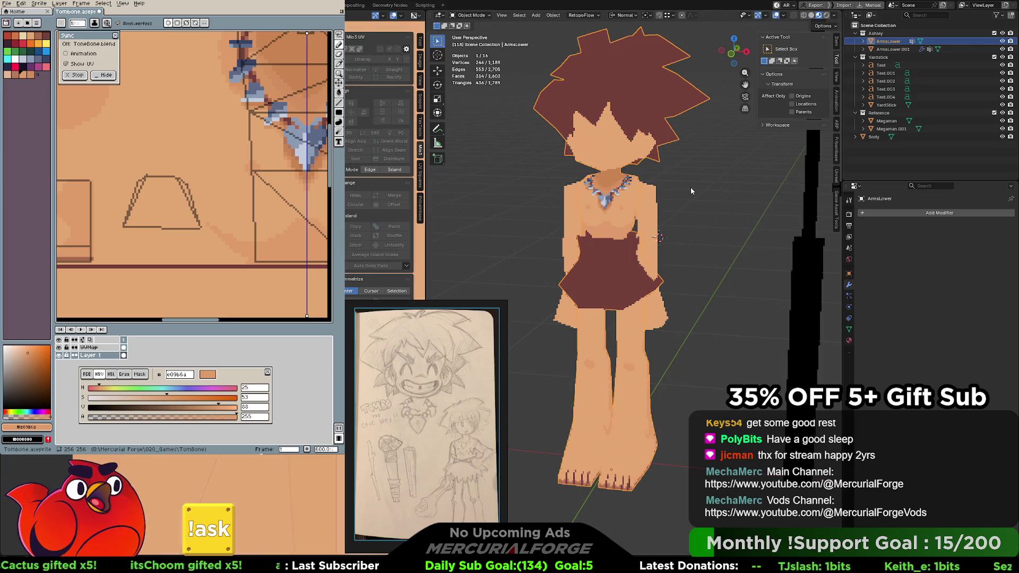
{"action": "left_click", "coordinate": [690, 188]}
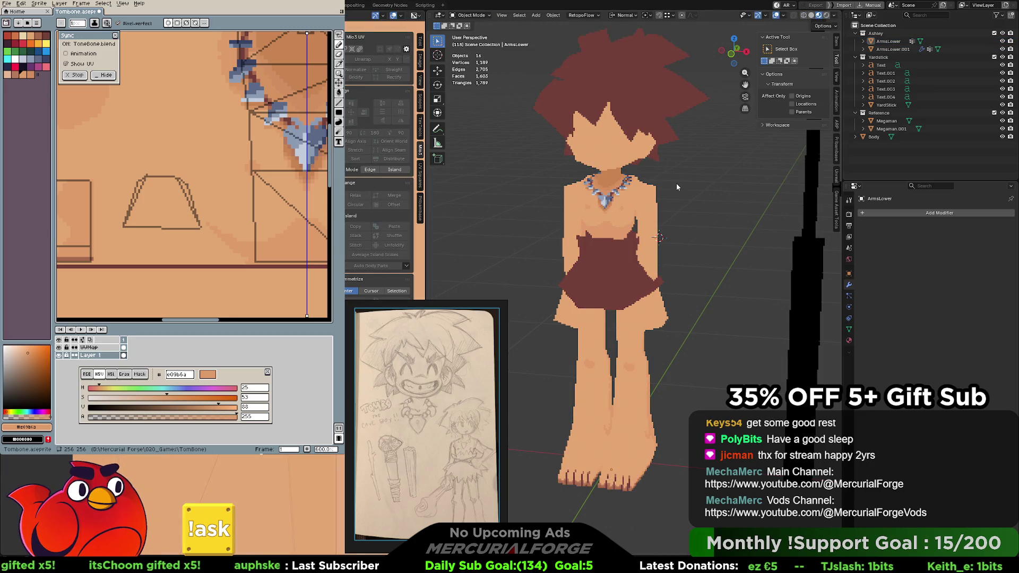
{"action": "scroll", "coordinate": [625, 161], "scroll_direction": "up", "scroll_amount": 2}
{"action": "middle_click_drag", "start_coordinate": [625, 160], "coordinate": [630, 255]}
{"action": "mouse_move", "coordinate": [634, 336]}
{"action": "middle_mouse_down"}
{"action": "mouse_move", "coordinate": [654, 292]}
{"action": "mouse_move", "coordinate": [487, 288]}
{"action": "middle_mouse_up"}
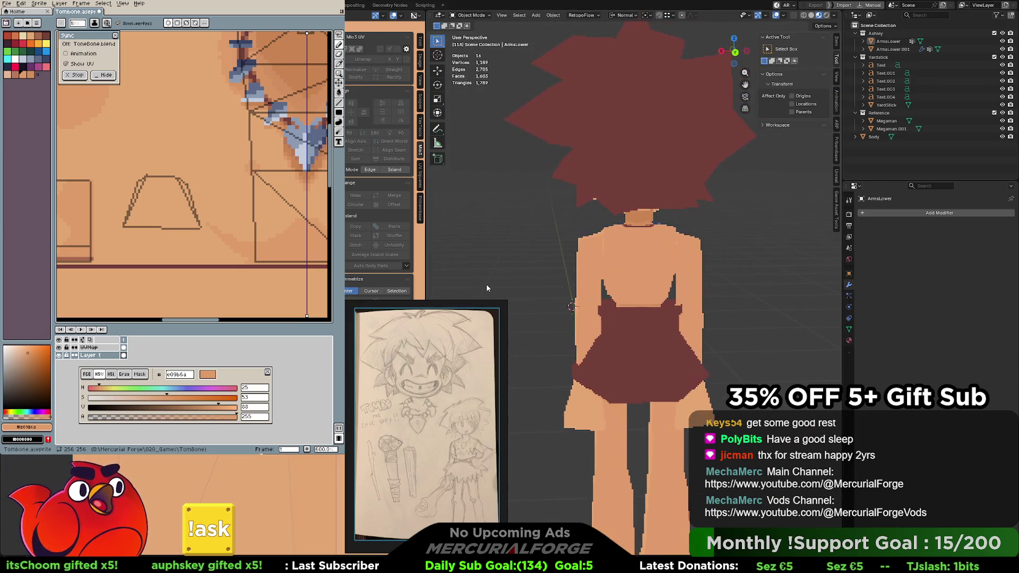
{"action": "mouse_move", "coordinate": [625, 183]}
{"action": "middle_mouse_down"}
{"action": "mouse_move", "coordinate": [554, 251]}
{"action": "mouse_move", "coordinate": [637, 256]}
{"action": "middle_mouse_up"}
{"action": "key", "text": "Tab"}
{"action": "mouse_move", "coordinate": [626, 202]}
{"action": "middle_mouse_down"}
{"action": "mouse_move", "coordinate": [589, 215]}
{"action": "mouse_move", "coordinate": [617, 229]}
{"action": "mouse_move", "coordinate": [561, 195]}
{"action": "mouse_move", "coordinate": [583, 193]}
{"action": "mouse_move", "coordinate": [519, 189]}
{"action": "middle_mouse_up"}
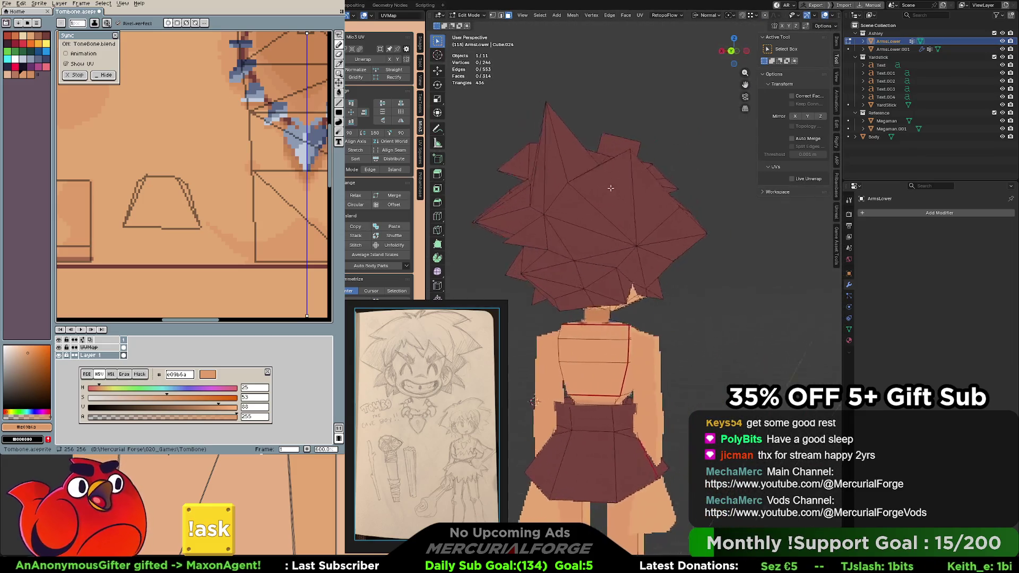
{"action": "mouse_move", "coordinate": [518, 189]}
{"action": "middle_mouse_down"}
{"action": "mouse_move", "coordinate": [722, 193]}
{"action": "mouse_move", "coordinate": [589, 204]}
{"action": "mouse_move", "coordinate": [618, 191]}
{"action": "middle_mouse_up"}
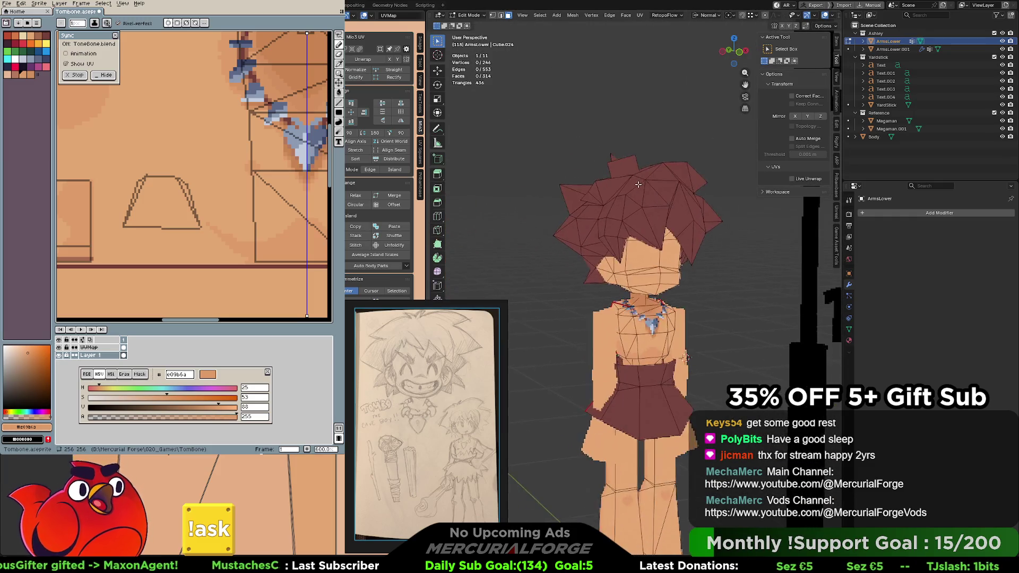
{"action": "scroll", "coordinate": [617, 191], "scroll_direction": "up", "scroll_amount": 2}
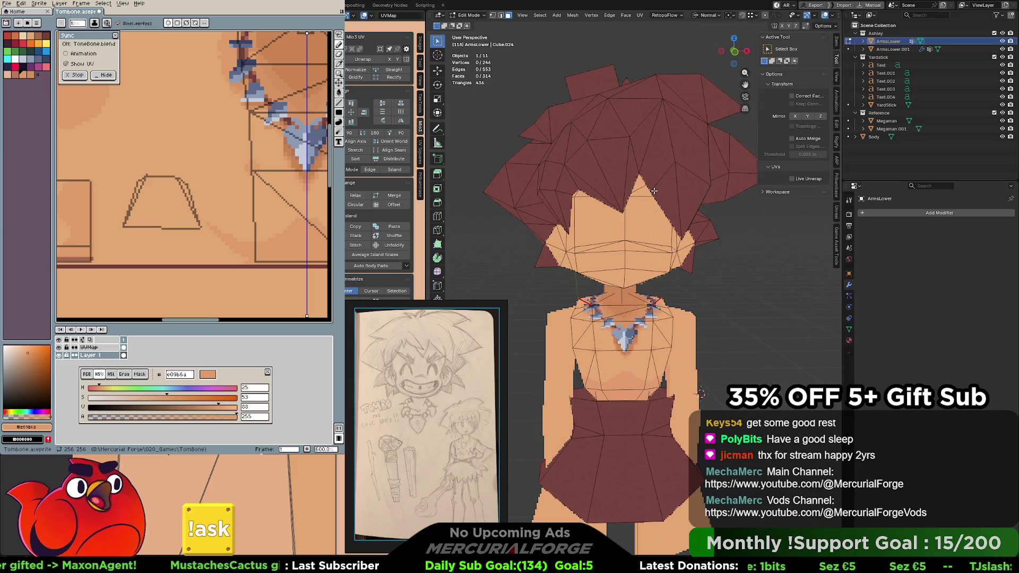
{"action": "scroll", "coordinate": [633, 189], "scroll_direction": "up", "scroll_amount": 2}
{"action": "scroll", "coordinate": [634, 189], "scroll_direction": "down", "scroll_amount": 2}
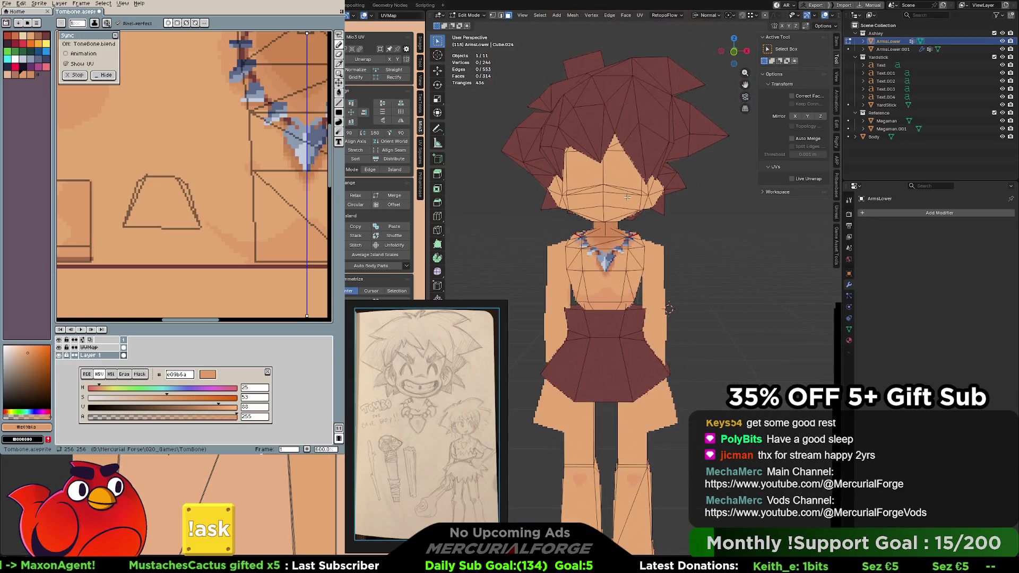
{"action": "middle_click_drag", "start_coordinate": [634, 188], "coordinate": [649, 256]}
{"action": "scroll", "coordinate": [680, 273], "scroll_direction": "up", "scroll_amount": 3}
{"action": "scroll", "coordinate": [679, 273], "scroll_direction": "up", "scroll_amount": 2}
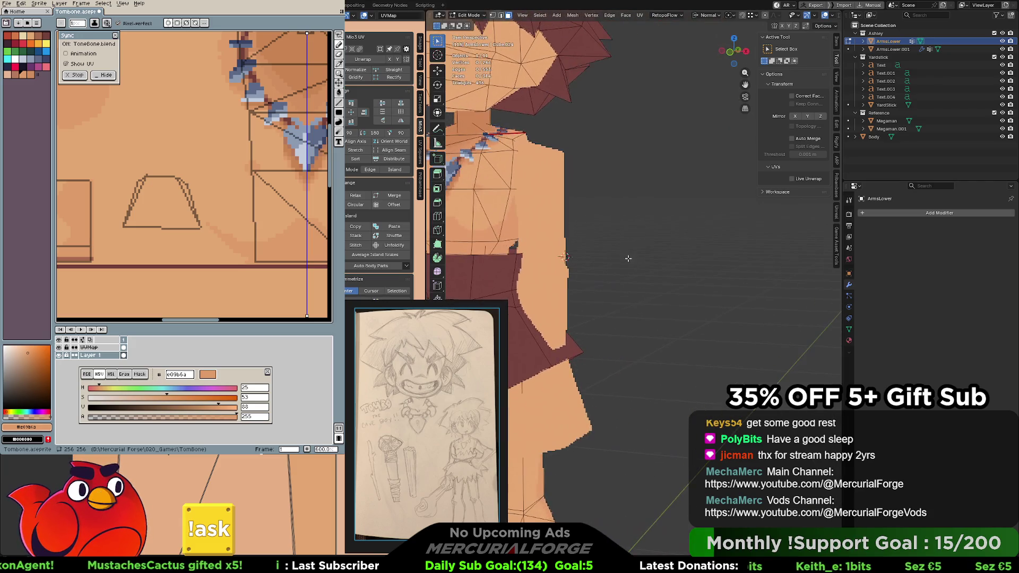
{"action": "scroll", "coordinate": [715, 233], "scroll_direction": "down", "scroll_amount": 3}
{"action": "scroll", "coordinate": [693, 254], "scroll_direction": "down", "scroll_amount": 2}
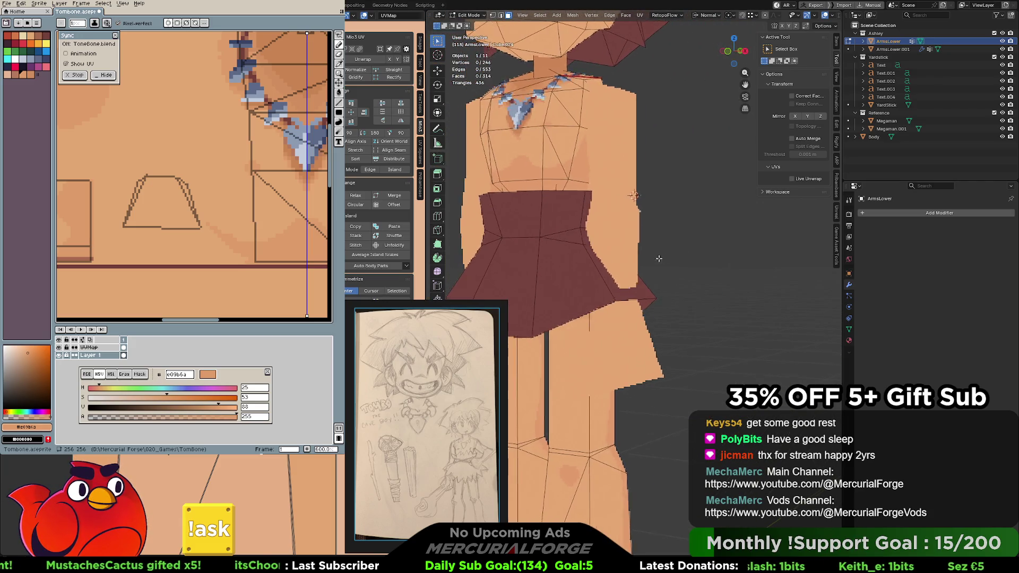
{"action": "scroll", "coordinate": [689, 271], "scroll_direction": "down", "scroll_amount": 1}
{"action": "scroll", "coordinate": [682, 276], "scroll_direction": "down", "scroll_amount": 3}
{"action": "scroll", "coordinate": [674, 298], "scroll_direction": "up", "scroll_amount": 3}
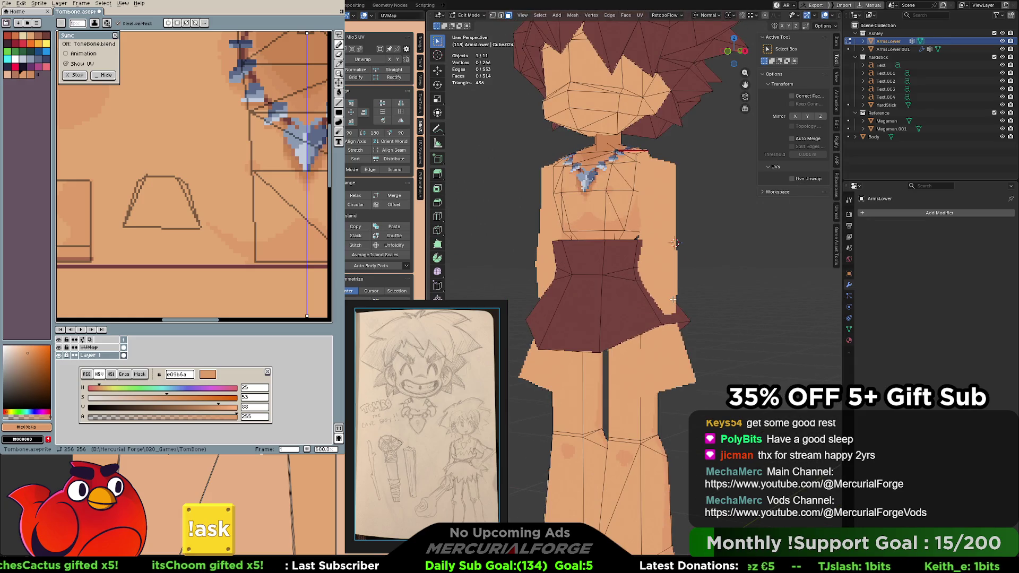
{"action": "mouse_move", "coordinate": [674, 300]}
{"action": "middle_mouse_down", "text": "shift"}
{"action": "mouse_move", "coordinate": [615, 237]}
{"action": "mouse_move", "coordinate": [543, 248]}
{"action": "middle_mouse_up", "text": "shift"}
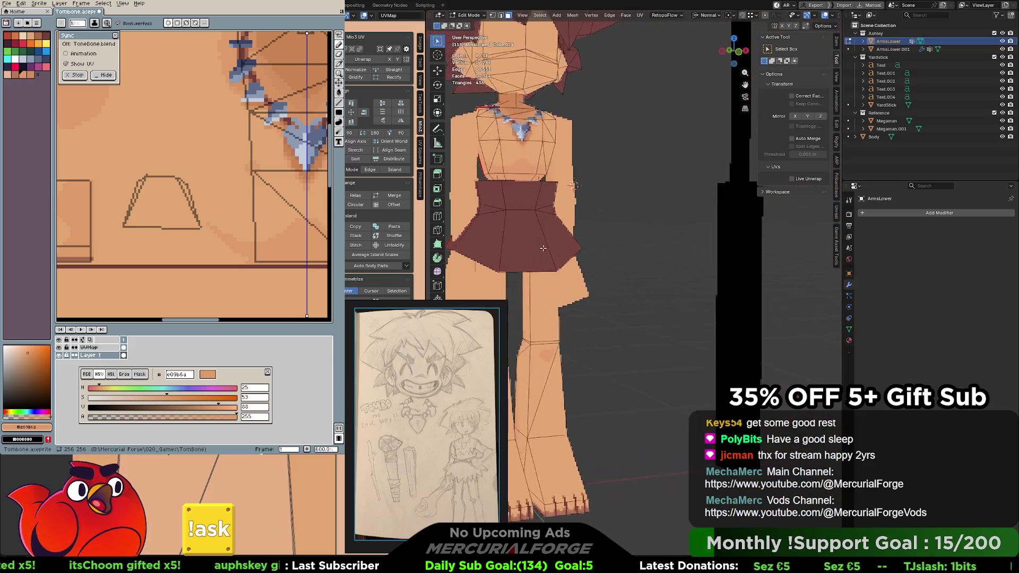
{"action": "mouse_move", "coordinate": [543, 248]}
{"action": "middle_mouse_down"}
{"action": "mouse_move", "coordinate": [665, 250]}
{"action": "mouse_move", "coordinate": [581, 189]}
{"action": "mouse_move", "coordinate": [630, 237]}
{"action": "mouse_move", "coordinate": [626, 262]}
{"action": "mouse_move", "coordinate": [630, 251]}
{"action": "middle_mouse_up"}
{"action": "scroll", "coordinate": [606, 227], "scroll_direction": "up", "scroll_amount": 2}
{"action": "scroll", "coordinate": [606, 226], "scroll_direction": "up", "scroll_amount": 1}
{"action": "scroll", "coordinate": [630, 237], "scroll_direction": "up", "scroll_amount": 2}
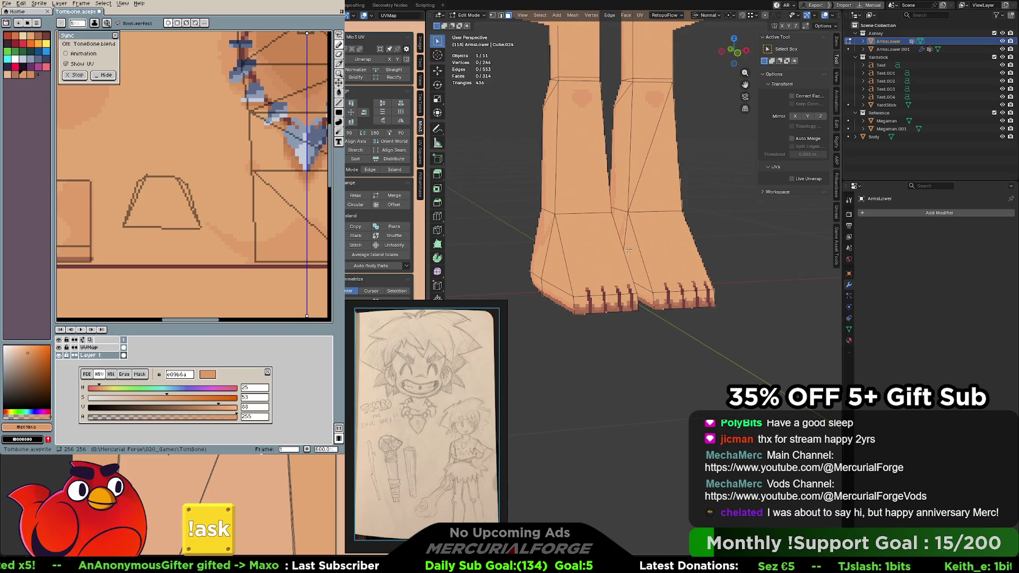
{"action": "scroll", "coordinate": [621, 285], "scroll_direction": "up", "scroll_amount": 1}
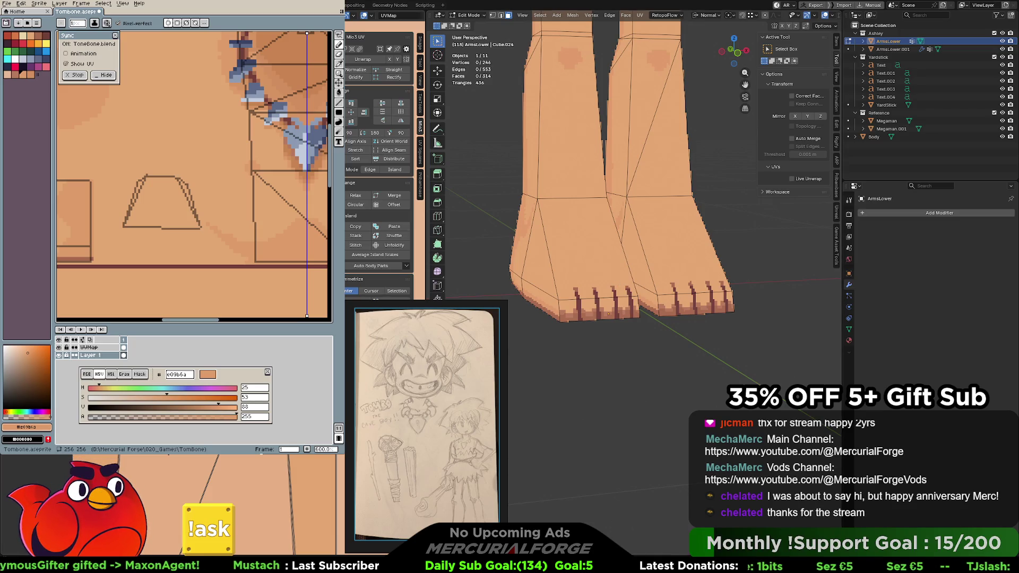
{"action": "scroll", "coordinate": [191, 231], "scroll_direction": "down", "scroll_amount": 2}
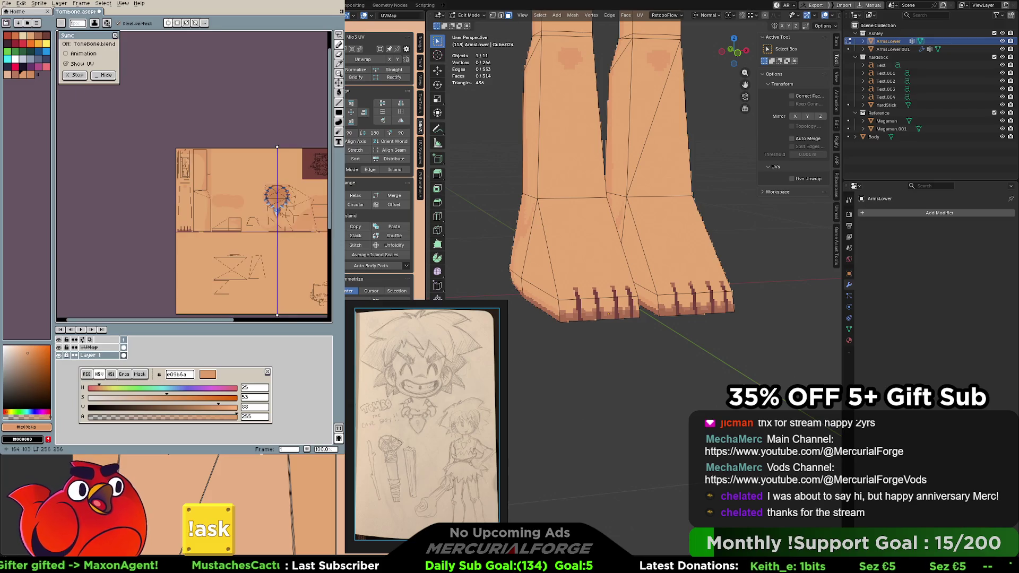
{"action": "scroll", "coordinate": [275, 201], "scroll_direction": "up", "scroll_amount": 1}
{"action": "scroll", "coordinate": [255, 203], "scroll_direction": "up", "scroll_amount": 2}
{"action": "scroll", "coordinate": [228, 207], "scroll_direction": "up", "scroll_amount": 1}
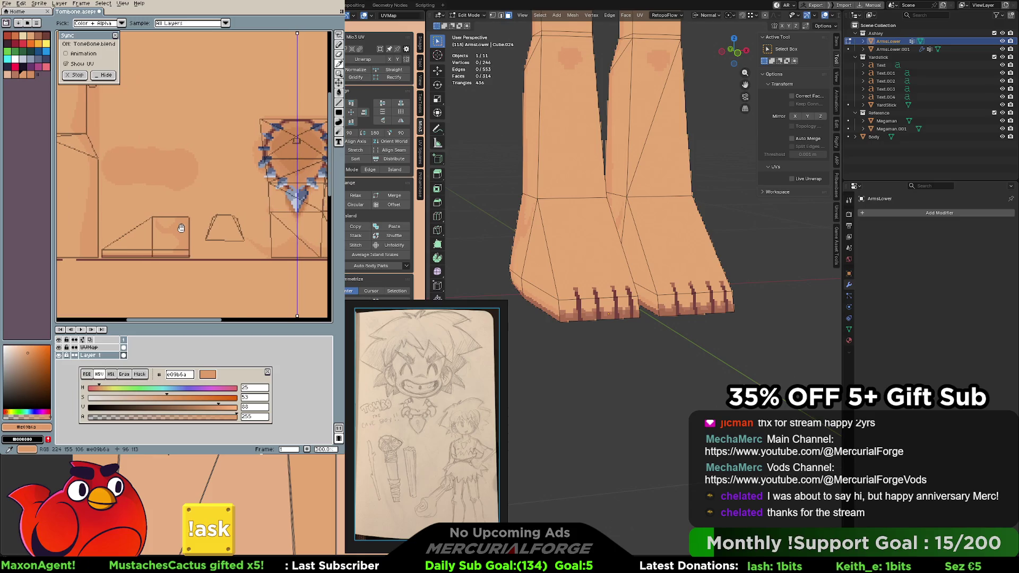
{"action": "scroll", "coordinate": [186, 229], "scroll_direction": "down", "scroll_amount": 3}
{"action": "scroll", "coordinate": [191, 227], "scroll_direction": "up", "scroll_amount": 2}
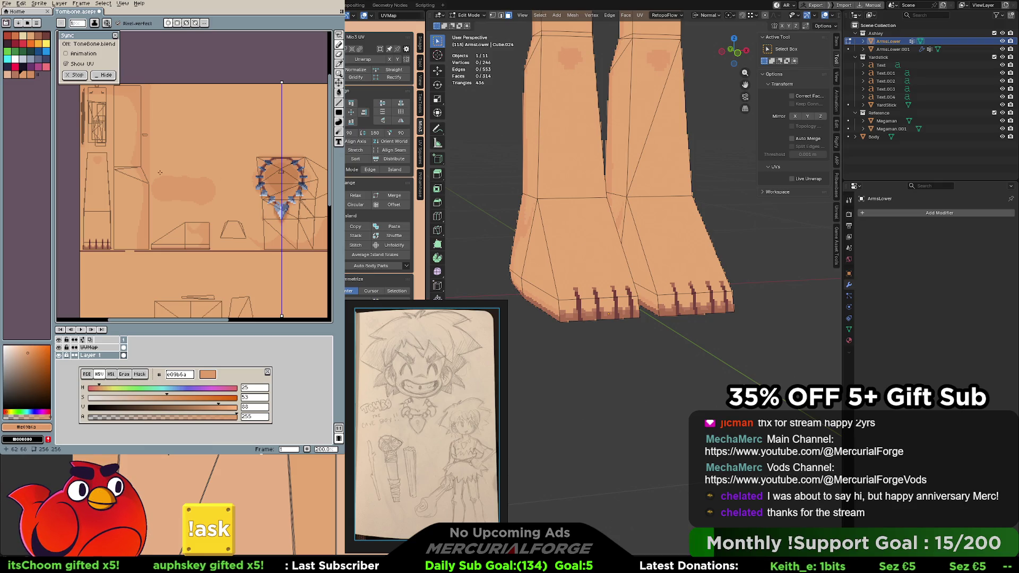
Ready the Aseprite eyedropper for colour picking and bring up Blender's mode pie over the feet
{"action": "key", "text": "i"}
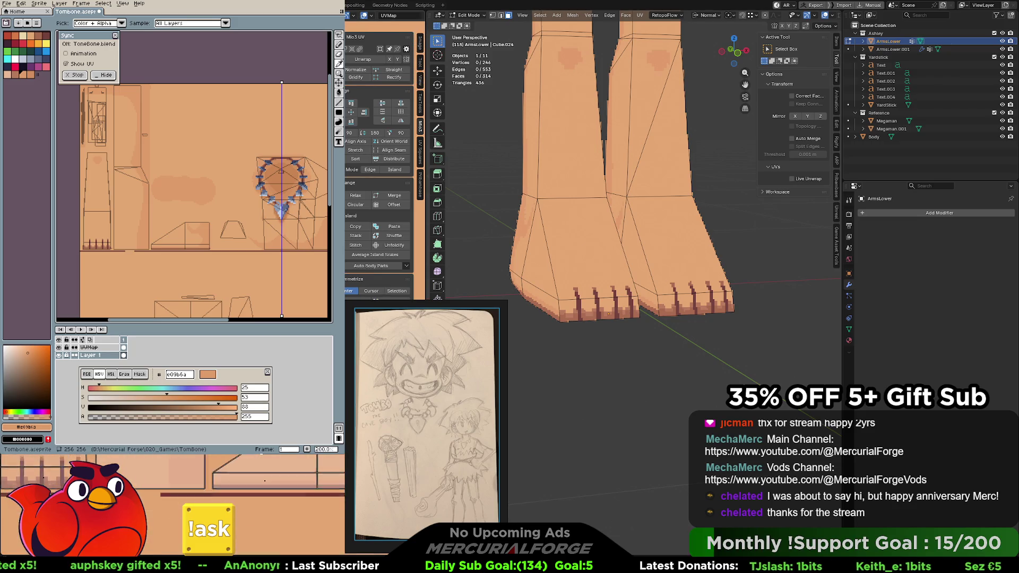
{"action": "key", "text": "ctrl+Tab"}
{"action": "key", "text": "ctrl+Tab"}
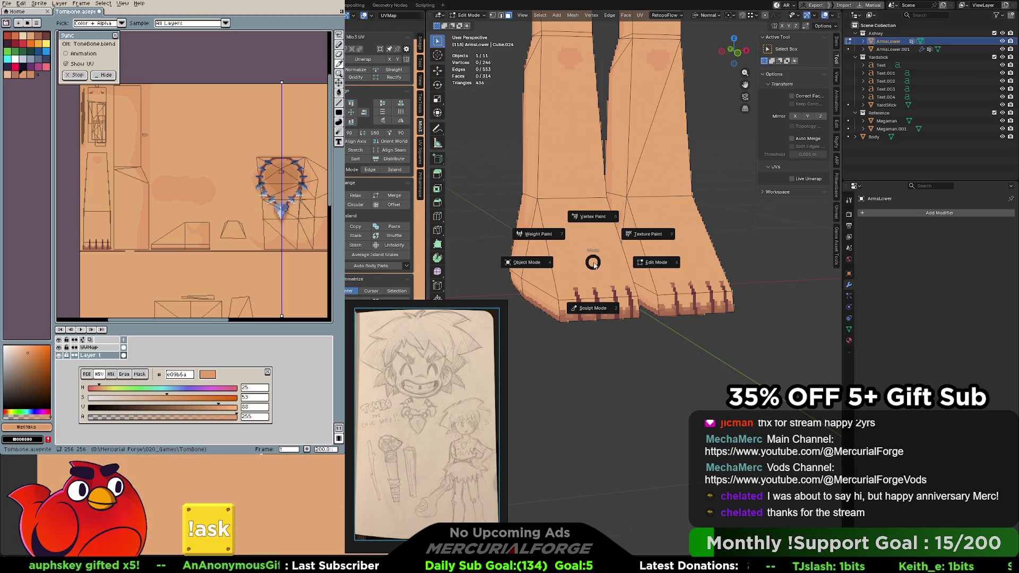
Enter edit mode on the legs mesh and try selecting sole and front faces while orbiting under the feet
{"action": "left_click", "coordinate": [545, 267]}
{"action": "key", "text": "Tab"}
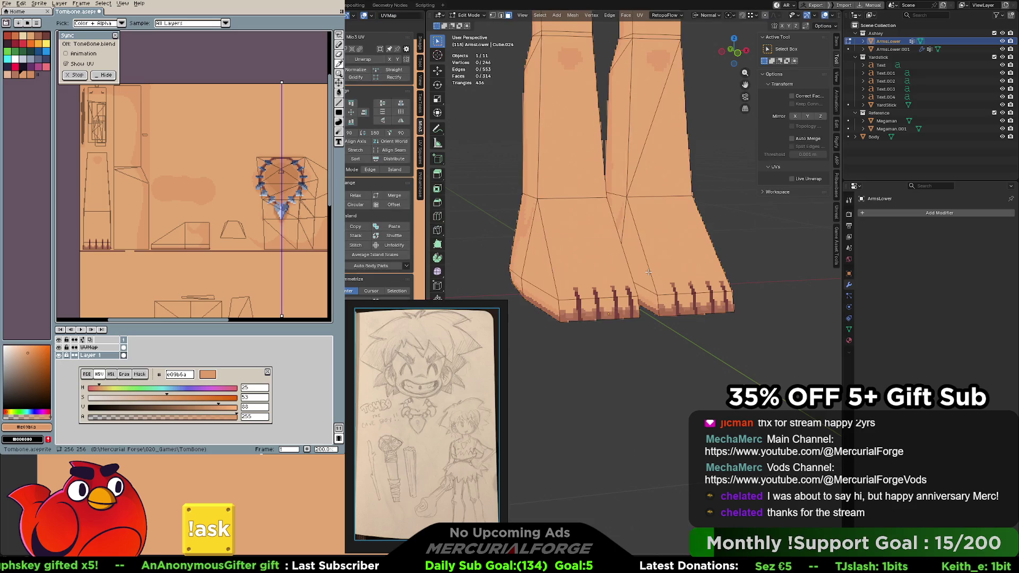
{"action": "middle_click_drag", "start_coordinate": [599, 270], "coordinate": [572, 269]}
{"action": "left_click", "coordinate": [573, 268]}
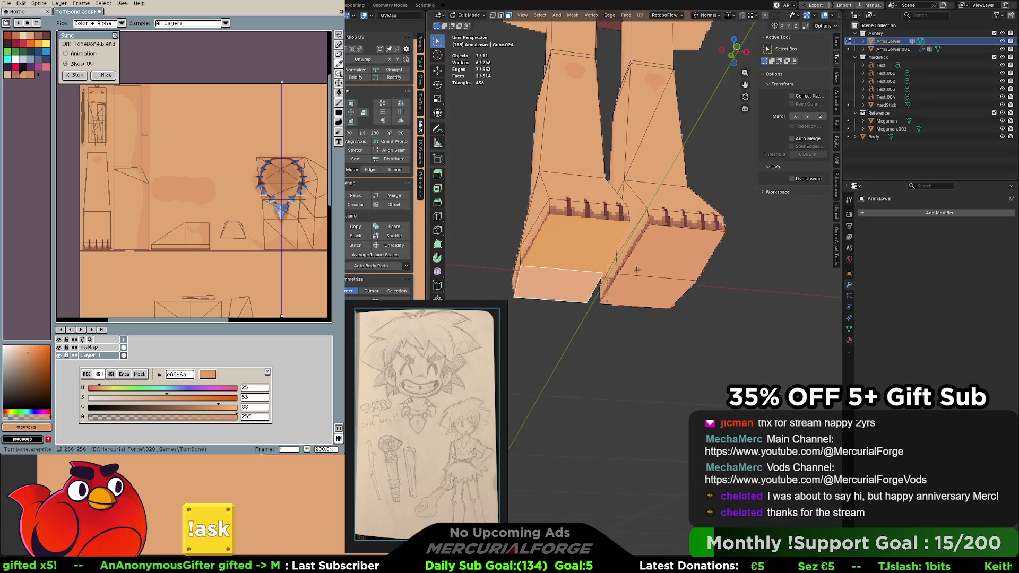
{"action": "left_click", "coordinate": [669, 255]}
{"action": "left_click", "coordinate": [646, 290]}
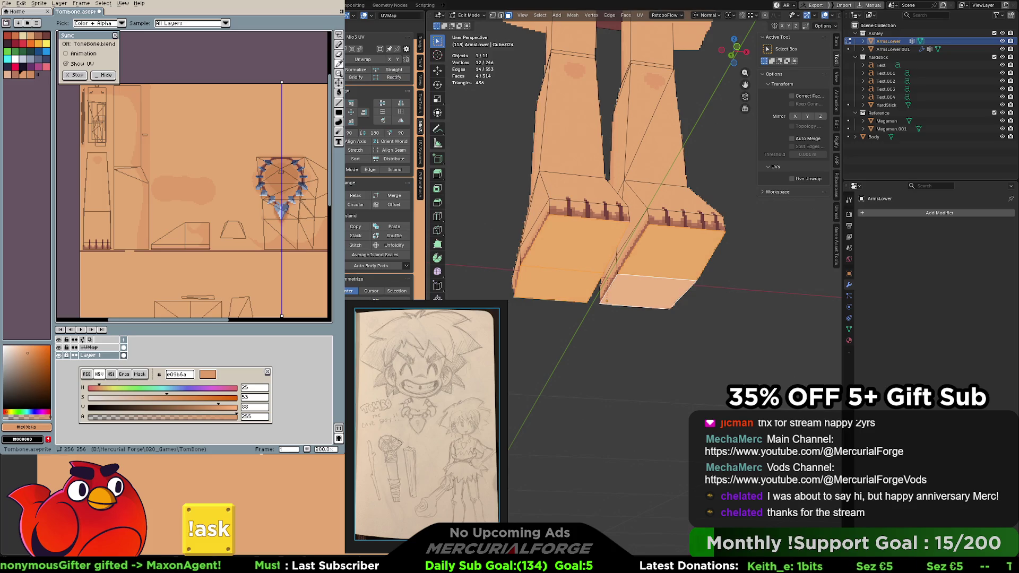
{"action": "mouse_move", "coordinate": [639, 250]}
{"action": "middle_mouse_down"}
{"action": "mouse_move", "coordinate": [731, 255]}
{"action": "mouse_move", "coordinate": [609, 258]}
{"action": "middle_mouse_up"}
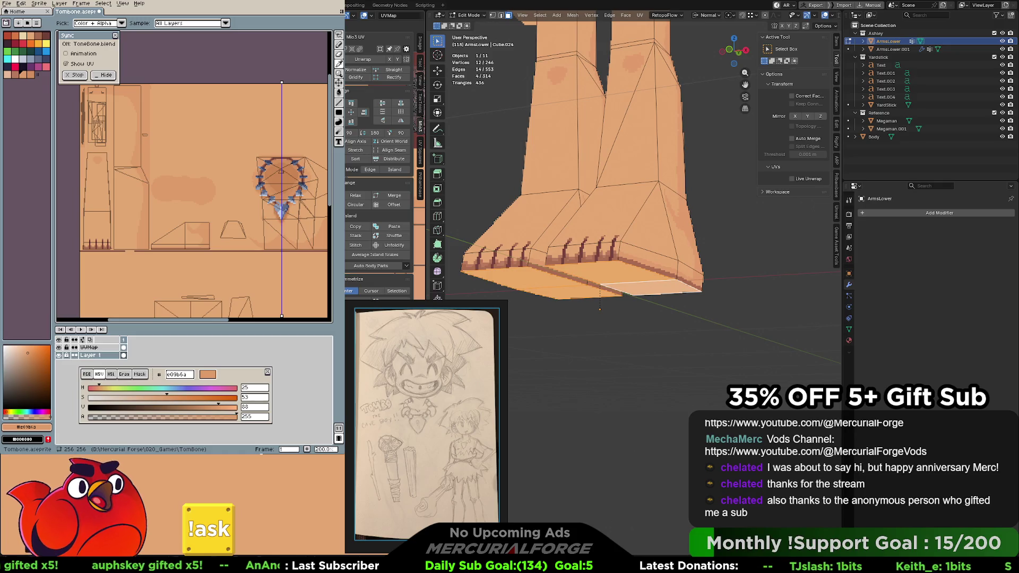
{"action": "middle_click_drag", "start_coordinate": [647, 303], "coordinate": [651, 254]}
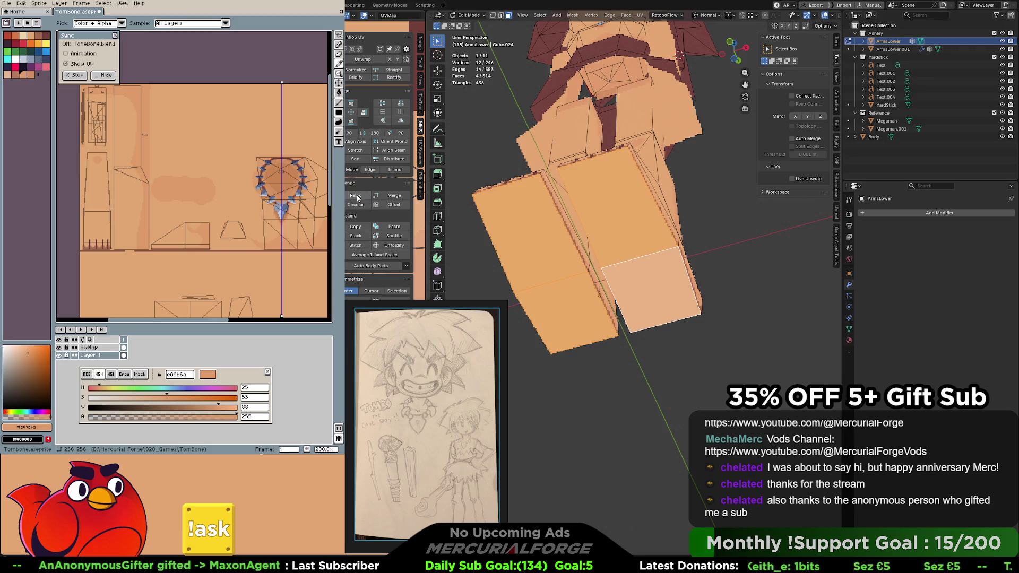
Select the underside faces of both feet and snap to a head-on front view
{"action": "left_click", "coordinate": [661, 268]}
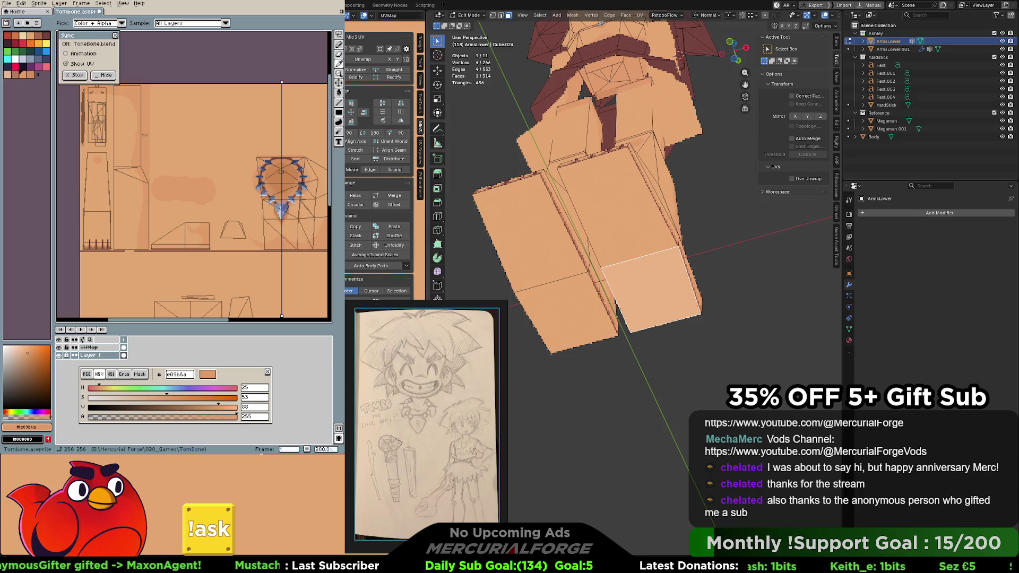
{"action": "left_click", "coordinate": [617, 221]}
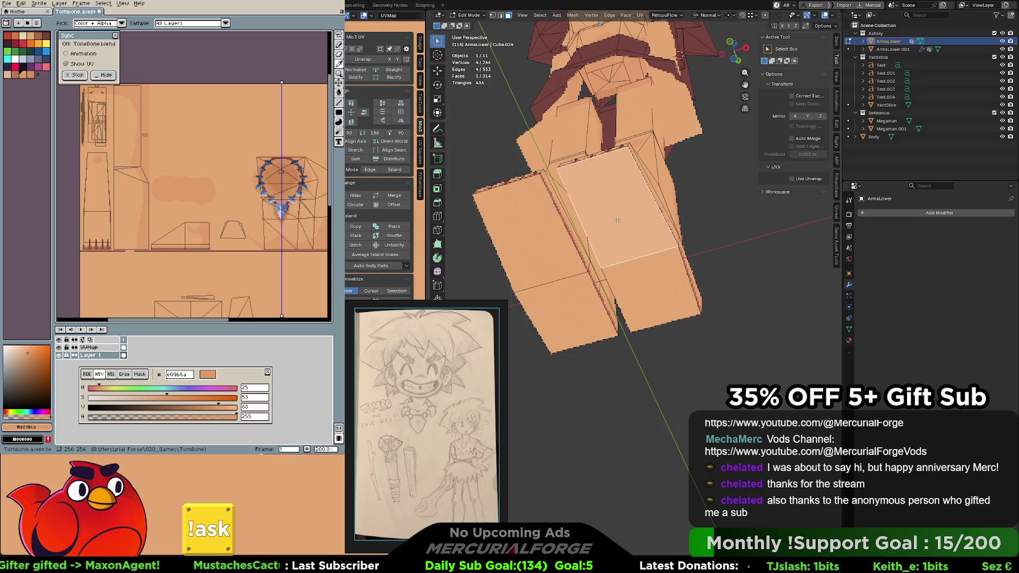
{"action": "left_click", "coordinate": [667, 291], "text": "shift"}
{"action": "left_click", "coordinate": [561, 314], "text": "shift"}
{"action": "left_click", "coordinate": [535, 239], "text": "shift"}
{"action": "middle_click_drag", "start_coordinate": [601, 247], "coordinate": [634, 224]}
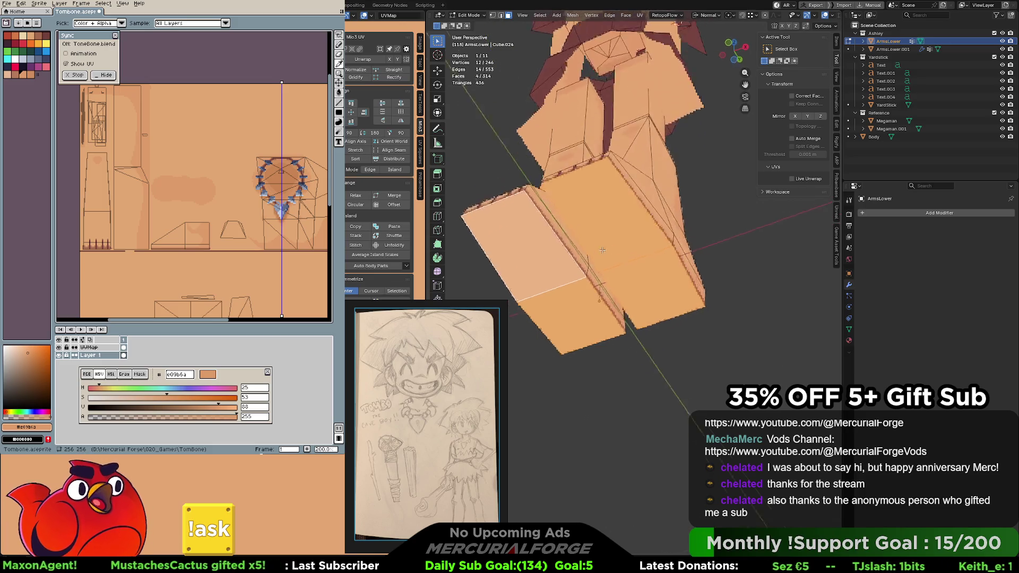
{"action": "key", "text": "KP_1"}
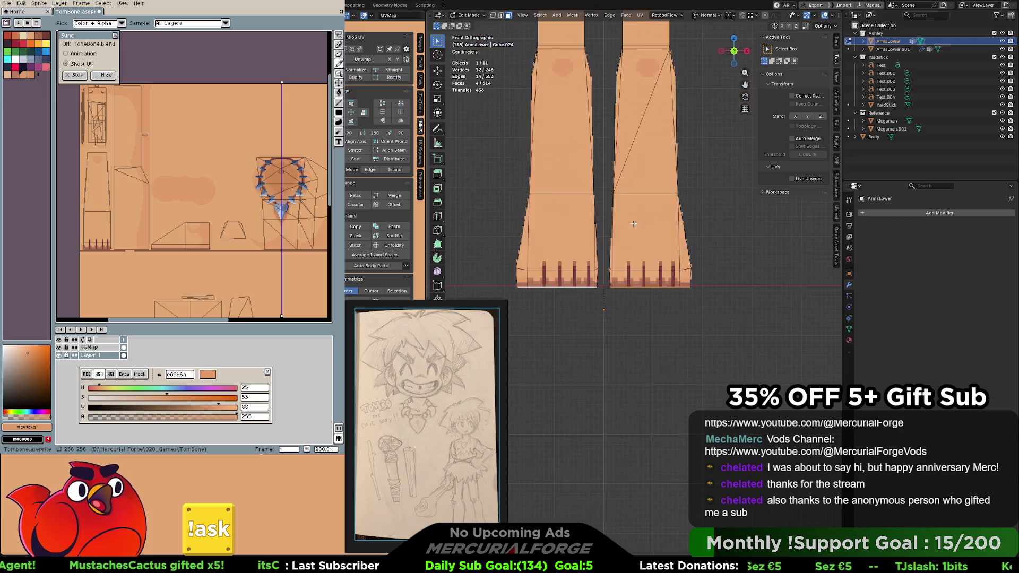
From the bottom orthographic view, UV-project the selected sole faces from view
{"action": "key", "text": "KP_7"}
{"action": "key", "text": "ctrl+KP_7"}
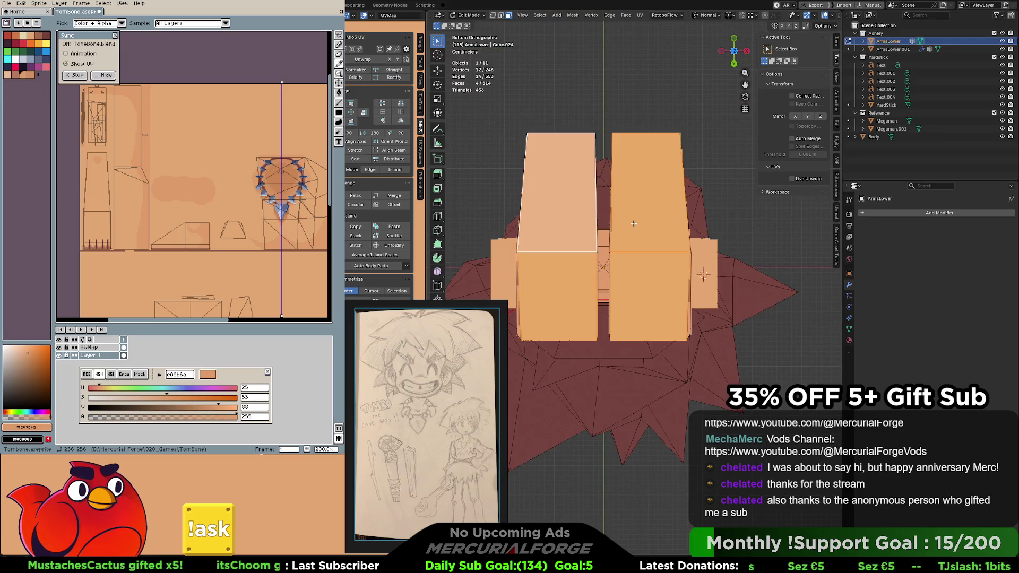
{"action": "key", "text": "u"}
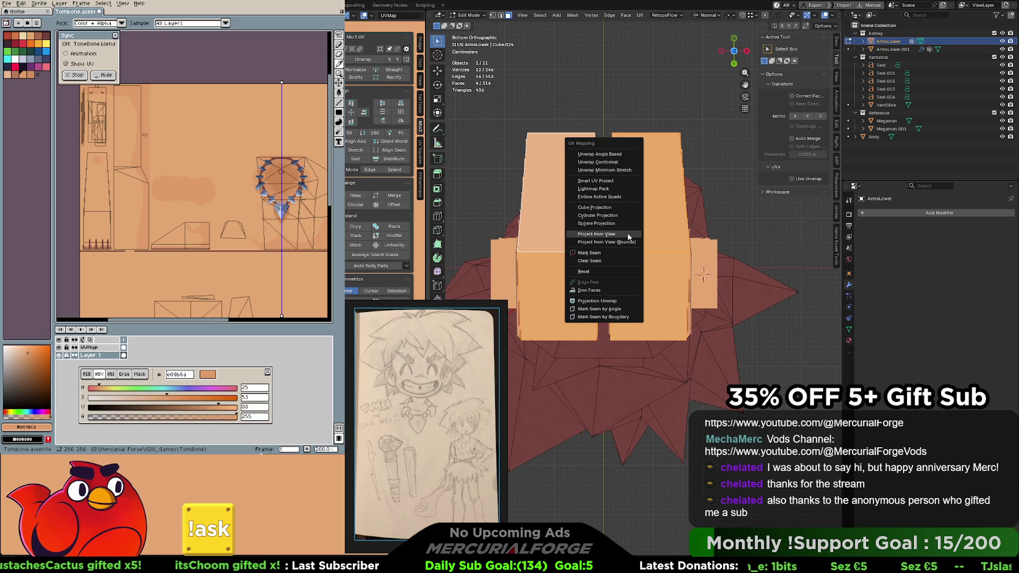
{"action": "left_click", "coordinate": [629, 234]}
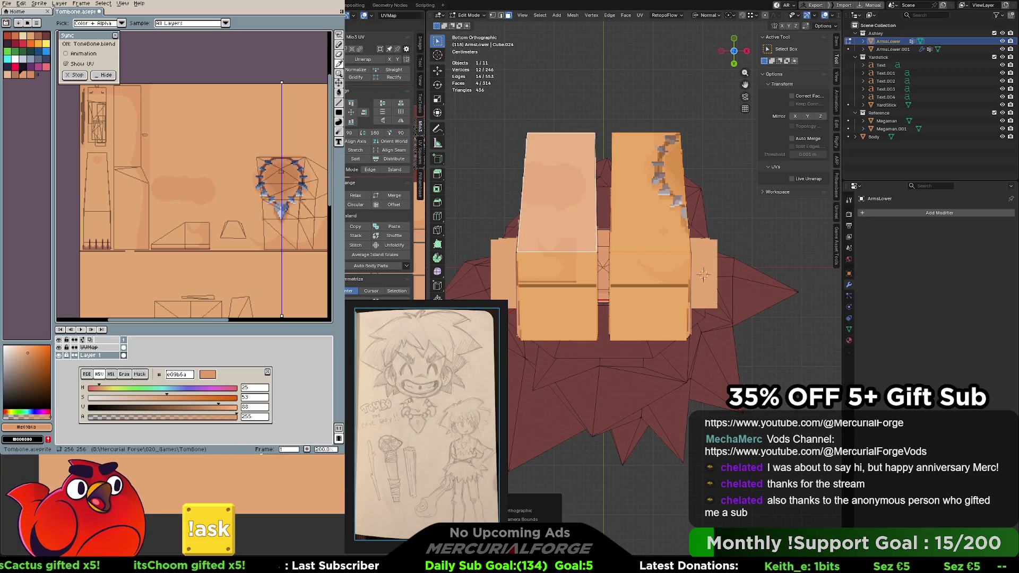
Select the left leg's lower face, undoing a right-leg pick, then add the right leg's front face
{"action": "left_click", "coordinate": [650, 297]}
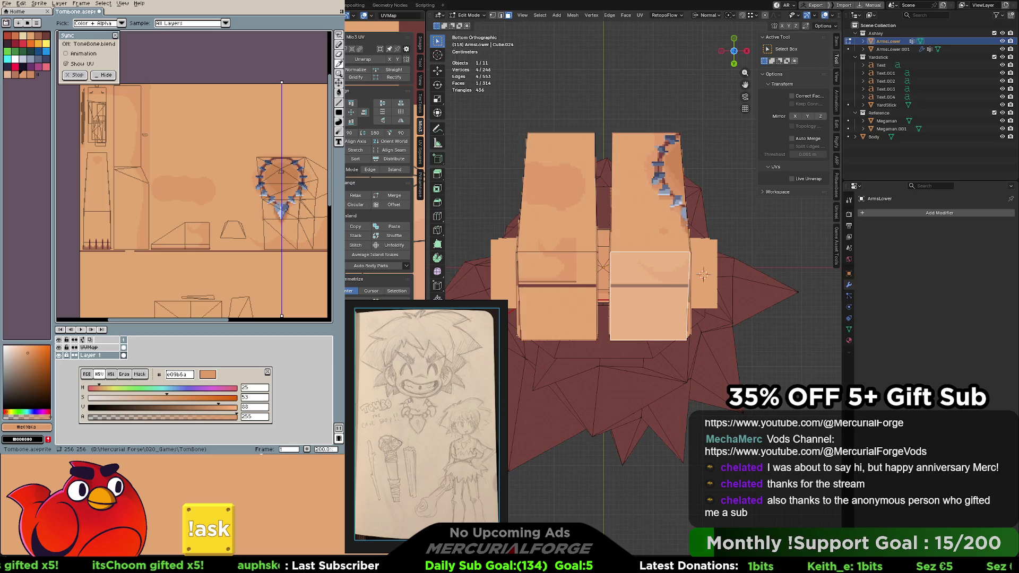
{"action": "key", "text": "ctrl+z"}
{"action": "left_click", "coordinate": [557, 307]}
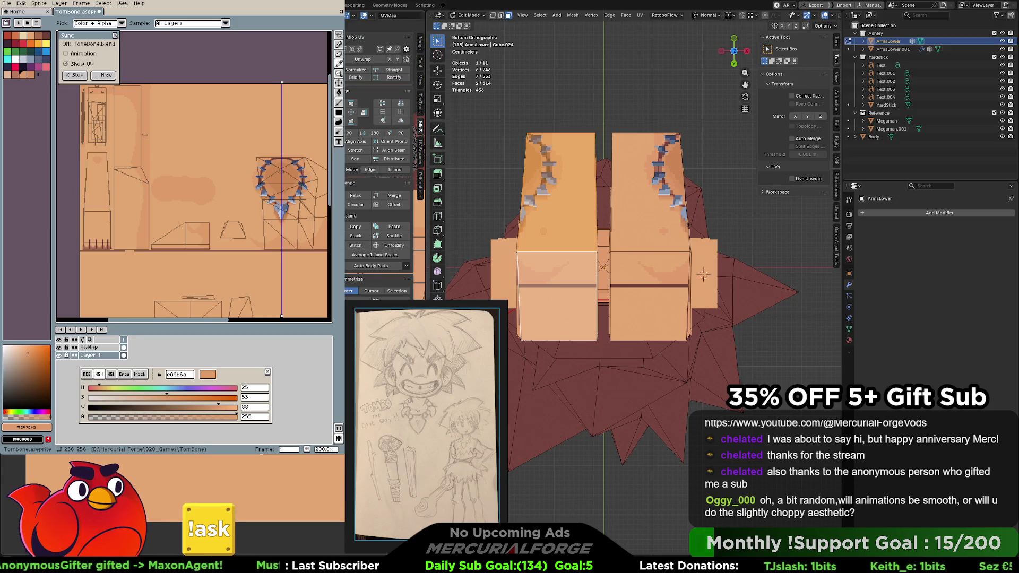
{"action": "left_click", "coordinate": [649, 303], "text": "shift"}
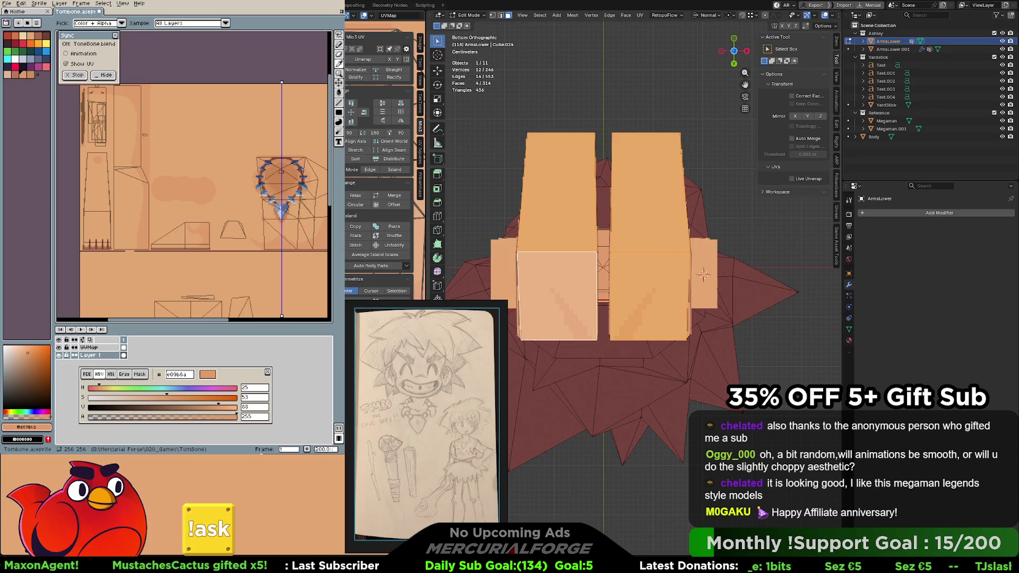
Orbit and zoom to inspect the torso and necklace, ending on an angled view up at the skirt and legs
{"action": "mouse_move", "coordinate": [610, 264]}
{"action": "middle_mouse_down"}
{"action": "mouse_move", "coordinate": [642, 226]}
{"action": "mouse_move", "coordinate": [603, 259]}
{"action": "middle_mouse_up"}
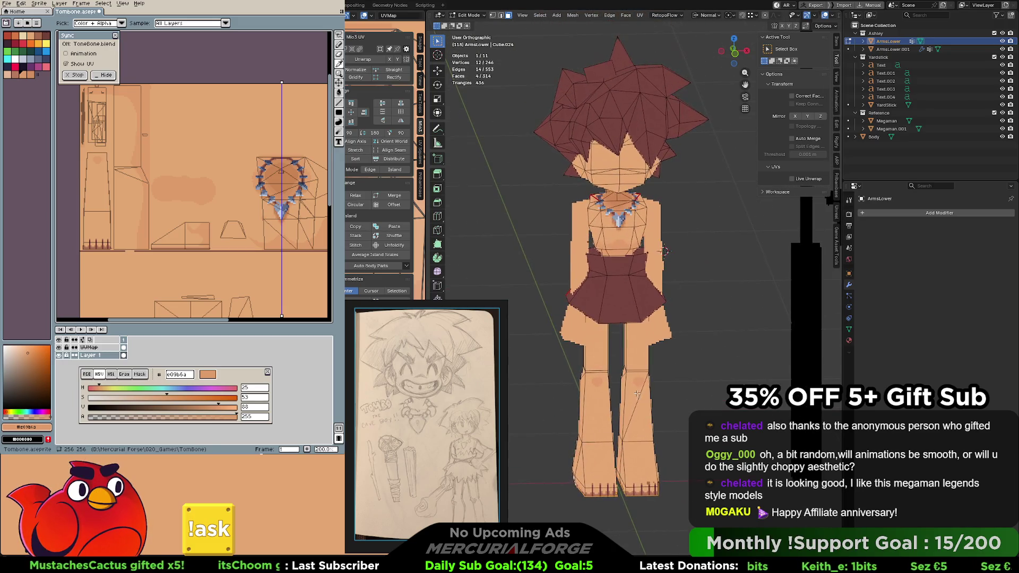
{"action": "scroll", "coordinate": [603, 259], "scroll_direction": "up", "scroll_amount": 3}
{"action": "scroll", "coordinate": [603, 259], "scroll_direction": "up", "scroll_amount": 2}
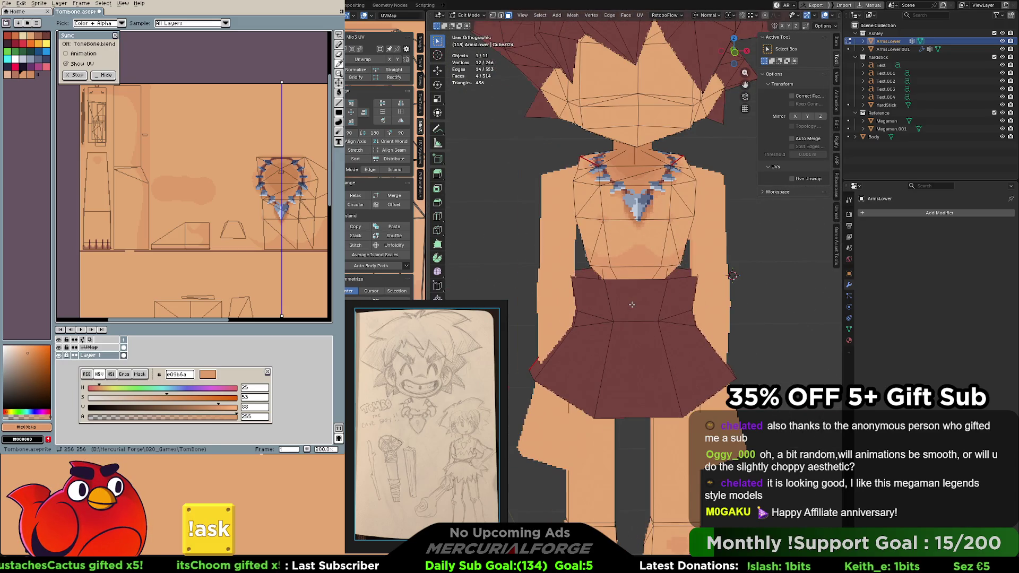
{"action": "scroll", "coordinate": [632, 305], "scroll_direction": "up", "scroll_amount": 2}
{"action": "middle_click_drag", "start_coordinate": [632, 304], "coordinate": [626, 286]}
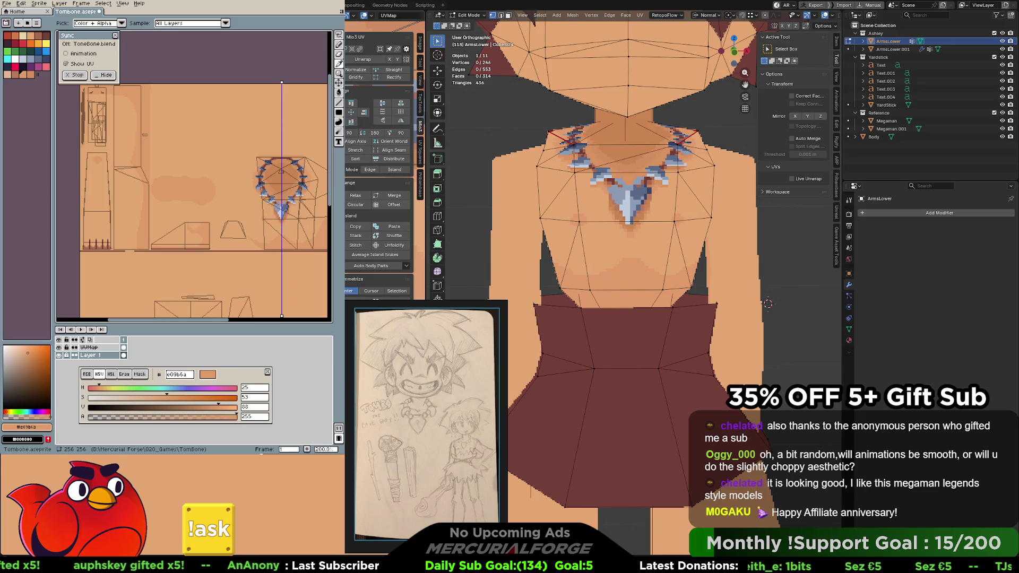
{"action": "scroll", "coordinate": [585, 259], "scroll_direction": "down", "scroll_amount": 3}
{"action": "mouse_move", "coordinate": [585, 260]}
{"action": "middle_mouse_down"}
{"action": "mouse_move", "coordinate": [645, 303]}
{"action": "mouse_move", "coordinate": [629, 295]}
{"action": "mouse_move", "coordinate": [629, 306]}
{"action": "middle_mouse_up"}
{"action": "scroll", "coordinate": [629, 286], "scroll_direction": "up", "scroll_amount": 3}
{"action": "scroll", "coordinate": [629, 295], "scroll_direction": "up", "scroll_amount": 2}
{"action": "scroll", "coordinate": [619, 288], "scroll_direction": "up", "scroll_amount": 2}
{"action": "scroll", "coordinate": [619, 288], "scroll_direction": "down", "scroll_amount": 2}
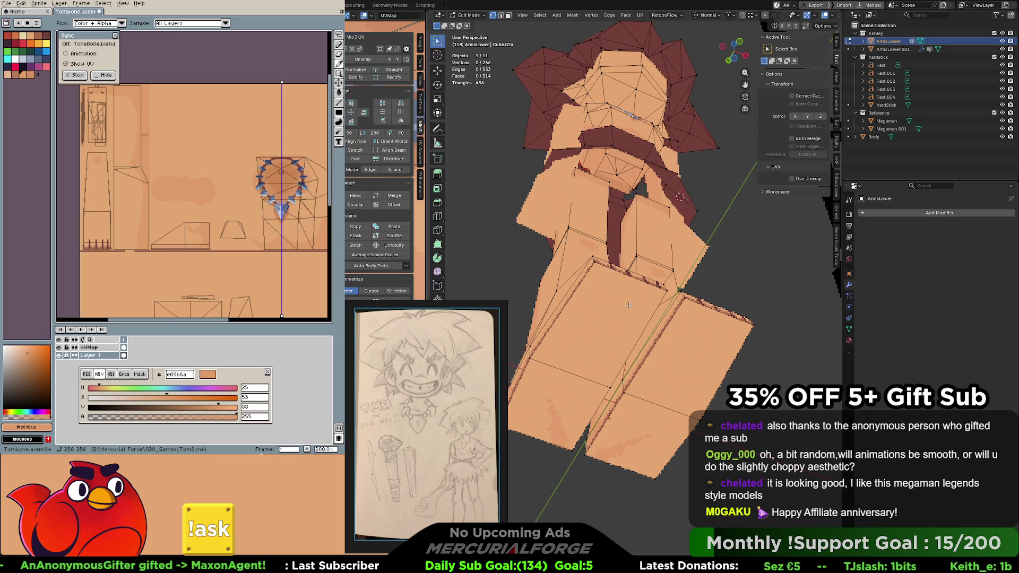
{"action": "scroll", "coordinate": [244, 235], "scroll_direction": "up", "scroll_amount": 1}
{"action": "scroll", "coordinate": [243, 235], "scroll_direction": "up", "scroll_amount": 1}
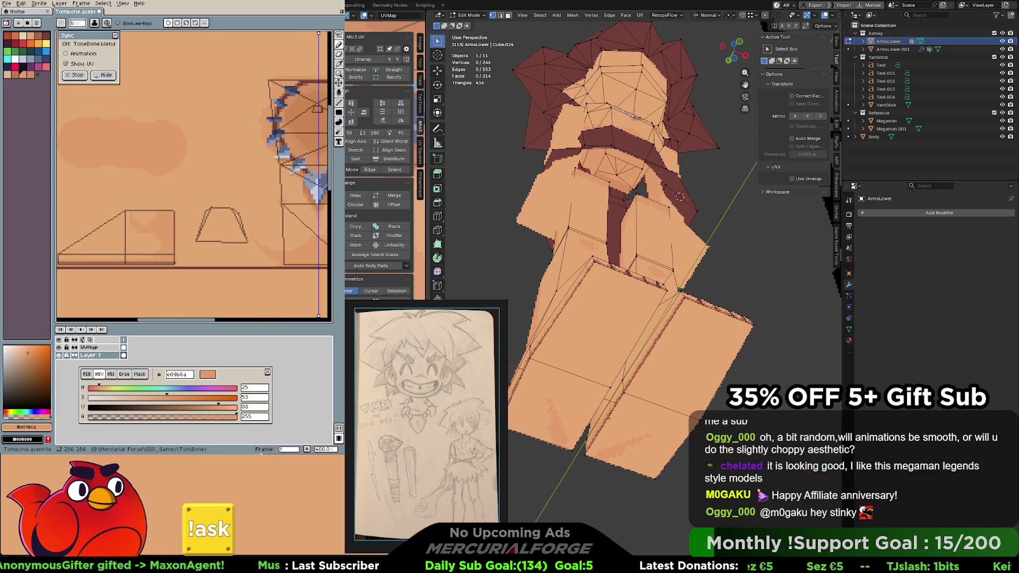
Select both linked leg pieces, check the leg texture panels, then leave the leg mesh in object mode
{"action": "key", "text": "Tab"}
{"action": "key", "text": "Tab"}
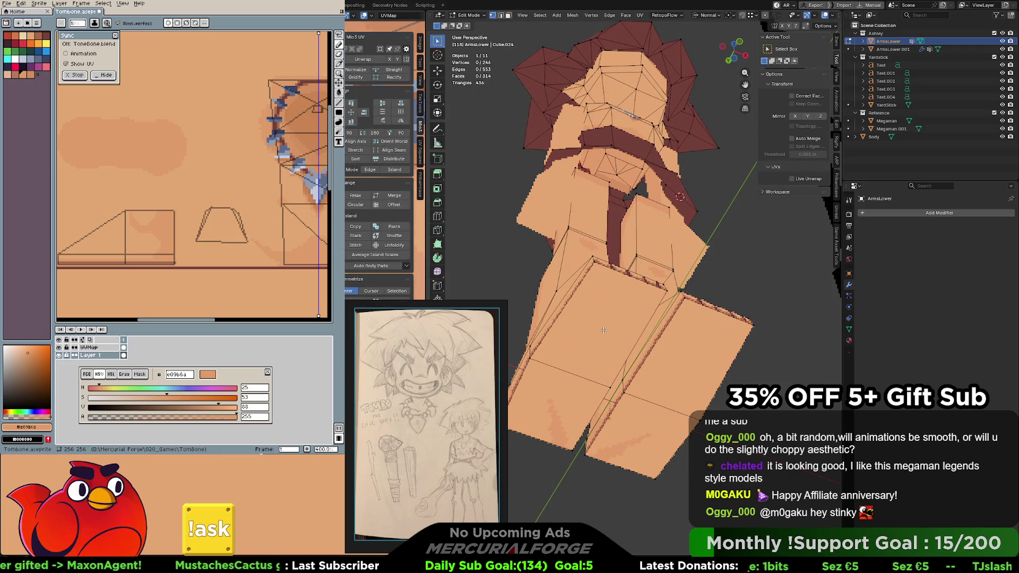
{"action": "key", "text": "l"}
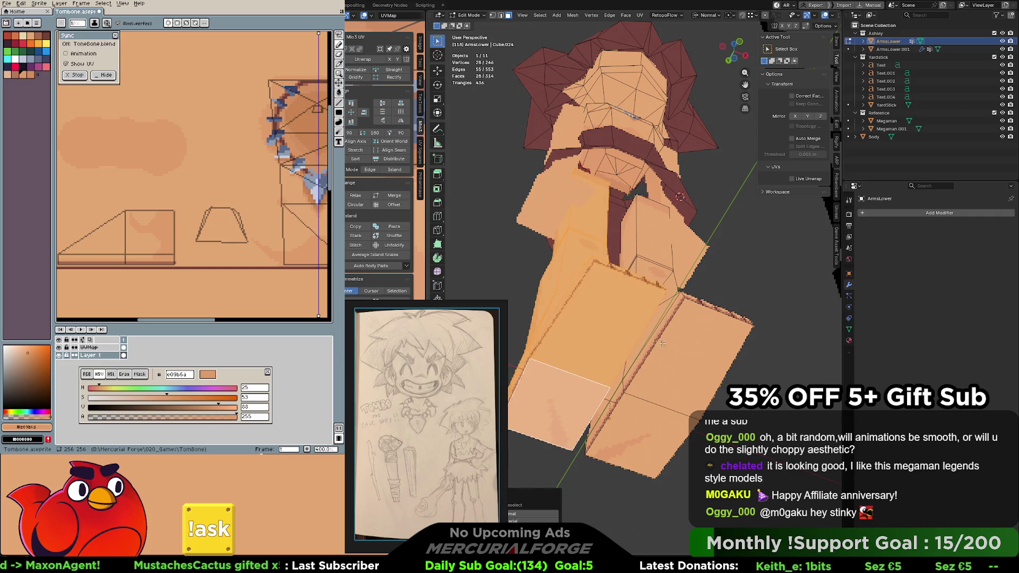
{"action": "key", "text": "l"}
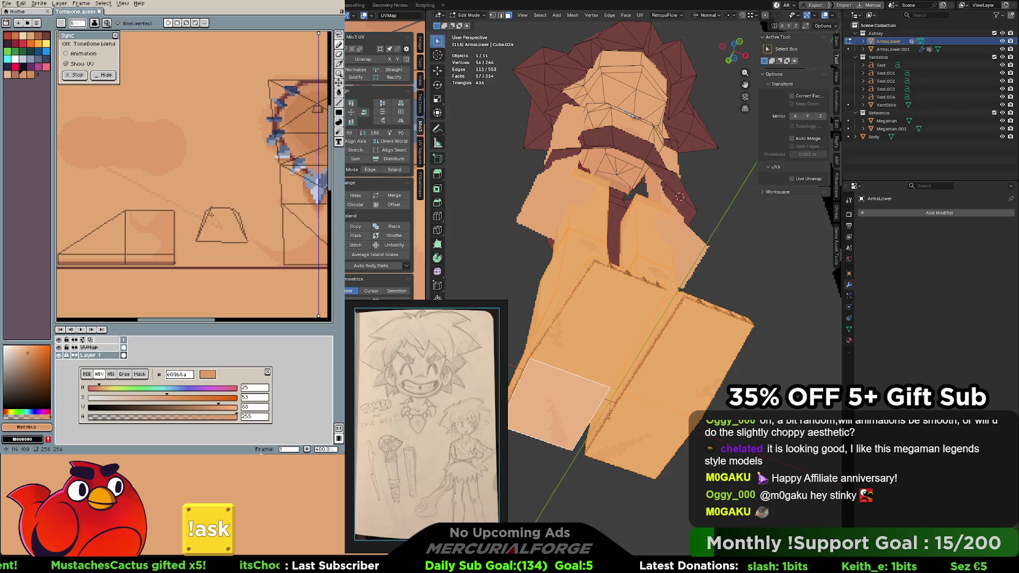
{"action": "middle_click_drag", "start_coordinate": [221, 228], "coordinate": [208, 194]}
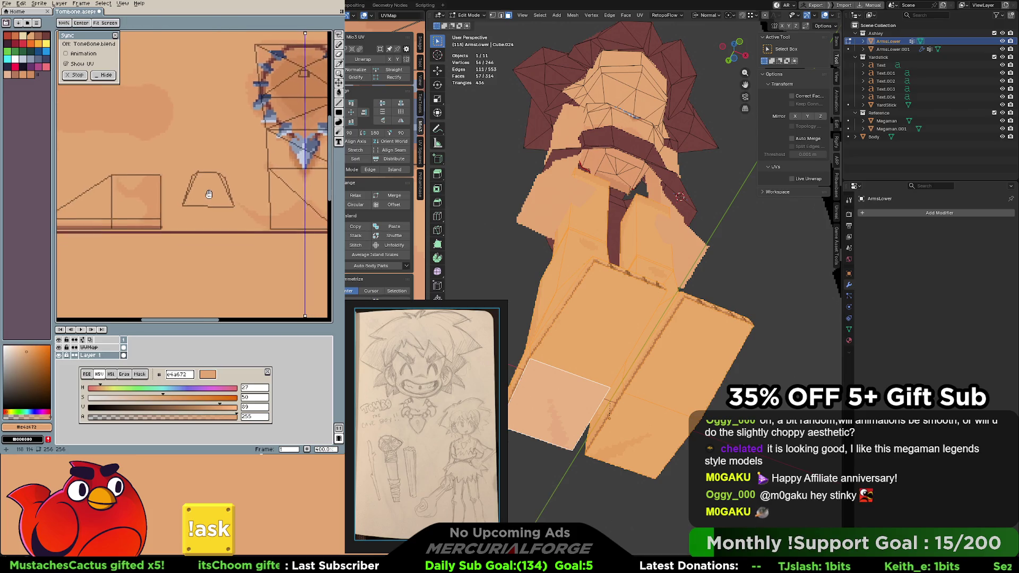
{"action": "scroll", "coordinate": [209, 194], "scroll_direction": "up", "scroll_amount": 1}
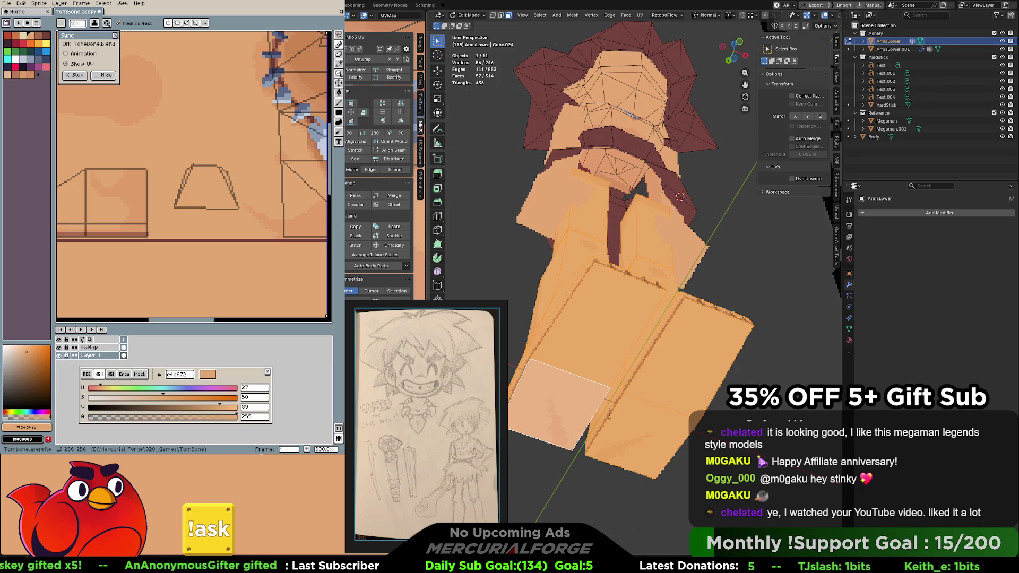
{"action": "left_click", "coordinate": [613, 330]}
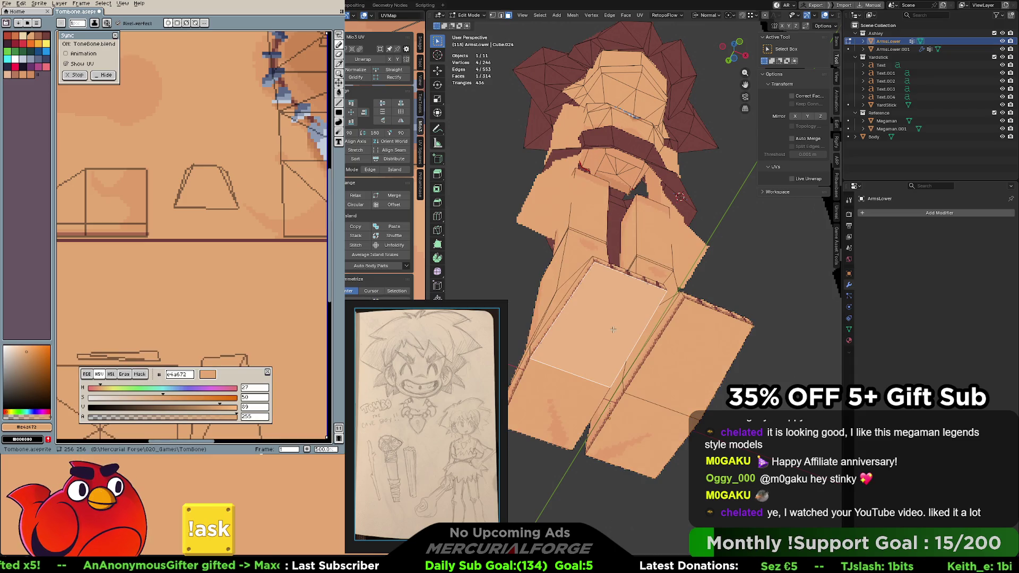
{"action": "key", "text": "Tab"}
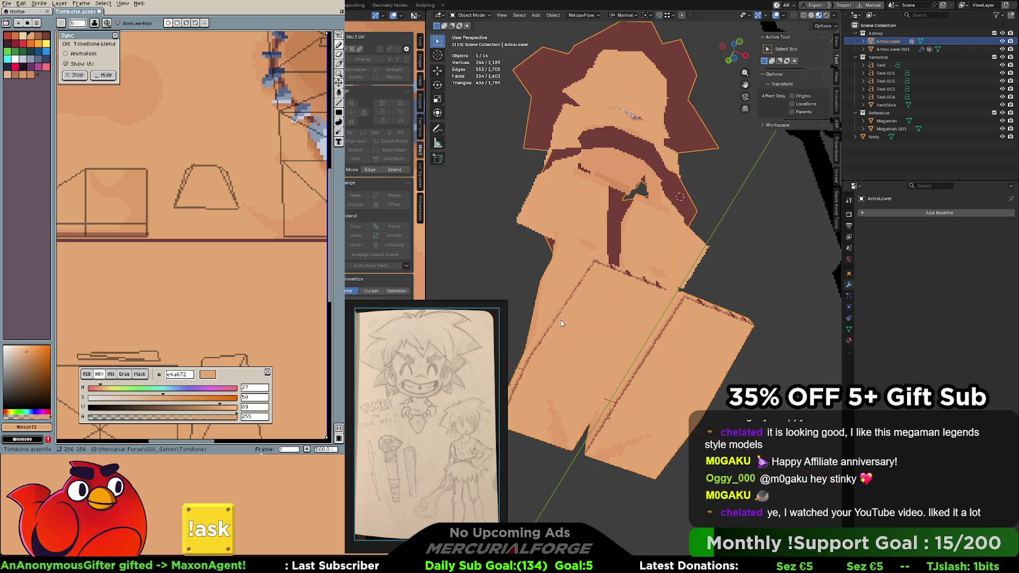
{"action": "scroll", "coordinate": [202, 188], "scroll_direction": "down", "scroll_amount": 5}
{"action": "scroll", "coordinate": [204, 189], "scroll_direction": "up", "scroll_amount": 5}
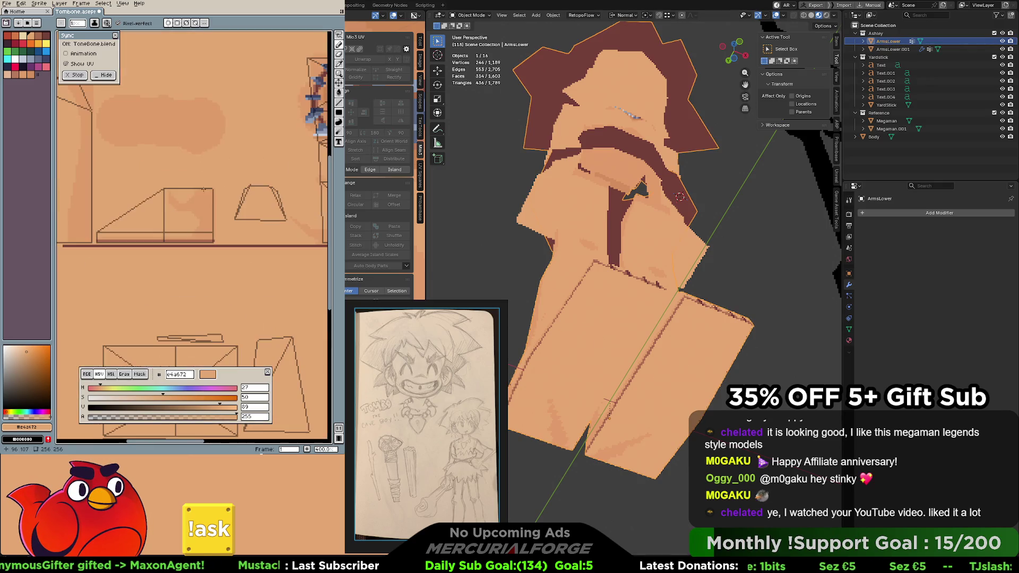
Hide the UV wireframe overlay, zoom to the leg panels and eyedrop the darker skin shade
{"action": "middle_click_drag", "start_coordinate": [210, 188], "coordinate": [153, 180]}
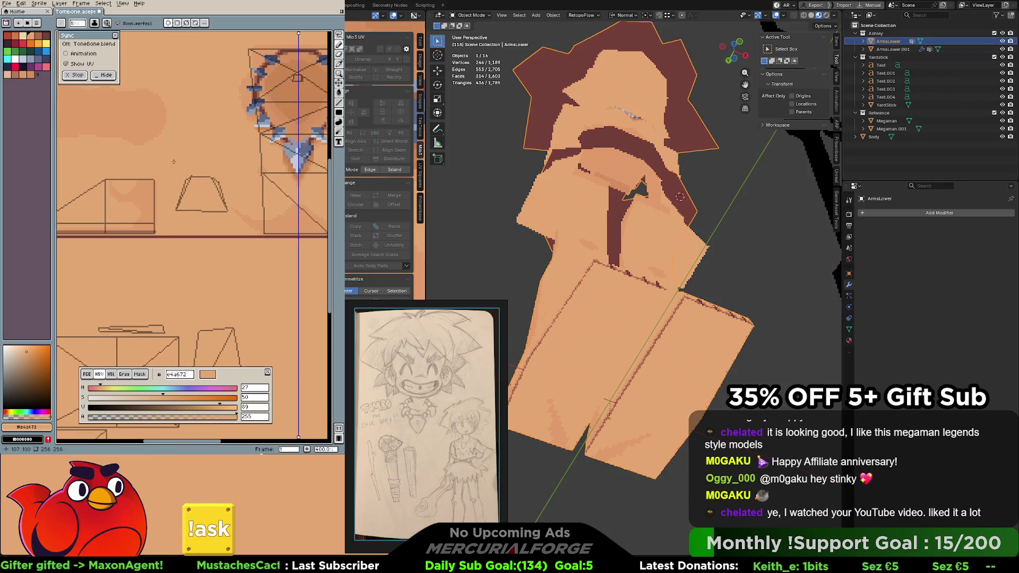
{"action": "left_click", "coordinate": [66, 67]}
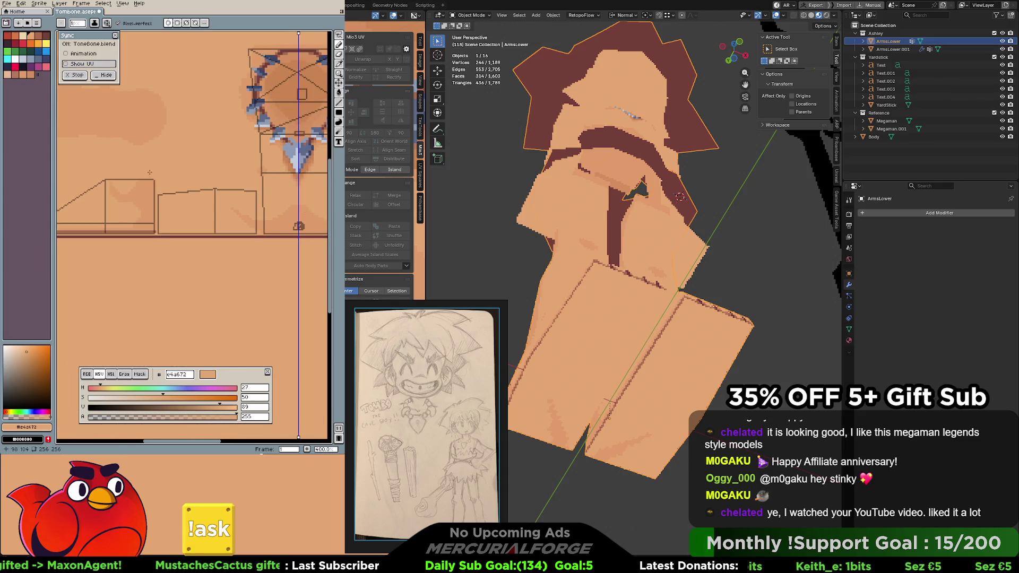
{"action": "middle_click_drag", "start_coordinate": [159, 192], "coordinate": [218, 204]}
{"action": "scroll", "coordinate": [190, 204], "scroll_direction": "up", "scroll_amount": 2}
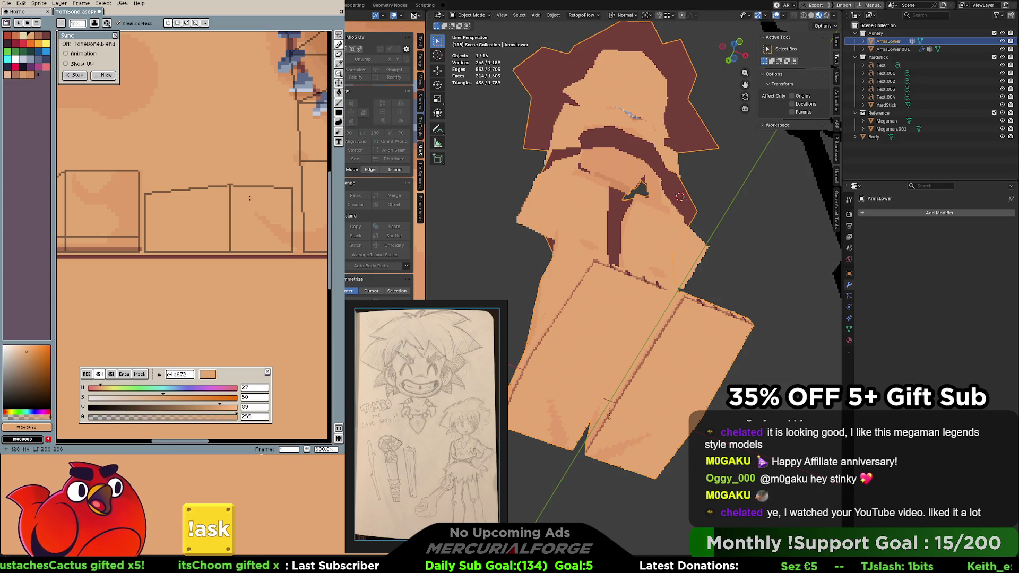
{"action": "middle_click_drag", "start_coordinate": [249, 198], "coordinate": [256, 206]}
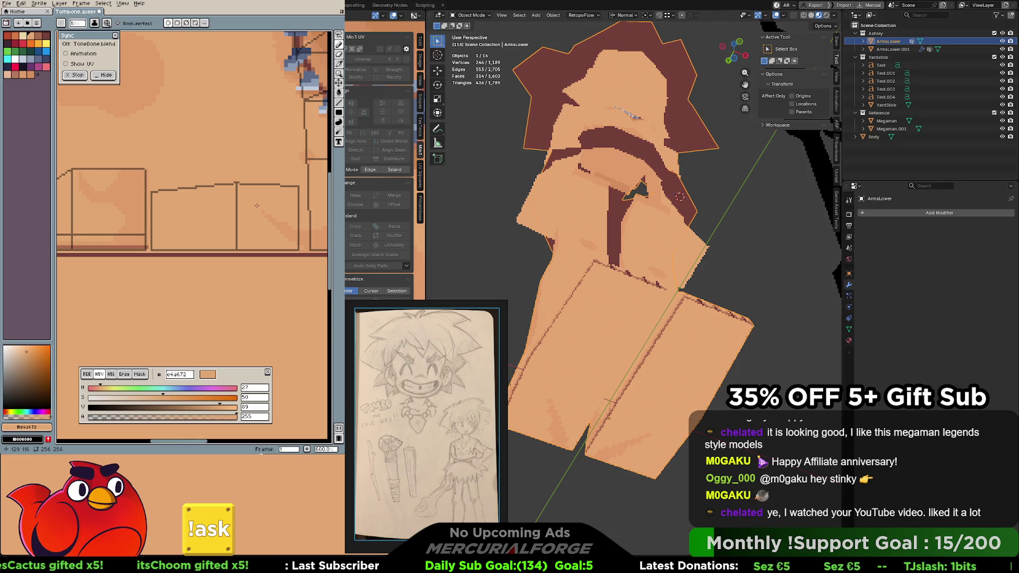
{"action": "left_click", "coordinate": [233, 214], "text": "alt"}
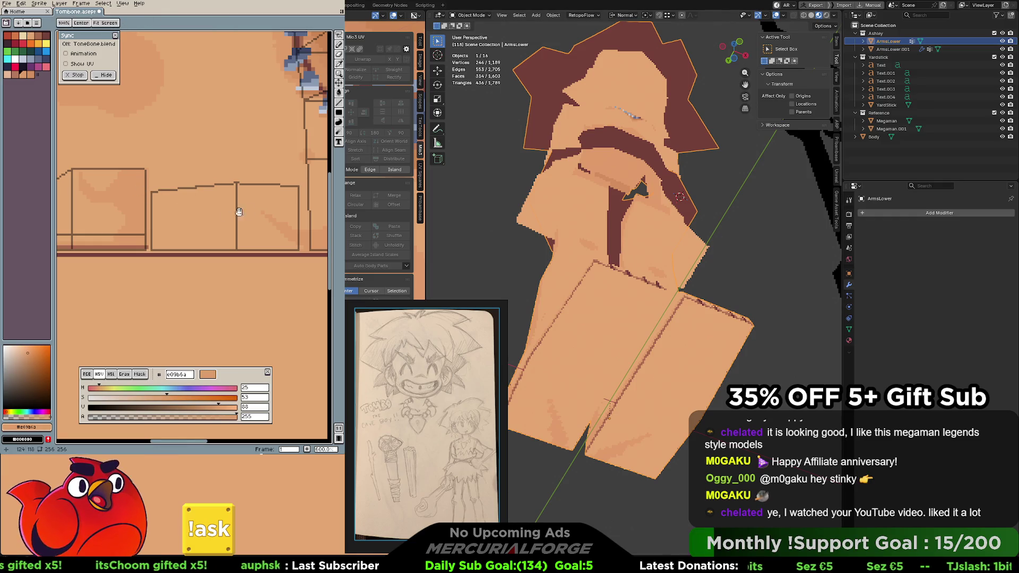
{"action": "left_click_drag", "start_coordinate": [265, 214], "coordinate": [258, 215]}
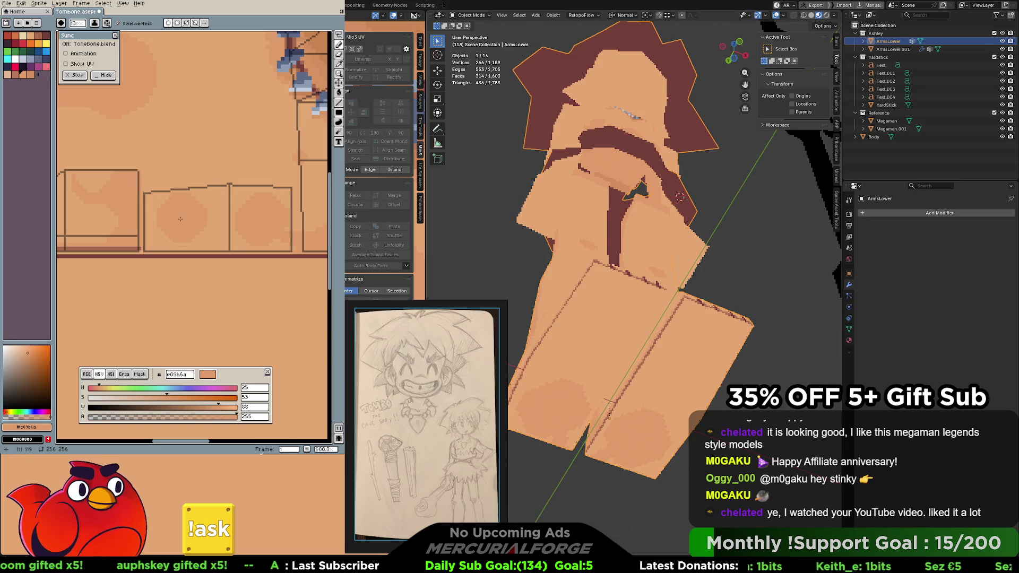
Paint darker knee blobs and edge shading onto the leg panels with the pencil
{"action": "left_click_drag", "start_coordinate": [180, 220], "coordinate": [185, 206]}
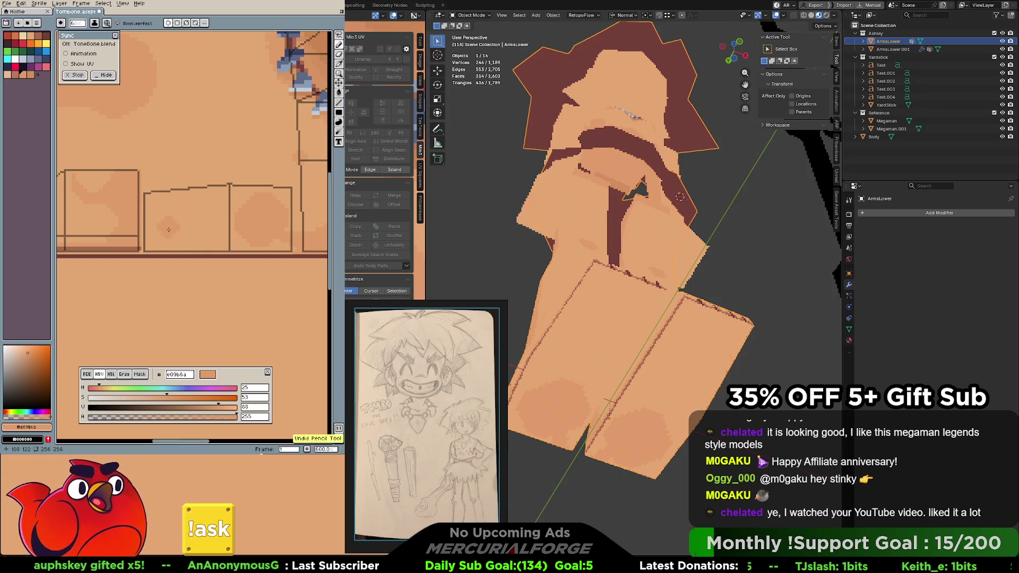
{"action": "left_click_drag", "start_coordinate": [187, 208], "coordinate": [193, 231]}
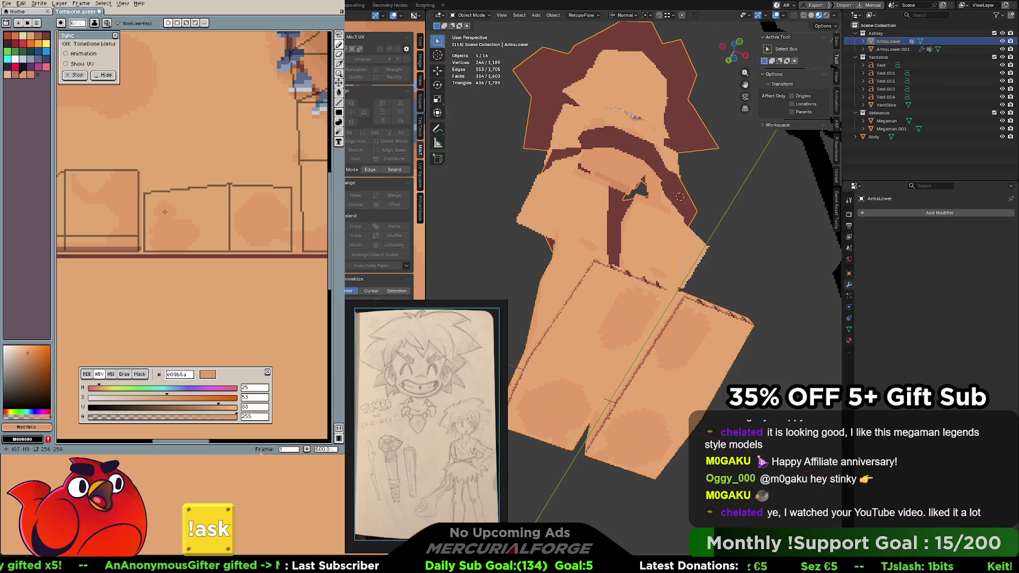
{"action": "left_click_drag", "start_coordinate": [160, 204], "coordinate": [223, 194]}
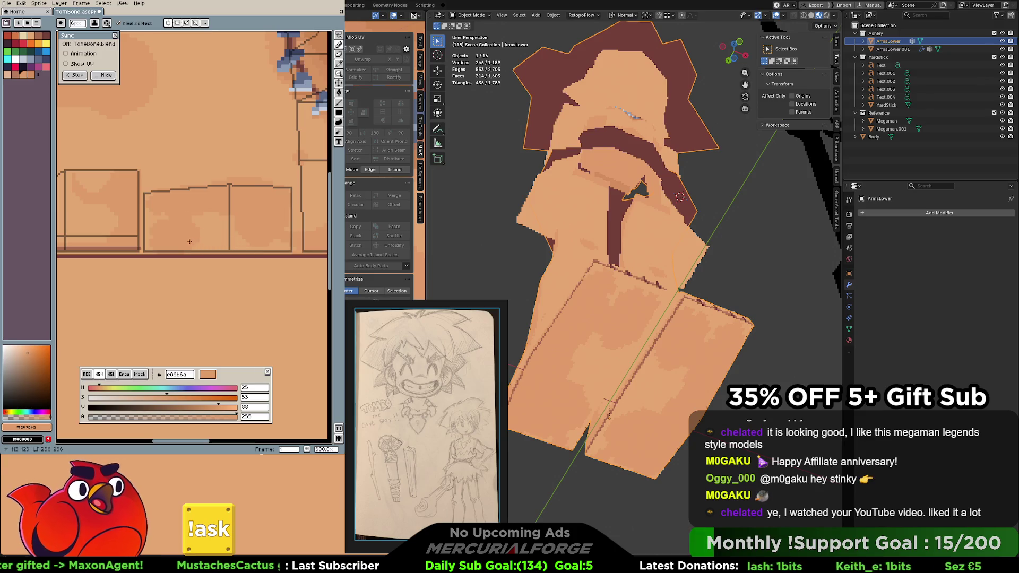
{"action": "mouse_move", "coordinate": [296, 245]}
{"action": "middle_mouse_down"}
{"action": "mouse_move", "coordinate": [216, 198]}
{"action": "mouse_move", "coordinate": [217, 170]}
{"action": "middle_mouse_up"}
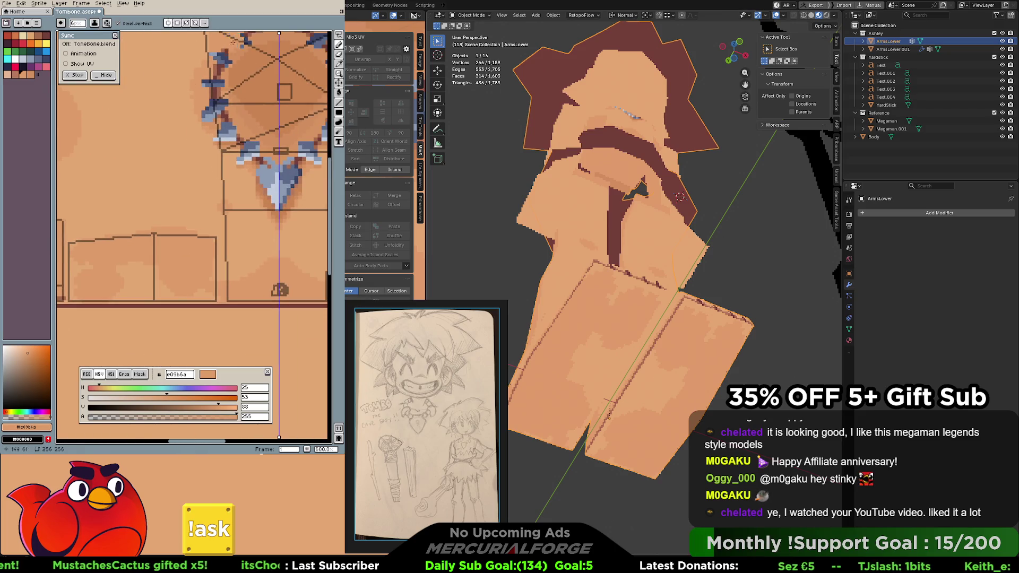
Sample the lighter skin tone e4a672, pan to the lower leg panels and pick the mid skin shade
{"action": "mouse_move", "coordinate": [216, 169]}
{"action": "middle_mouse_down"}
{"action": "mouse_move", "coordinate": [227, 165]}
{"action": "mouse_move", "coordinate": [170, 183]}
{"action": "mouse_move", "coordinate": [227, 193]}
{"action": "middle_mouse_up"}
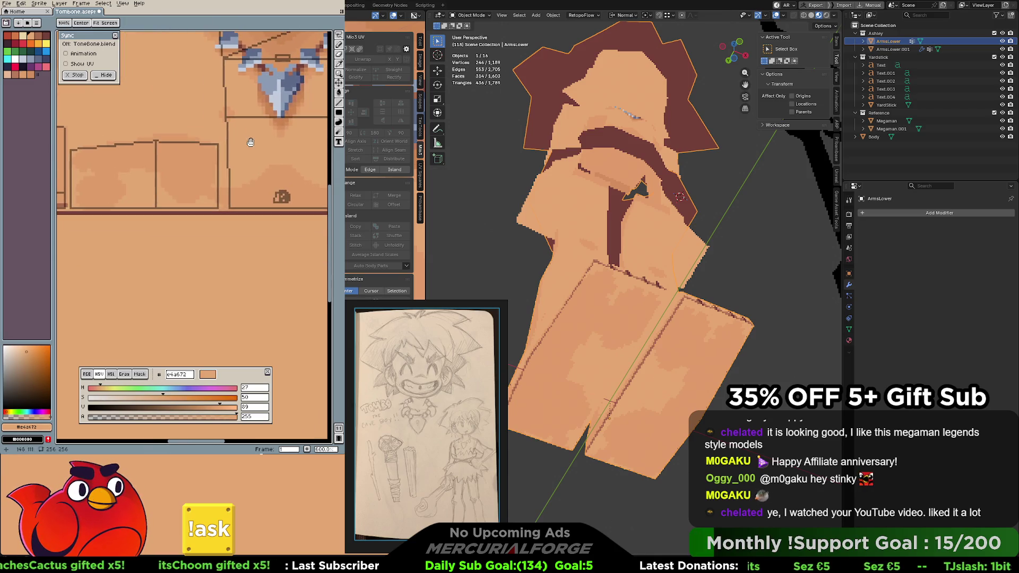
{"action": "left_click", "coordinate": [227, 192], "text": "alt"}
{"action": "left_click", "coordinate": [226, 193], "text": "alt"}
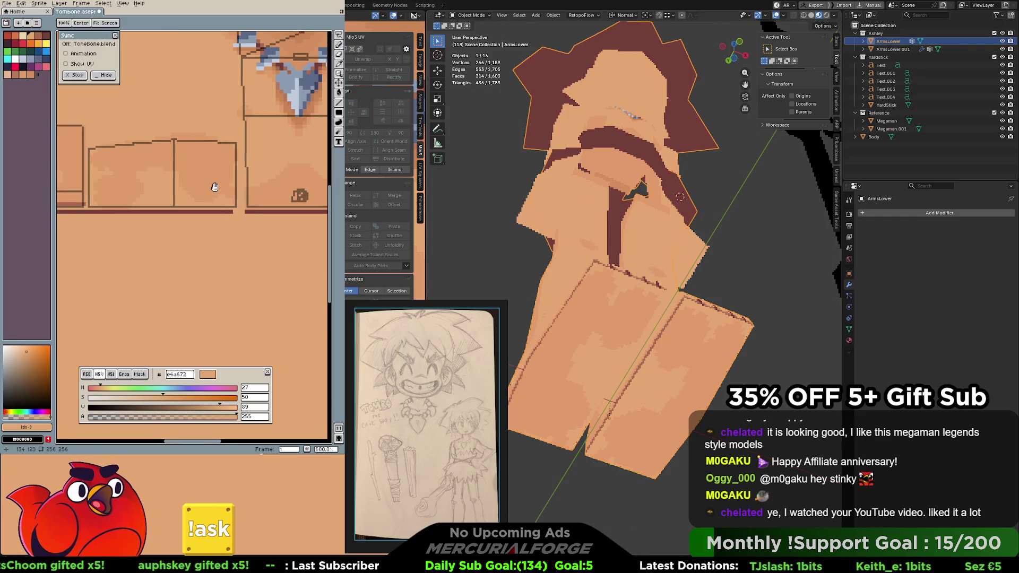
{"action": "middle_click_drag", "start_coordinate": [216, 194], "coordinate": [277, 198]}
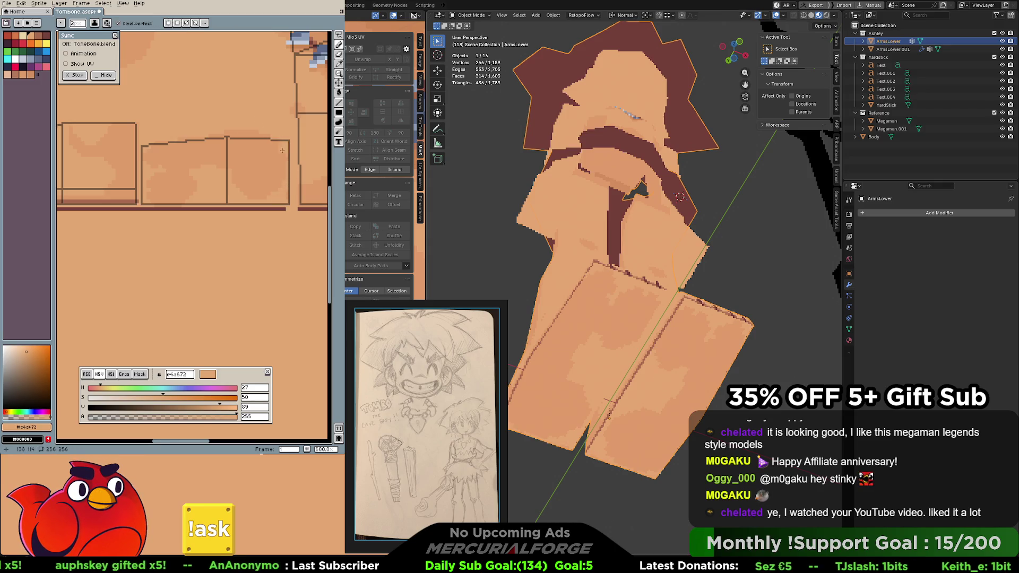
{"action": "middle_click_drag", "start_coordinate": [289, 165], "coordinate": [296, 151]}
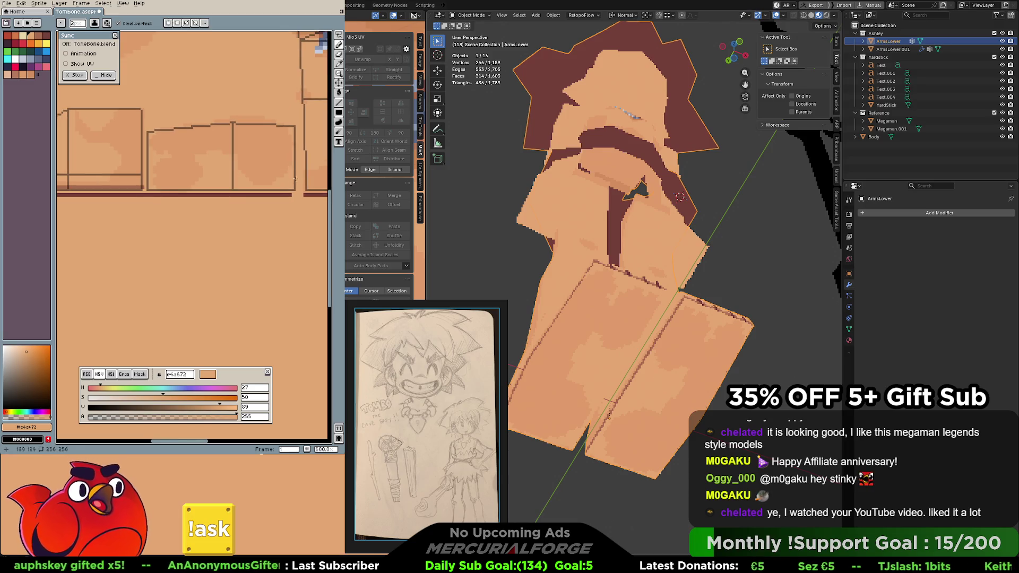
{"action": "middle_click_drag", "start_coordinate": [260, 161], "coordinate": [297, 161]}
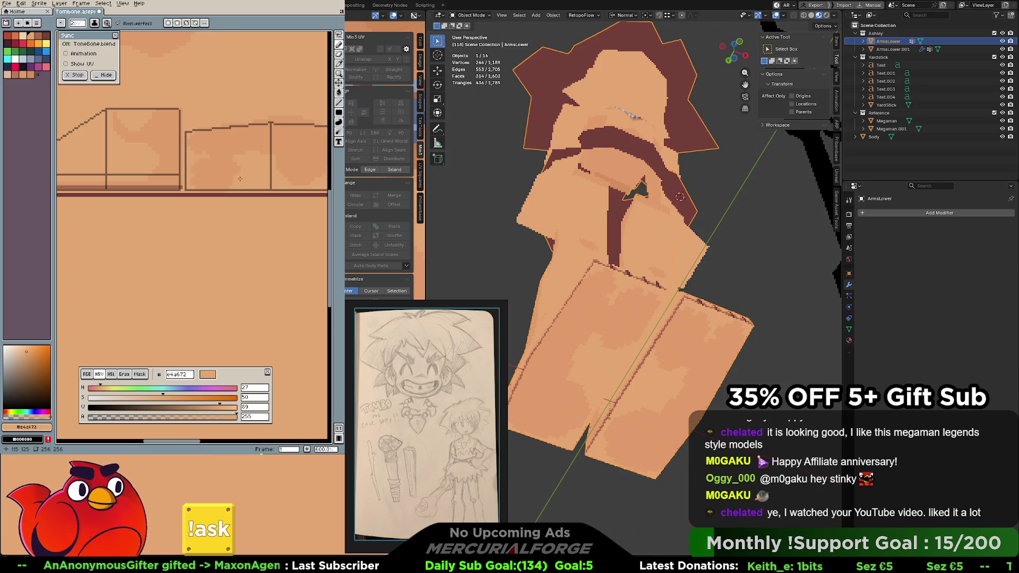
{"action": "left_click", "coordinate": [199, 176], "text": "alt"}
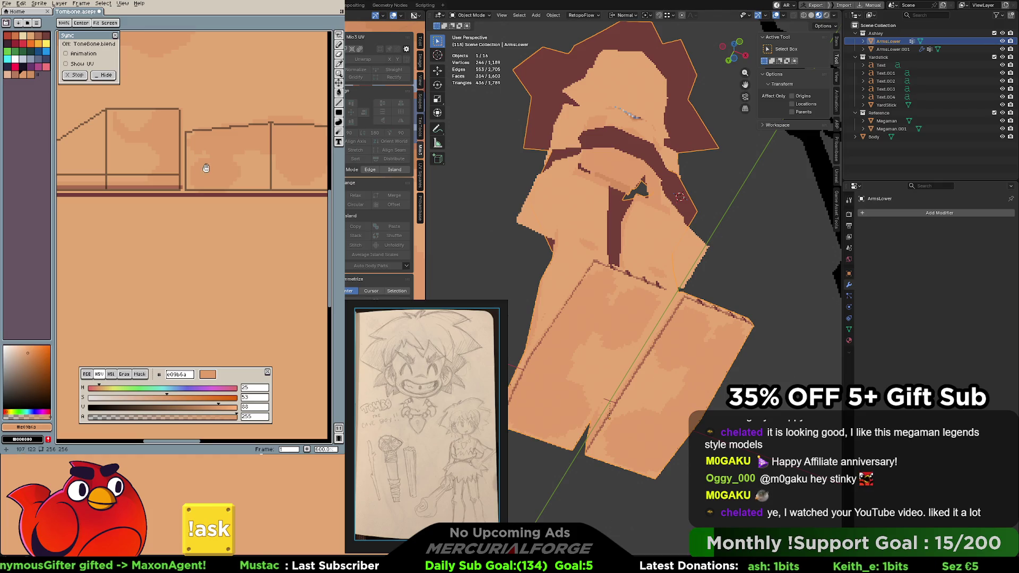
{"action": "scroll", "coordinate": [205, 172], "scroll_direction": "left", "scroll_amount": 3}
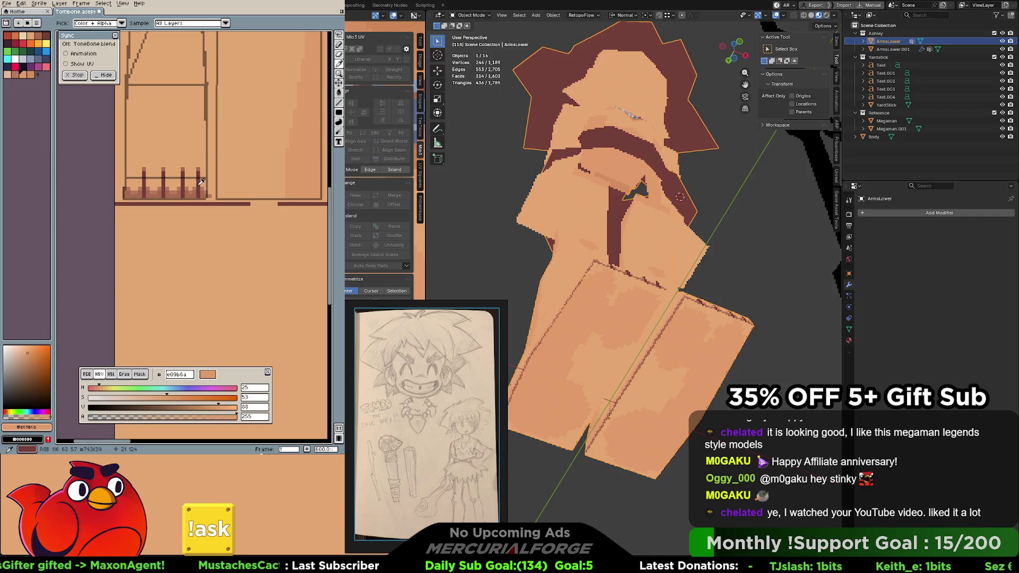
Set dark brown #743f39 as the drawing colour and bring the shin area into view
{"action": "left_click", "coordinate": [202, 181], "text": "alt"}
{"action": "scroll", "coordinate": [184, 181], "scroll_direction": "right", "scroll_amount": 5}
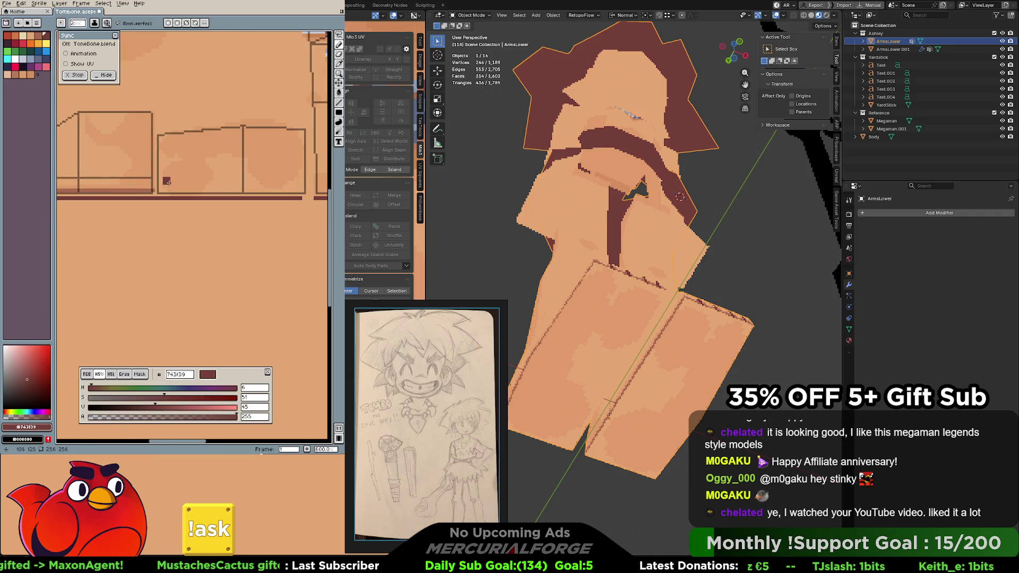
{"action": "left_click", "coordinate": [159, 180], "text": "alt"}
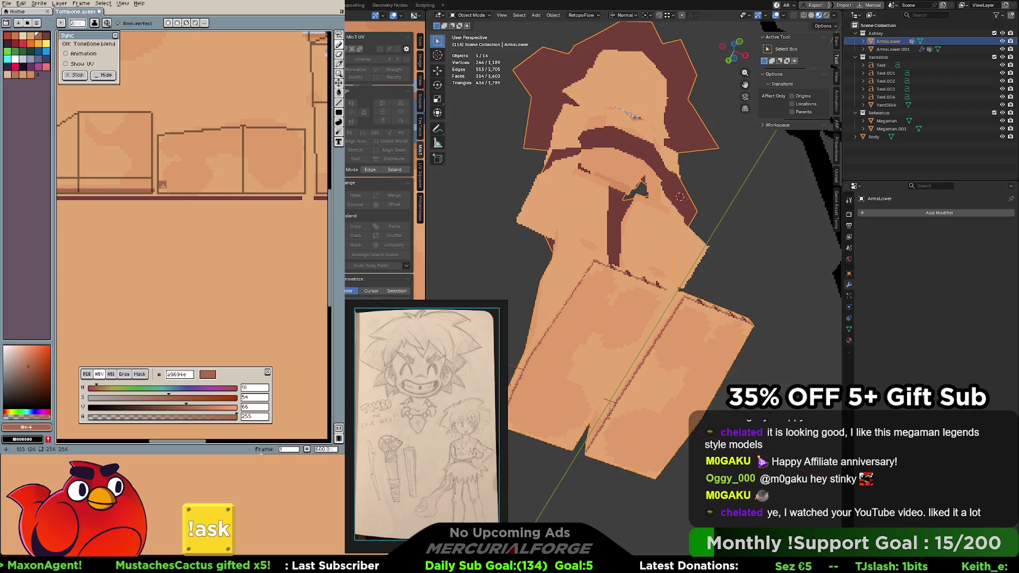
{"action": "left_click", "coordinate": [164, 186], "text": "alt"}
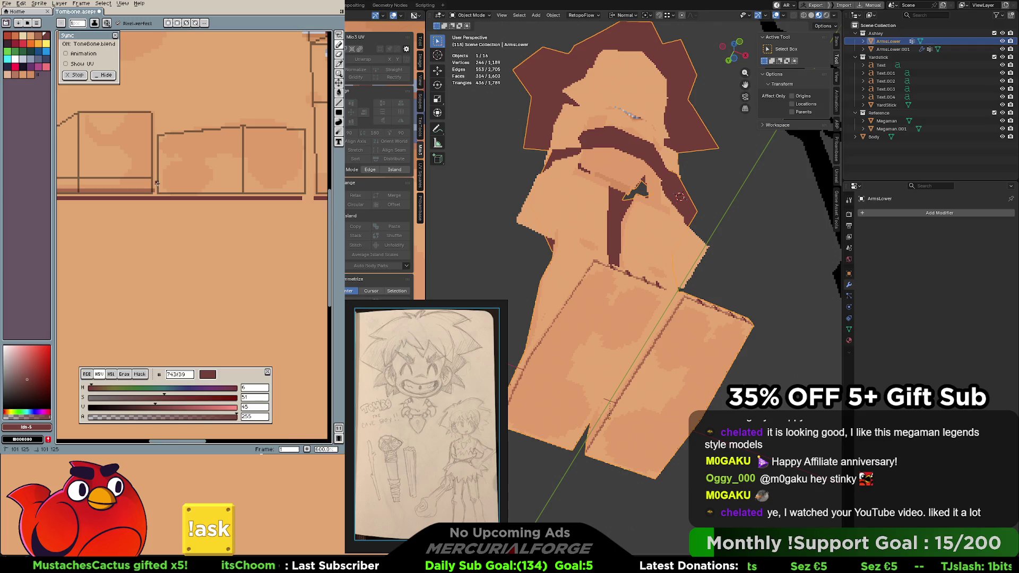
{"action": "mouse_move", "coordinate": [669, 286]}
{"action": "middle_mouse_down"}
{"action": "mouse_move", "coordinate": [680, 309]}
{"action": "mouse_move", "coordinate": [655, 369]}
{"action": "middle_mouse_up"}
{"action": "scroll", "coordinate": [671, 300], "scroll_direction": "up", "scroll_amount": 3}
{"action": "scroll", "coordinate": [672, 293], "scroll_direction": "up", "scroll_amount": 2}
{"action": "scroll", "coordinate": [672, 293], "scroll_direction": "up", "scroll_amount": 2}
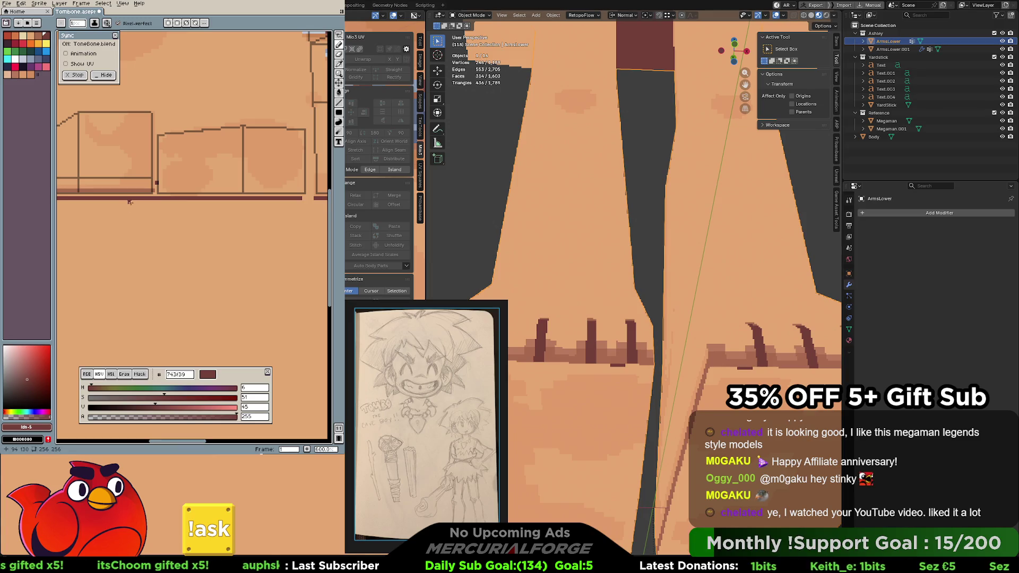
{"action": "mouse_move", "coordinate": [175, 177]}
{"action": "middle_mouse_down"}
{"action": "mouse_move", "coordinate": [262, 175]}
{"action": "mouse_move", "coordinate": [251, 176]}
{"action": "middle_mouse_up"}
{"action": "scroll", "coordinate": [191, 184], "scroll_direction": "up", "scroll_amount": 2}
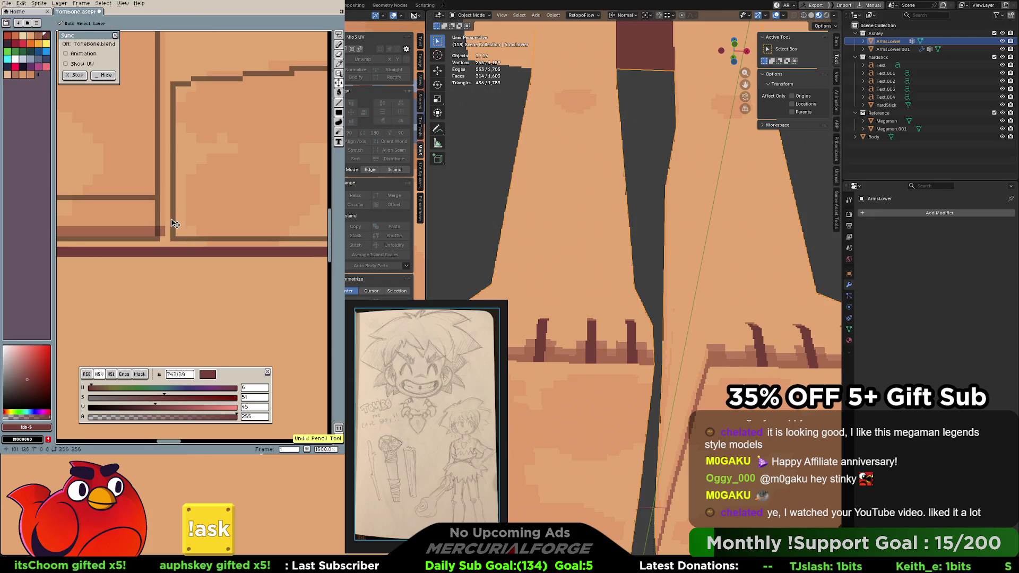
Pencil four stacked dark horizontal dashes on the shin, fixing placement with undo and move
{"action": "left_click_drag", "start_coordinate": [171, 221], "coordinate": [190, 222]}
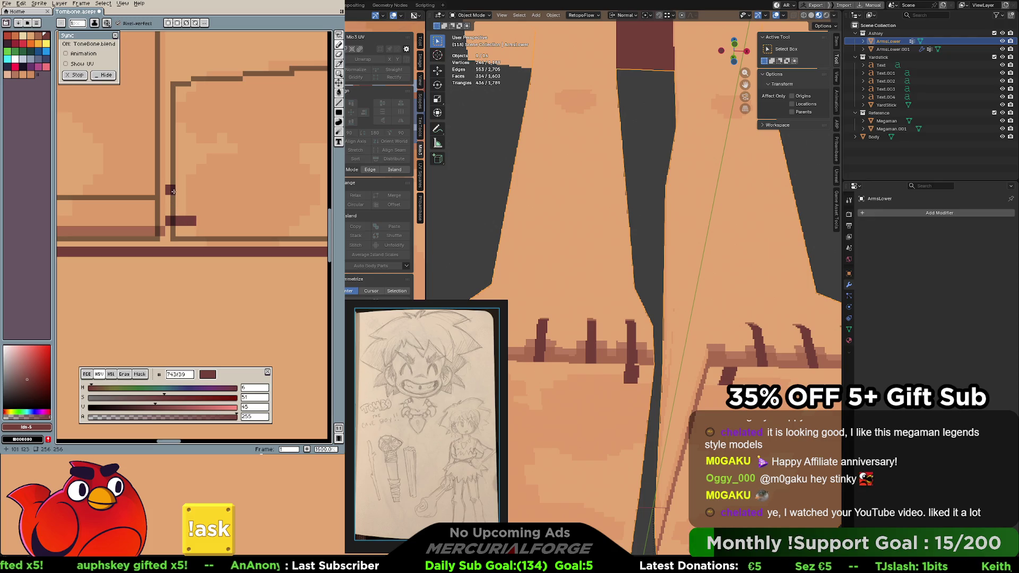
{"action": "left_click_drag", "start_coordinate": [176, 192], "coordinate": [196, 191]}
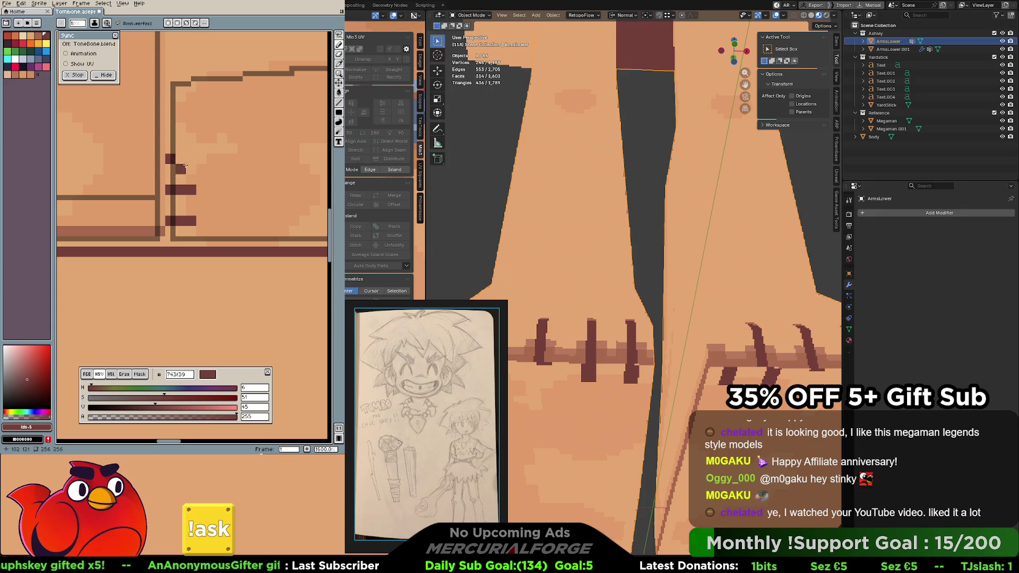
{"action": "key", "text": "ctrl+z"}
{"action": "mouse_move", "coordinate": [182, 165]}
{"action": "left_mouse_down", "text": "ctrl"}
{"action": "mouse_move", "coordinate": [177, 149]}
{"action": "mouse_move", "coordinate": [191, 159]}
{"action": "left_mouse_up", "text": "ctrl"}
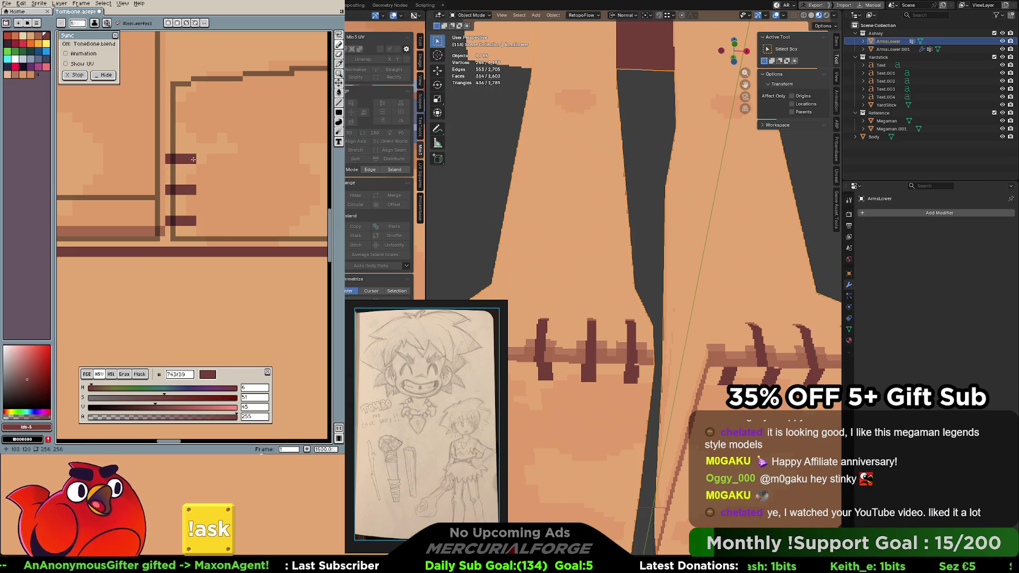
{"action": "middle_click_drag", "start_coordinate": [204, 141], "coordinate": [223, 173]}
{"action": "left_click_drag", "start_coordinate": [191, 159], "coordinate": [200, 150]}
{"action": "key", "text": "ctrl+z"}
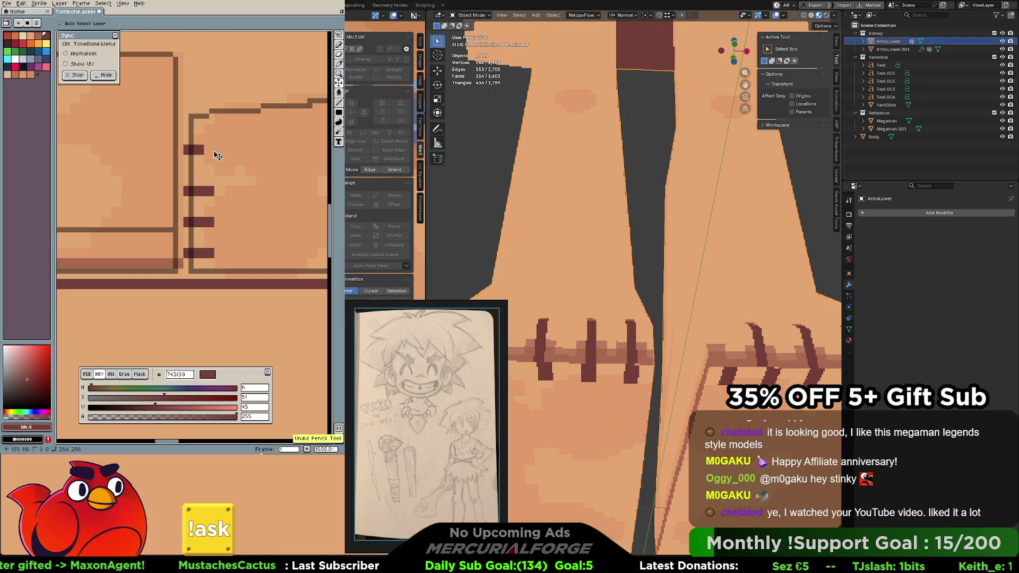
{"action": "left_click_drag", "start_coordinate": [208, 151], "coordinate": [212, 150]}
{"action": "middle_click_drag", "start_coordinate": [164, 254], "coordinate": [167, 235]}
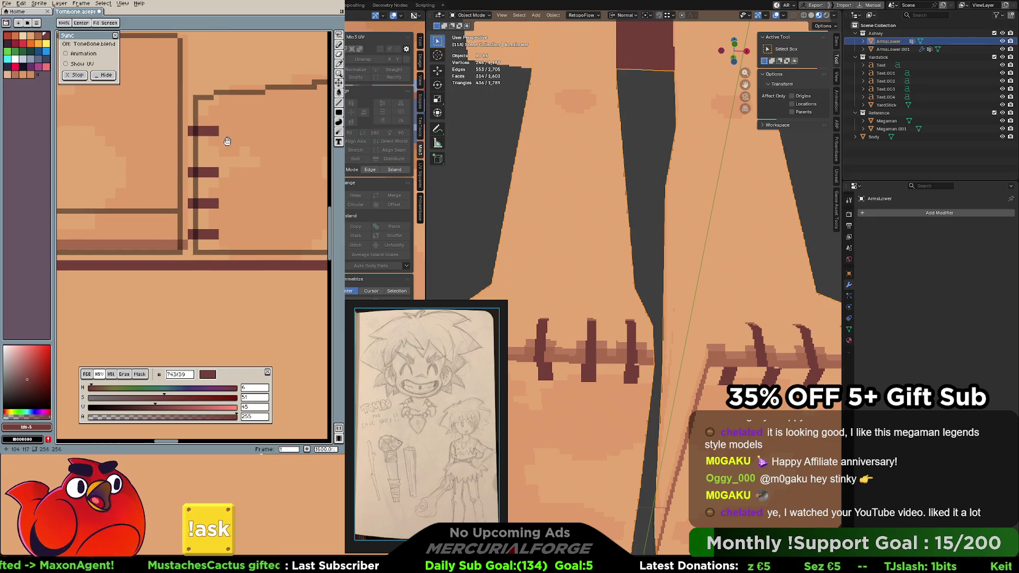
Eyedrop the lighter brown #a9694e and extend each dash with a shaded tail
{"action": "left_click", "coordinate": [169, 237], "text": "alt"}
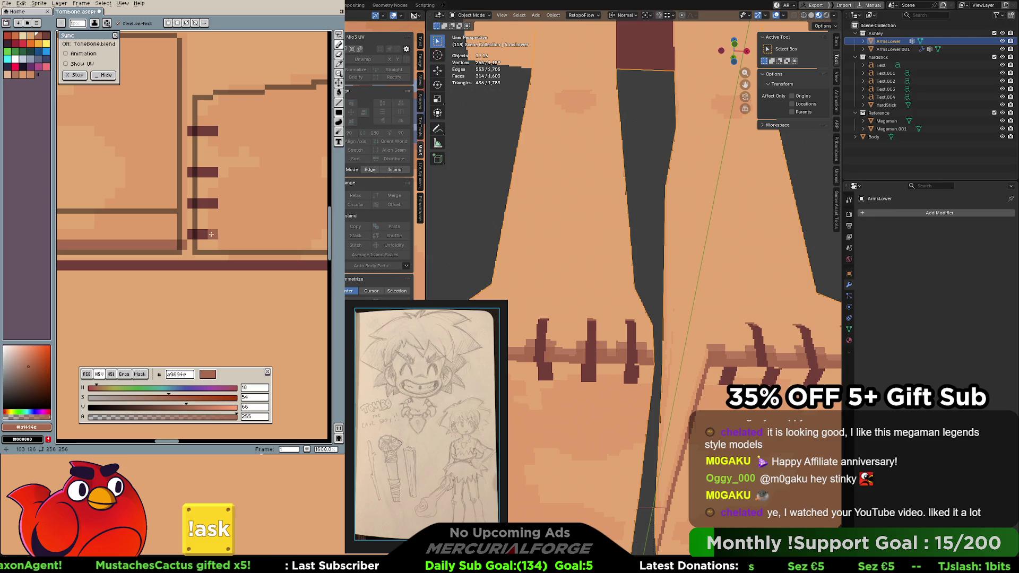
{"action": "mouse_move", "coordinate": [213, 233]}
{"action": "left_mouse_down"}
{"action": "mouse_move", "coordinate": [226, 234]}
{"action": "mouse_move", "coordinate": [226, 172]}
{"action": "left_mouse_up"}
{"action": "left_click_drag", "start_coordinate": [218, 131], "coordinate": [226, 131]}
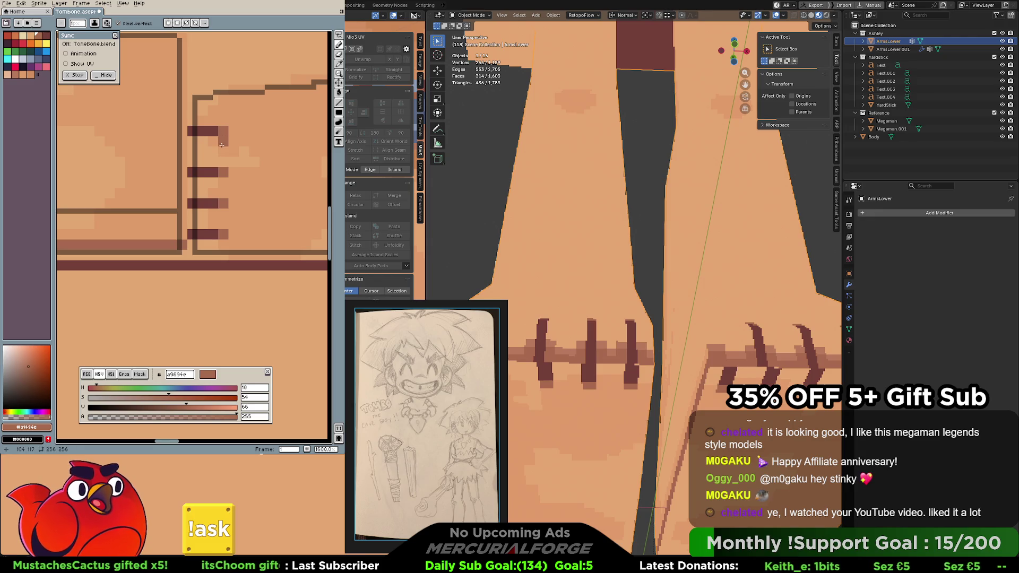
{"action": "scroll", "coordinate": [638, 279], "scroll_direction": "down", "scroll_amount": 3}
{"action": "scroll", "coordinate": [637, 279], "scroll_direction": "down", "scroll_amount": 3}
{"action": "scroll", "coordinate": [631, 301], "scroll_direction": "down", "scroll_amount": 2}
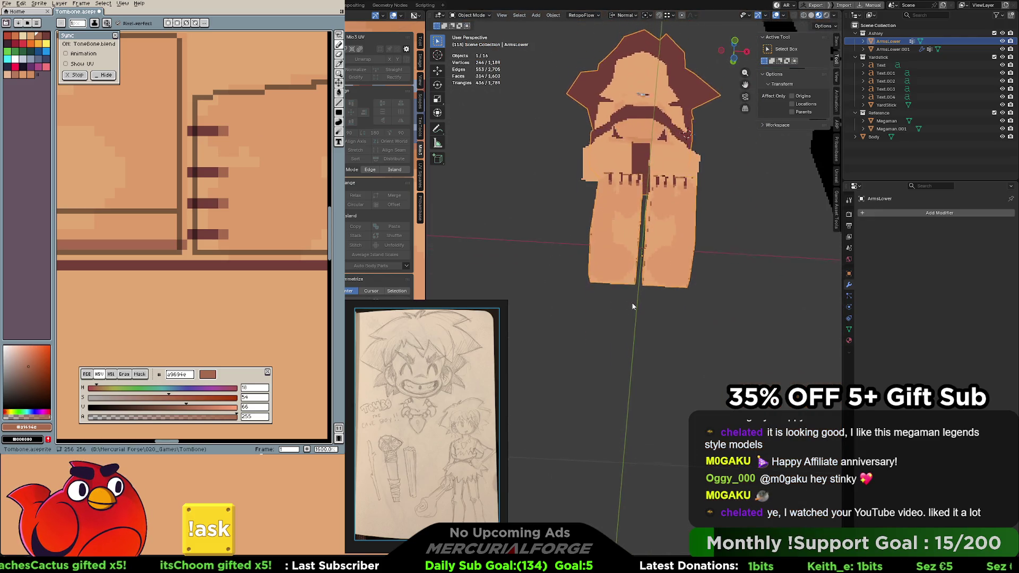
{"action": "scroll", "coordinate": [647, 249], "scroll_direction": "up", "scroll_amount": 2}
{"action": "scroll", "coordinate": [637, 278], "scroll_direction": "down", "scroll_amount": 3}
Bring the legs into a close front view and enter edit mode on the leg mesh
{"action": "mouse_move", "coordinate": [606, 326]}
{"action": "middle_mouse_down"}
{"action": "mouse_move", "coordinate": [695, 372]}
{"action": "mouse_move", "coordinate": [560, 436]}
{"action": "mouse_move", "coordinate": [805, 283]}
{"action": "mouse_move", "coordinate": [711, 355]}
{"action": "mouse_move", "coordinate": [640, 372]}
{"action": "mouse_move", "coordinate": [637, 389]}
{"action": "mouse_move", "coordinate": [664, 295]}
{"action": "middle_mouse_up"}
{"action": "scroll", "coordinate": [641, 388], "scroll_direction": "up", "scroll_amount": 2}
{"action": "scroll", "coordinate": [641, 388], "scroll_direction": "down", "scroll_amount": 2}
{"action": "scroll", "coordinate": [638, 390], "scroll_direction": "up", "scroll_amount": 2}
{"action": "scroll", "coordinate": [664, 295], "scroll_direction": "up", "scroll_amount": 2}
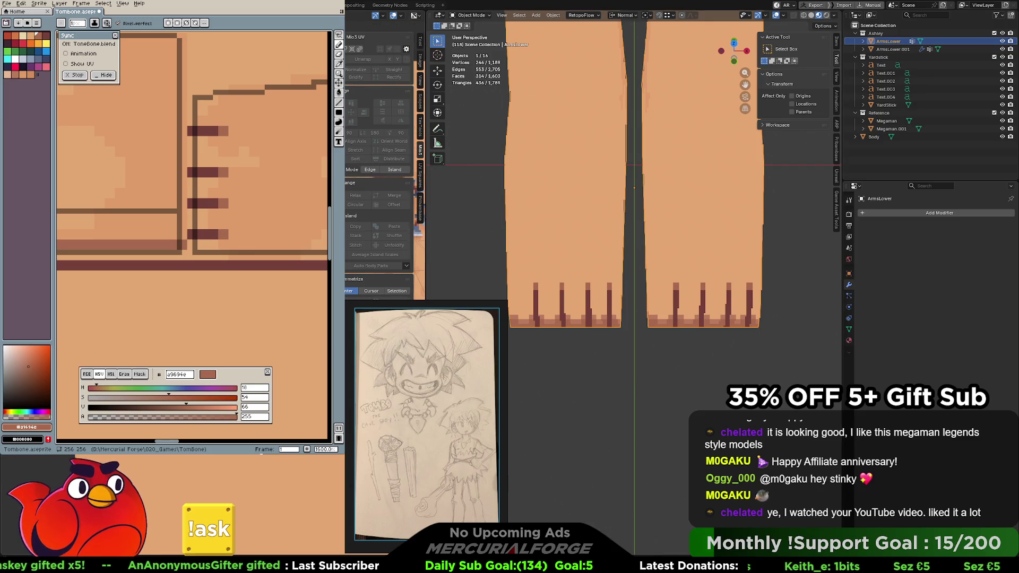
{"action": "mouse_move", "coordinate": [536, 217]}
{"action": "middle_mouse_down"}
{"action": "mouse_move", "coordinate": [570, 257]}
{"action": "mouse_move", "coordinate": [582, 255]}
{"action": "mouse_move", "coordinate": [576, 343]}
{"action": "middle_mouse_up"}
{"action": "key", "text": "Tab"}
Try selecting the lower leg faces, then clear the selection
{"action": "left_click", "coordinate": [576, 343]}
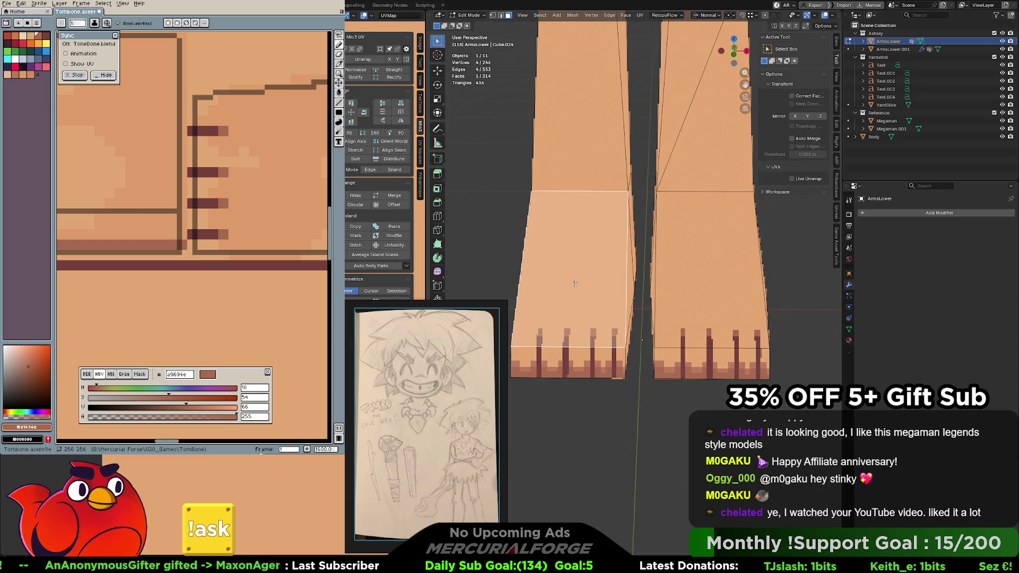
{"action": "left_click", "coordinate": [570, 357], "text": "shift"}
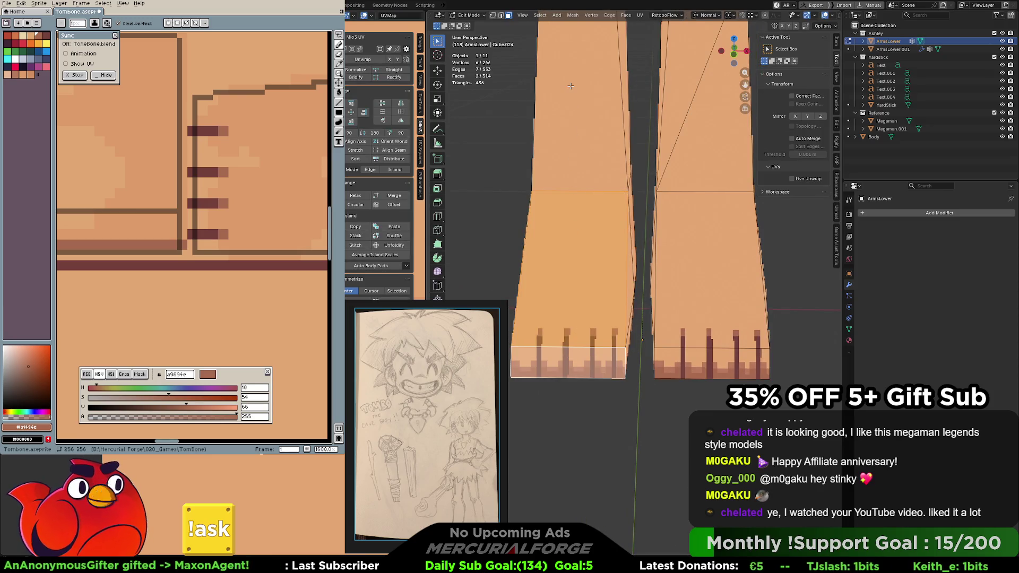
{"action": "middle_click_drag", "start_coordinate": [570, 86], "coordinate": [575, 244], "text": "shift"}
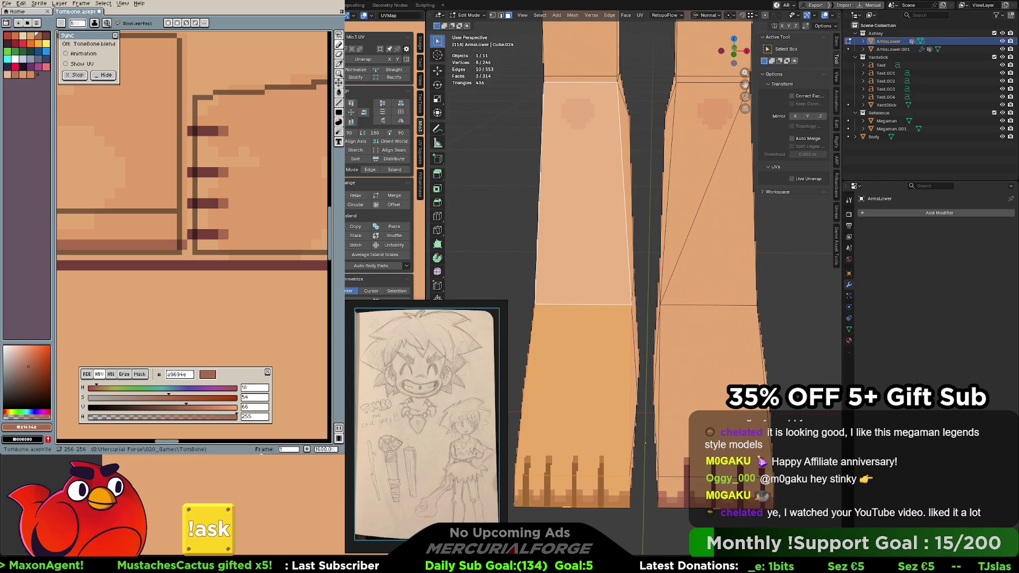
{"action": "left_click", "coordinate": [525, 132]}
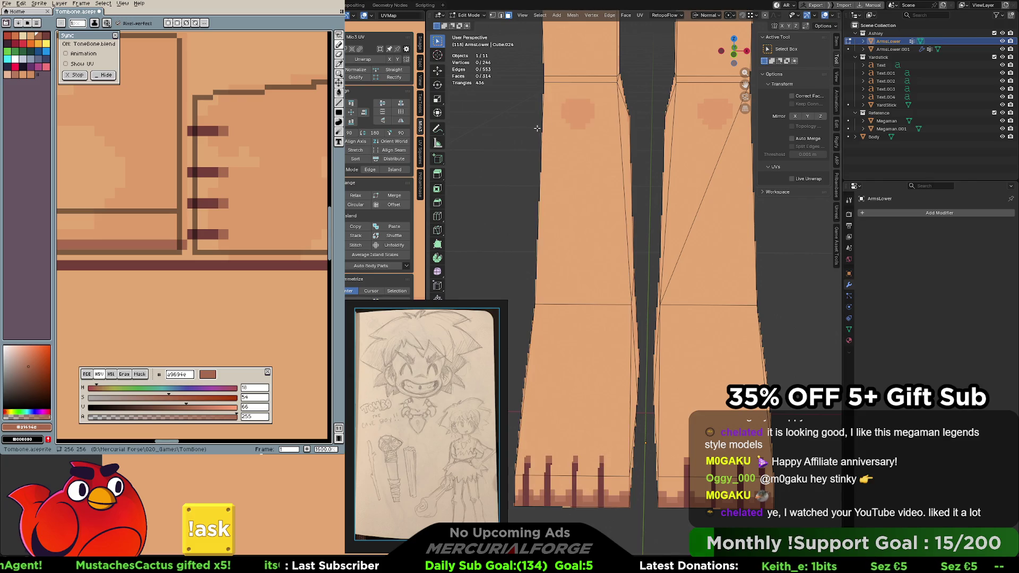
Join two leg vertices with a new edge (J) and return to object mode
{"action": "left_click", "coordinate": [617, 82]}
{"action": "left_click", "coordinate": [539, 303], "text": "shift"}
{"action": "key", "text": "j"}
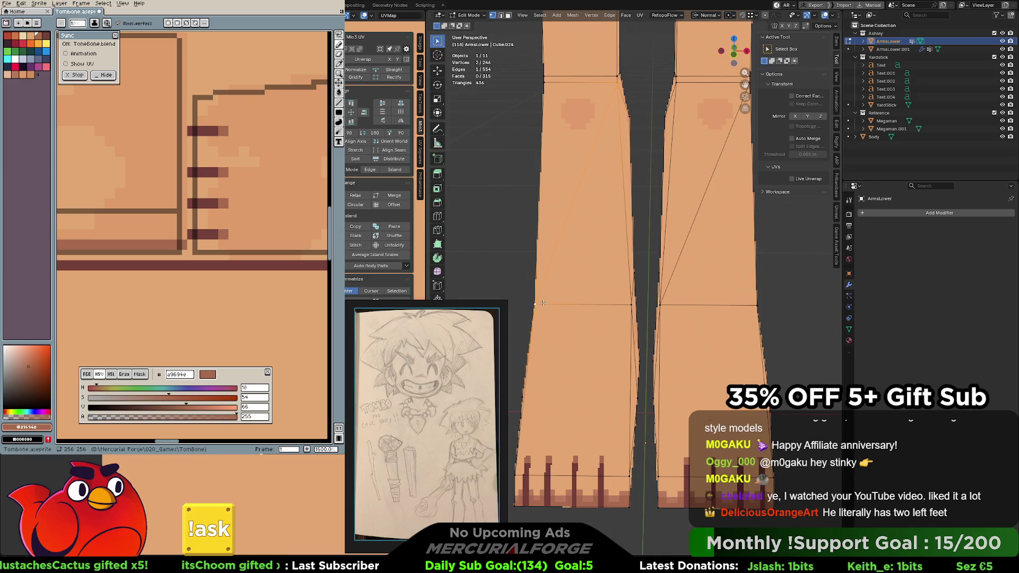
{"action": "key", "text": "Tab"}
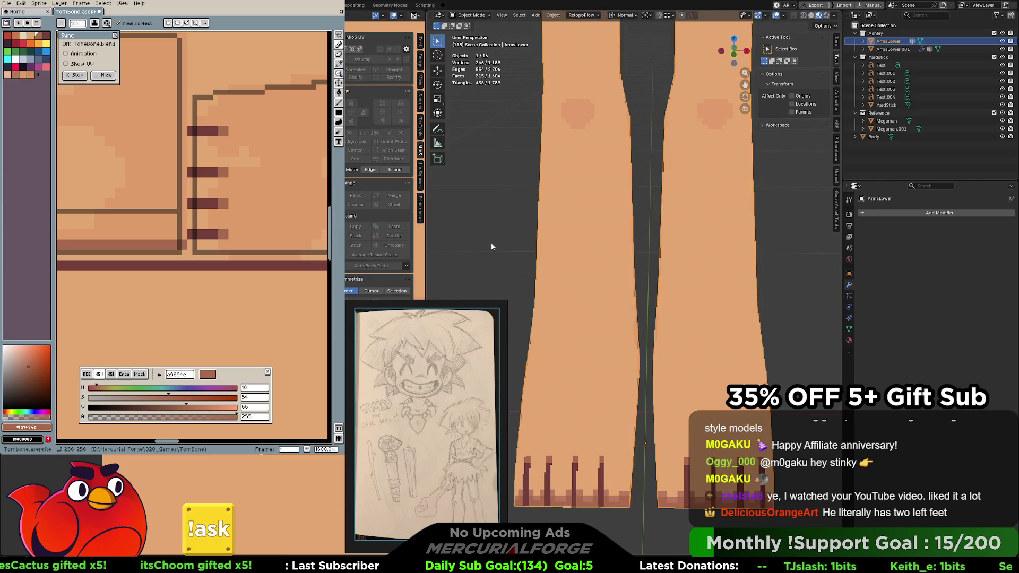
{"action": "scroll", "coordinate": [604, 326], "scroll_direction": "down", "scroll_amount": 1}
{"action": "scroll", "coordinate": [605, 300], "scroll_direction": "down", "scroll_amount": 2}
{"action": "scroll", "coordinate": [604, 258], "scroll_direction": "down", "scroll_amount": 1}
{"action": "scroll", "coordinate": [604, 255], "scroll_direction": "down", "scroll_amount": 1}
{"action": "scroll", "coordinate": [604, 268], "scroll_direction": "down", "scroll_amount": 2, "text": "shift"}
{"action": "scroll", "coordinate": [519, 268], "scroll_direction": "down", "scroll_amount": 2, "text": "shift"}
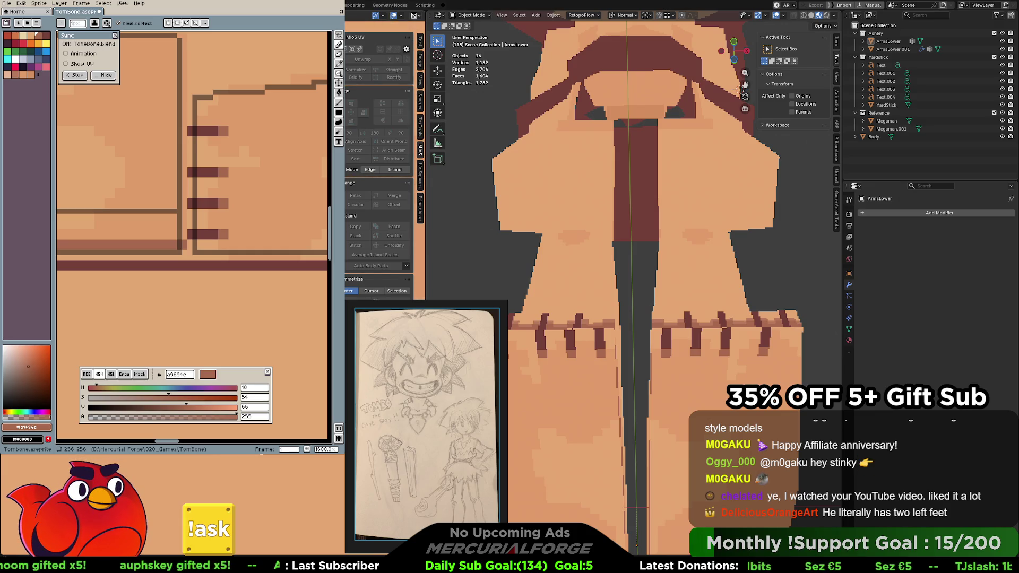
Undo the misplaced dark dashes and redraw dark-brown pixels and a longer line across the shin
{"action": "key", "text": "ctrl+z"}
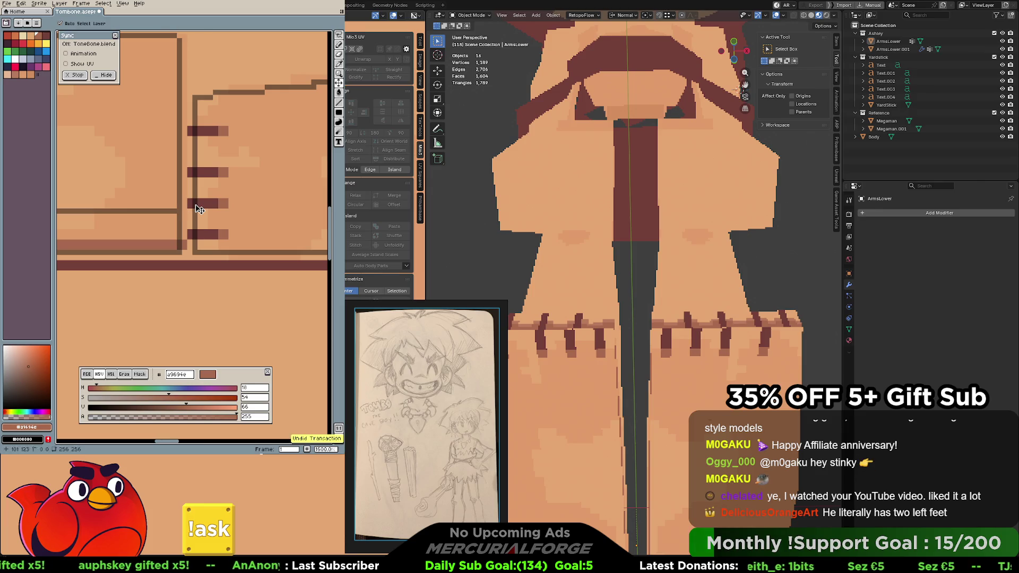
{"action": "key", "text": "ctrl+z"}
{"action": "key", "text": "ctrl+z"}
{"action": "key", "text": "ctrl+z"}
{"action": "key", "text": "ctrl+z"}
{"action": "key", "text": "ctrl+z"}
{"action": "key", "text": "ctrl+z"}
{"action": "key", "text": "ctrl+z"}
{"action": "key", "text": "ctrl+z"}
{"action": "key", "text": "ctrl+z"}
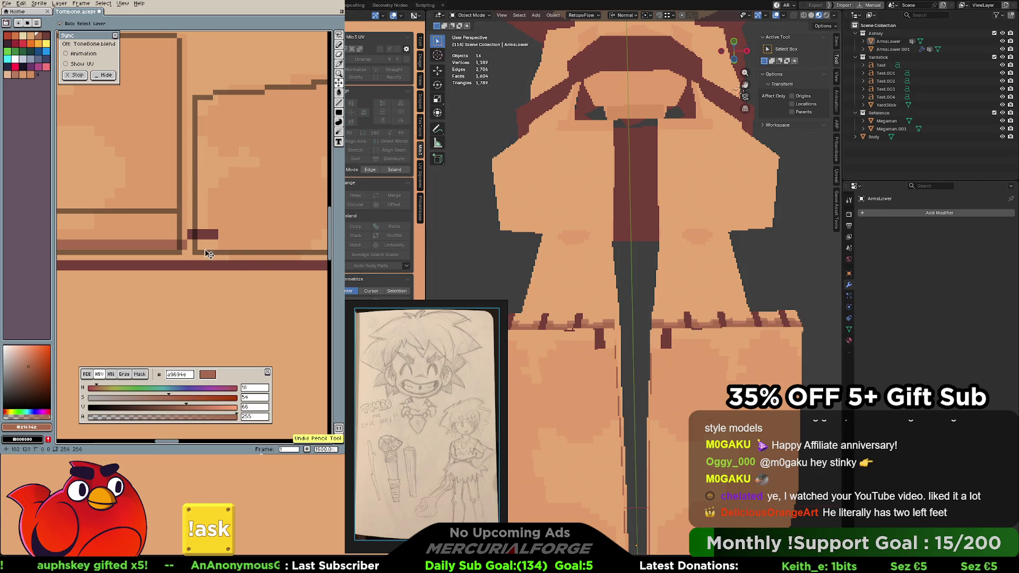
{"action": "key", "text": "ctrl+z"}
{"action": "key", "text": "ctrl+z"}
{"action": "left_click", "coordinate": [202, 264], "text": "alt"}
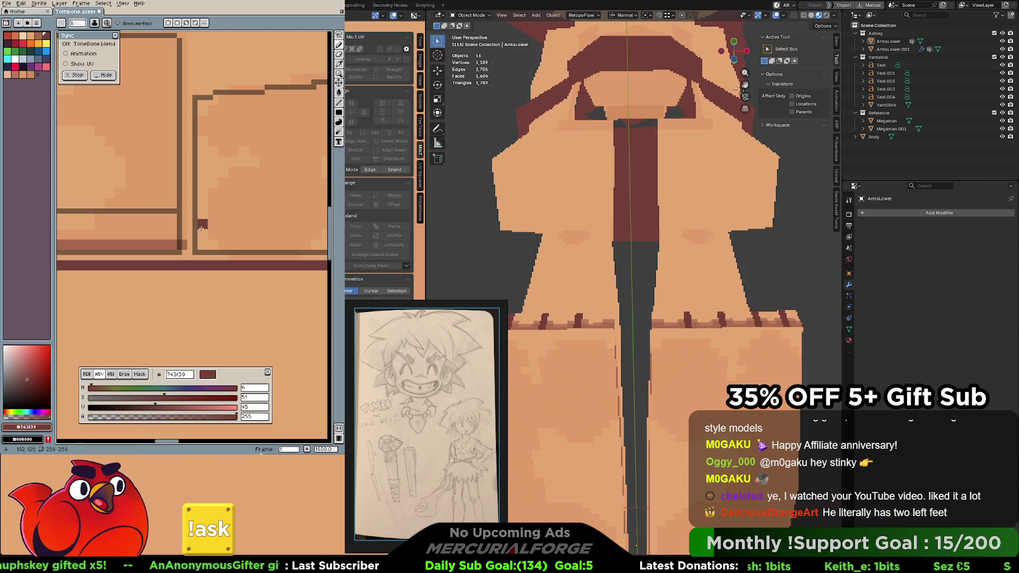
{"action": "left_click", "coordinate": [203, 225]}
{"action": "left_click", "coordinate": [199, 221]}
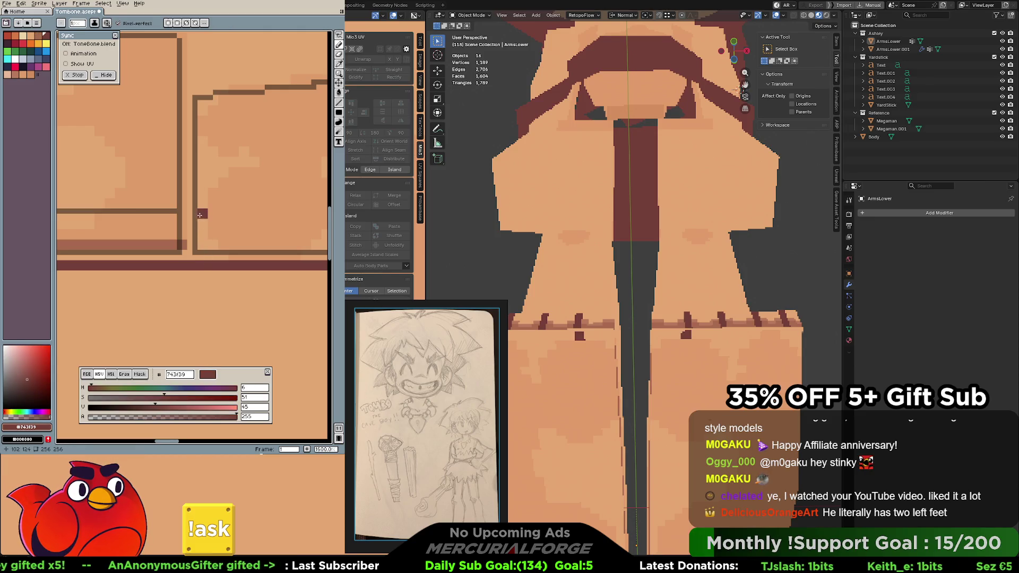
{"action": "left_click", "coordinate": [194, 214]}
{"action": "left_click", "coordinate": [221, 214]}
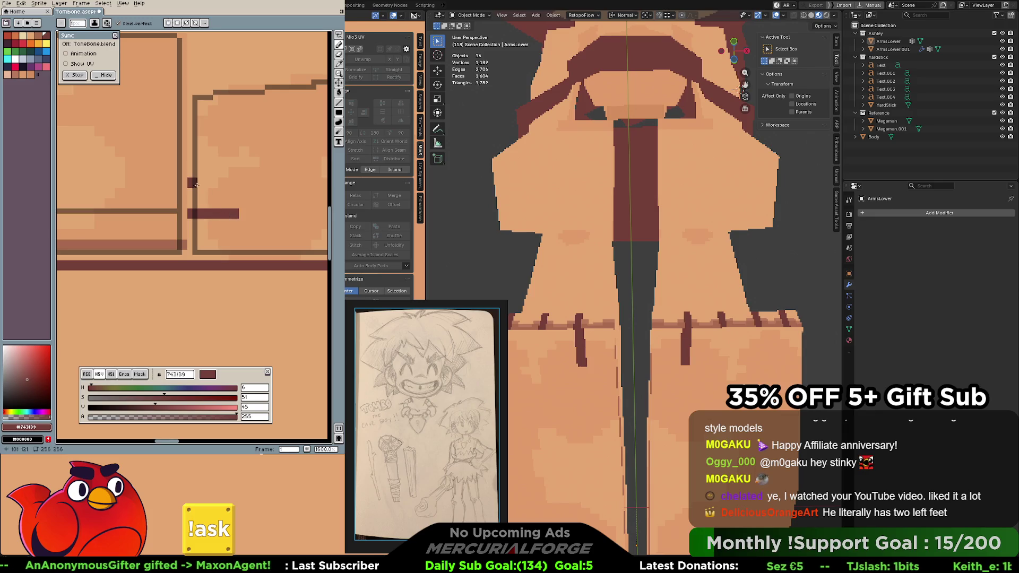
{"action": "left_click", "coordinate": [202, 181]}
Draw the dark-red horizontal stripes up the leg texture, undoing one misplaced stroke
{"action": "left_click", "coordinate": [192, 182]}
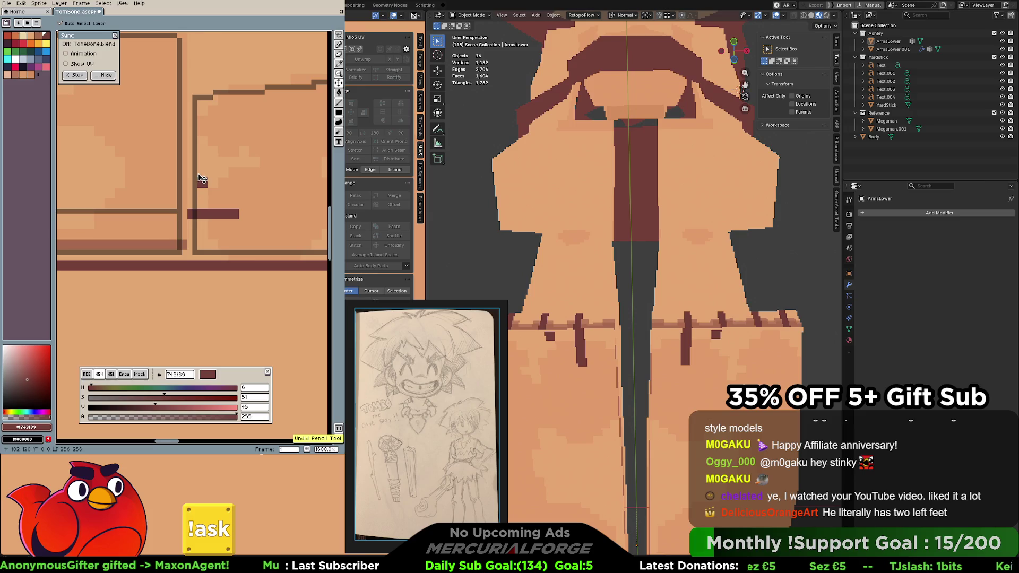
{"action": "left_click", "coordinate": [197, 172]}
{"action": "left_click_drag", "start_coordinate": [195, 172], "coordinate": [229, 172]}
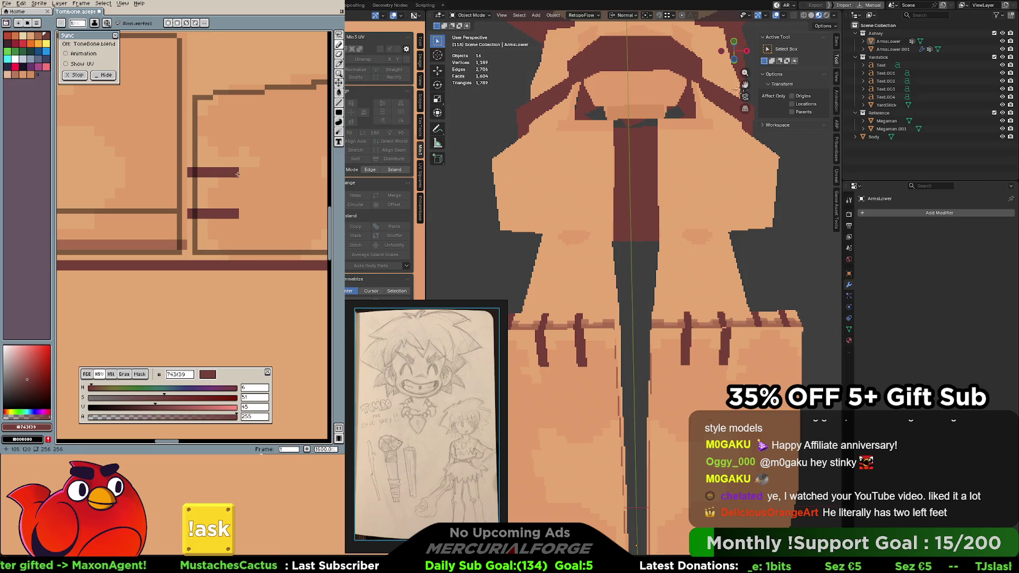
{"action": "left_click_drag", "start_coordinate": [193, 142], "coordinate": [231, 142]}
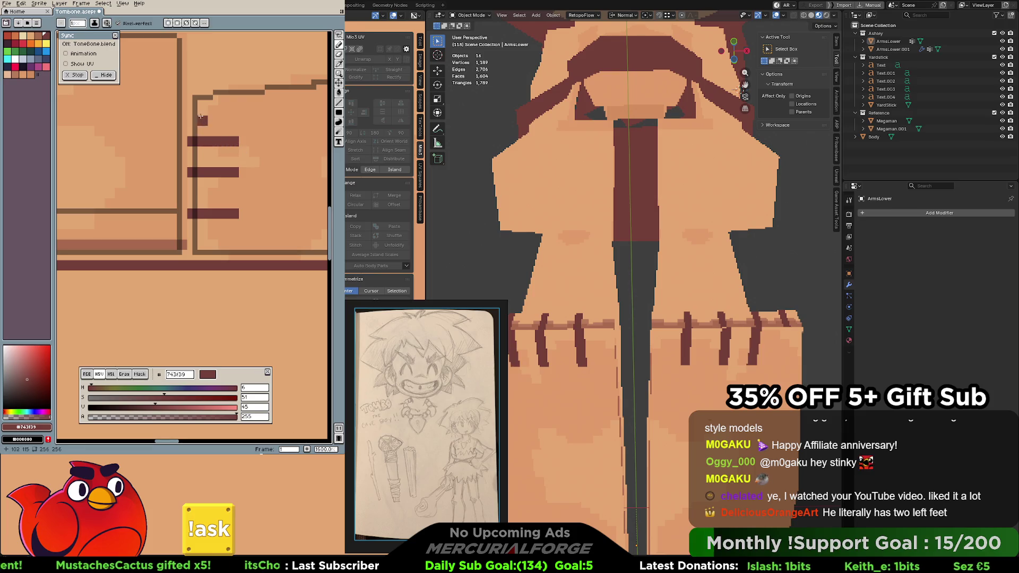
{"action": "key", "text": "ctrl+z"}
{"action": "left_click_drag", "start_coordinate": [189, 110], "coordinate": [237, 110]}
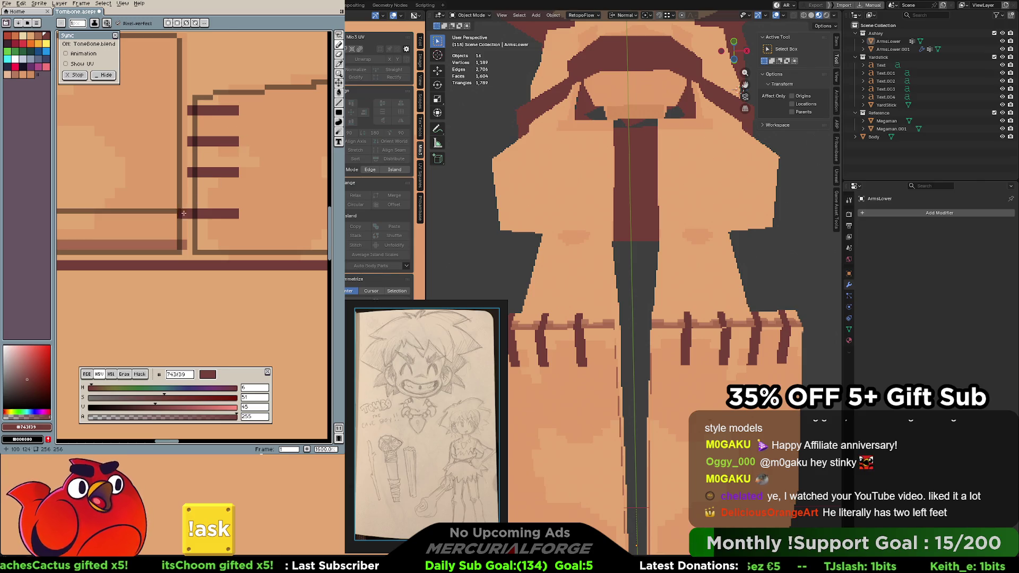
Add softer #a9694e brown pixels at the stripes' right ends, then sample the skin tone e4a672
{"action": "left_click", "coordinate": [193, 204], "text": "alt"}
{"action": "left_click", "coordinate": [243, 213]}
{"action": "left_click", "coordinate": [243, 171]}
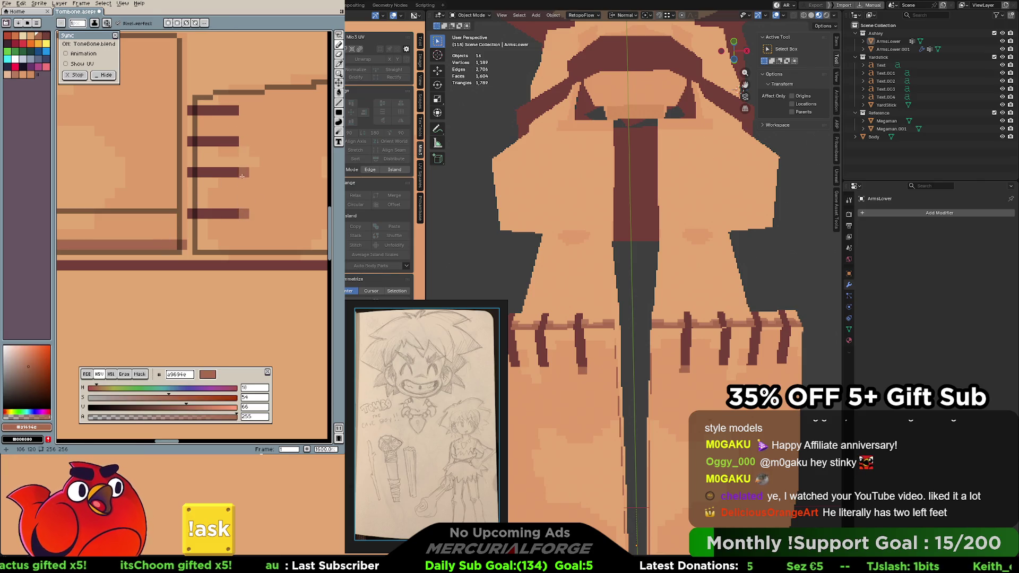
{"action": "left_click", "coordinate": [244, 141]}
{"action": "left_click", "coordinate": [243, 111]}
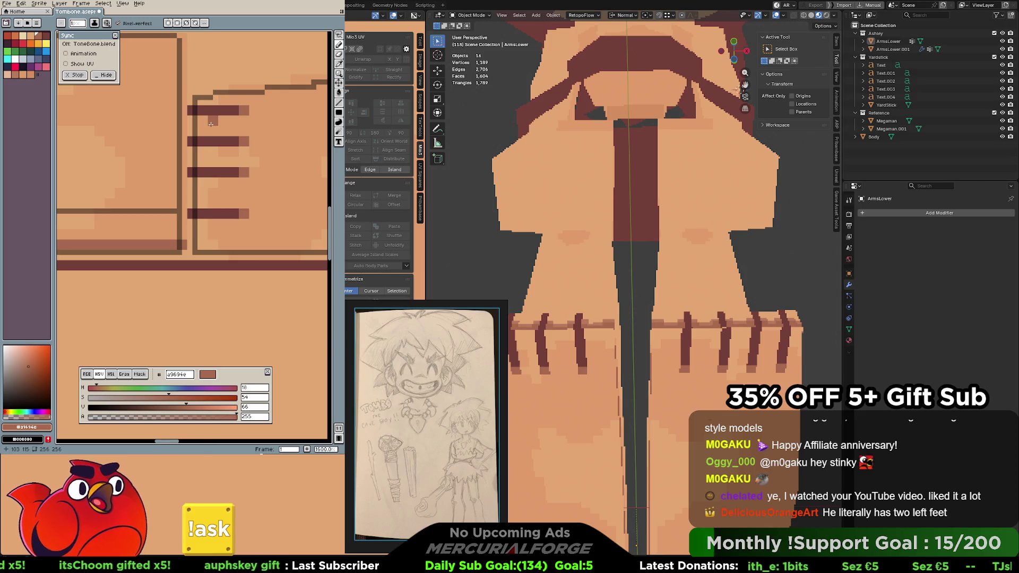
{"action": "left_click", "coordinate": [247, 120], "text": "alt"}
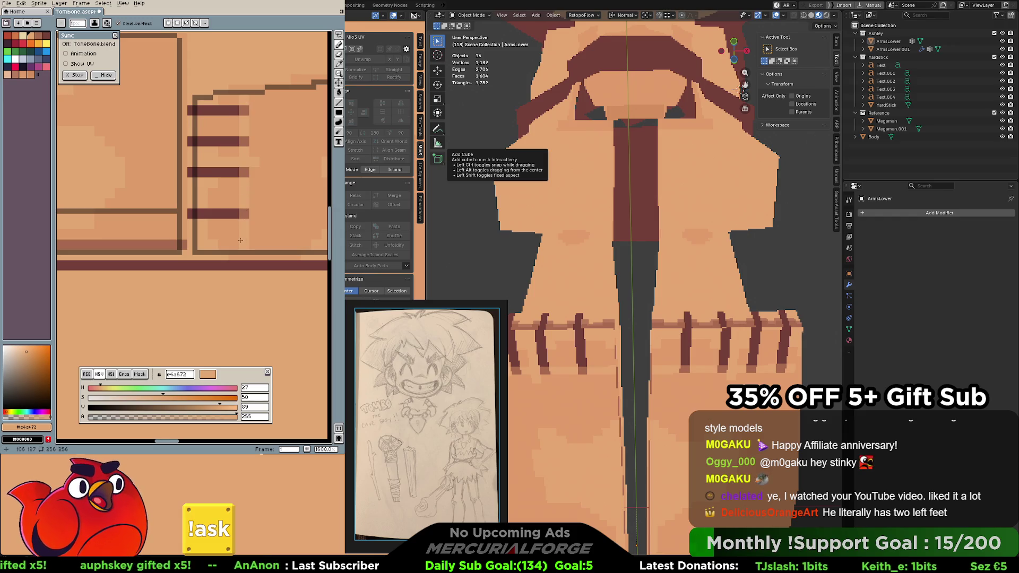
{"action": "scroll", "coordinate": [653, 322], "scroll_direction": "down", "scroll_amount": 4}
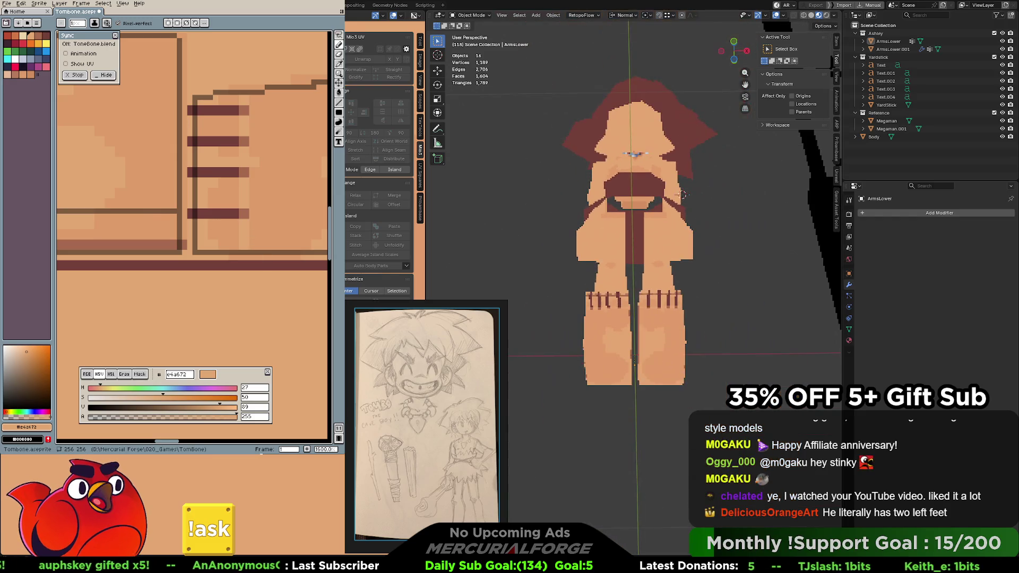
{"action": "scroll", "coordinate": [653, 323], "scroll_direction": "down", "scroll_amount": 1}
Paint light peach highlight patches between the dark toe marks along the foot texture, undoing the last one
{"action": "mouse_move", "coordinate": [652, 323]}
{"action": "middle_mouse_down"}
{"action": "mouse_move", "coordinate": [655, 299]}
{"action": "mouse_move", "coordinate": [654, 415]}
{"action": "mouse_move", "coordinate": [658, 317]}
{"action": "mouse_move", "coordinate": [688, 357]}
{"action": "mouse_move", "coordinate": [682, 348]}
{"action": "middle_mouse_up"}
{"action": "scroll", "coordinate": [654, 415], "scroll_direction": "up", "scroll_amount": 2}
{"action": "scroll", "coordinate": [654, 415], "scroll_direction": "down", "scroll_amount": 1}
{"action": "scroll", "coordinate": [655, 411], "scroll_direction": "up", "scroll_amount": 3}
{"action": "scroll", "coordinate": [656, 403], "scroll_direction": "up", "scroll_amount": 1}
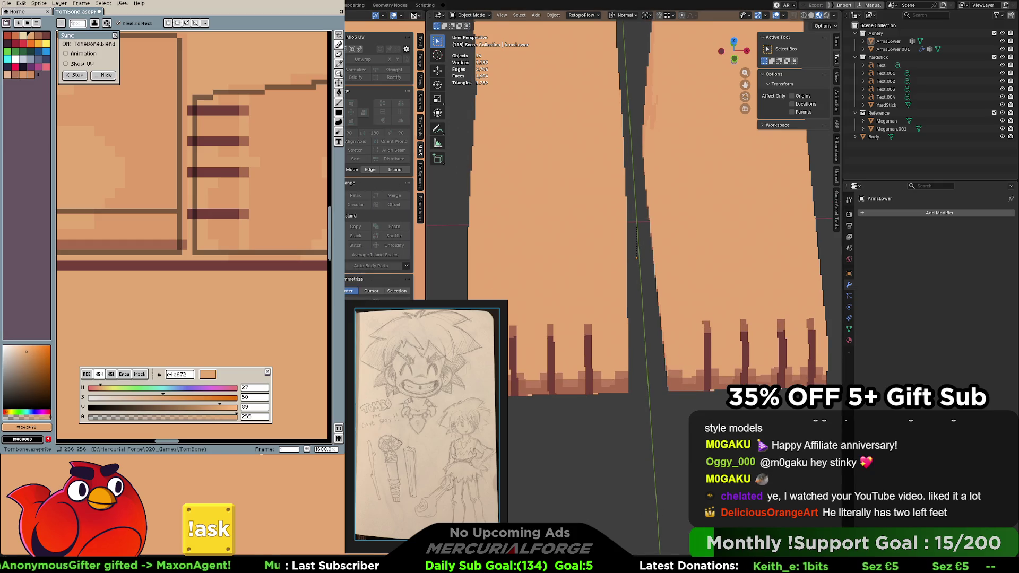
{"action": "mouse_move", "coordinate": [221, 182]}
{"action": "middle_mouse_down"}
{"action": "mouse_move", "coordinate": [203, 196]}
{"action": "mouse_move", "coordinate": [92, 110]}
{"action": "middle_mouse_up"}
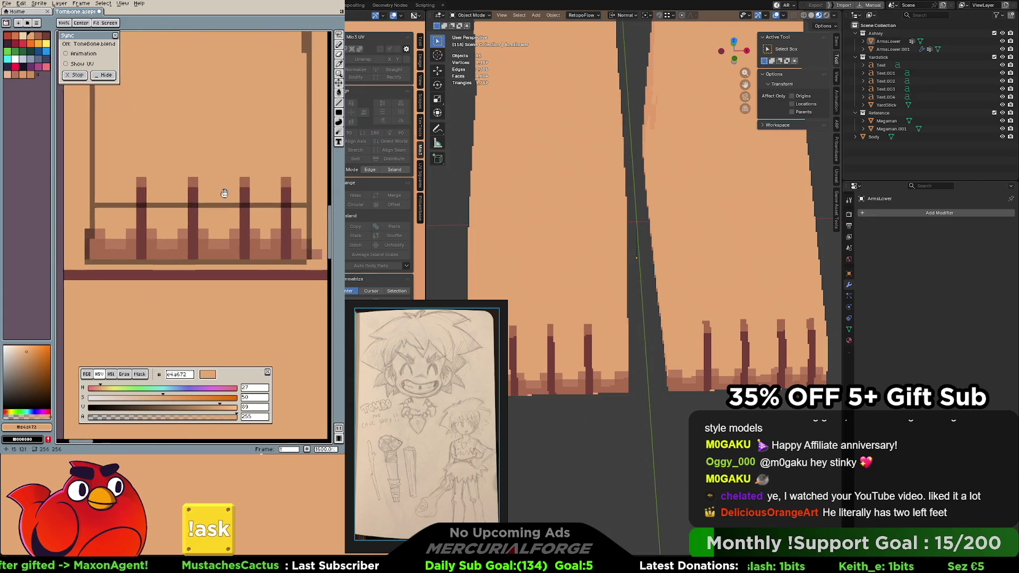
{"action": "left_click", "coordinate": [7, 74]}
{"action": "left_click", "coordinate": [82, 224]}
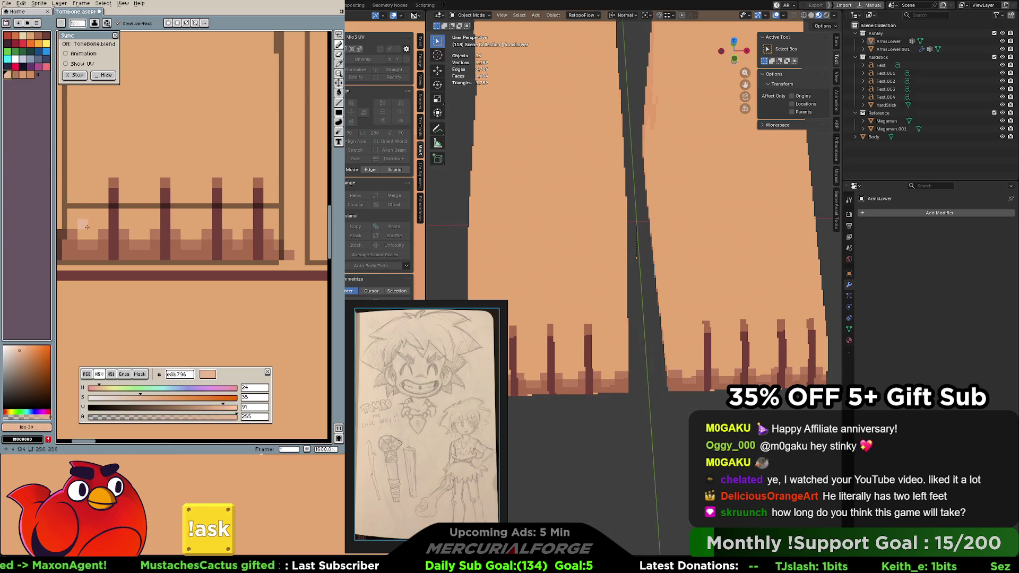
{"action": "left_click", "coordinate": [92, 225]}
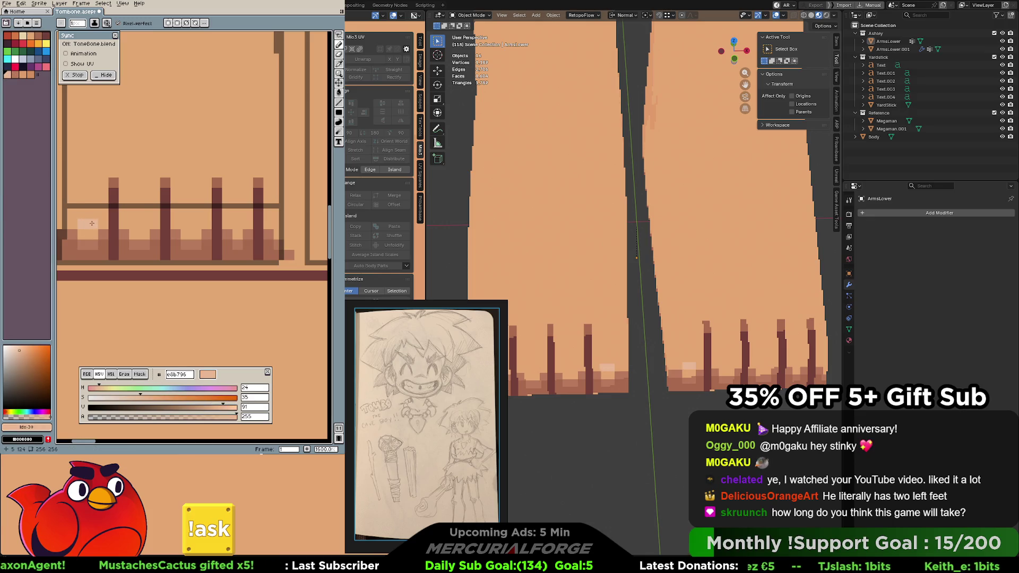
{"action": "left_click_drag", "start_coordinate": [92, 224], "coordinate": [83, 213]}
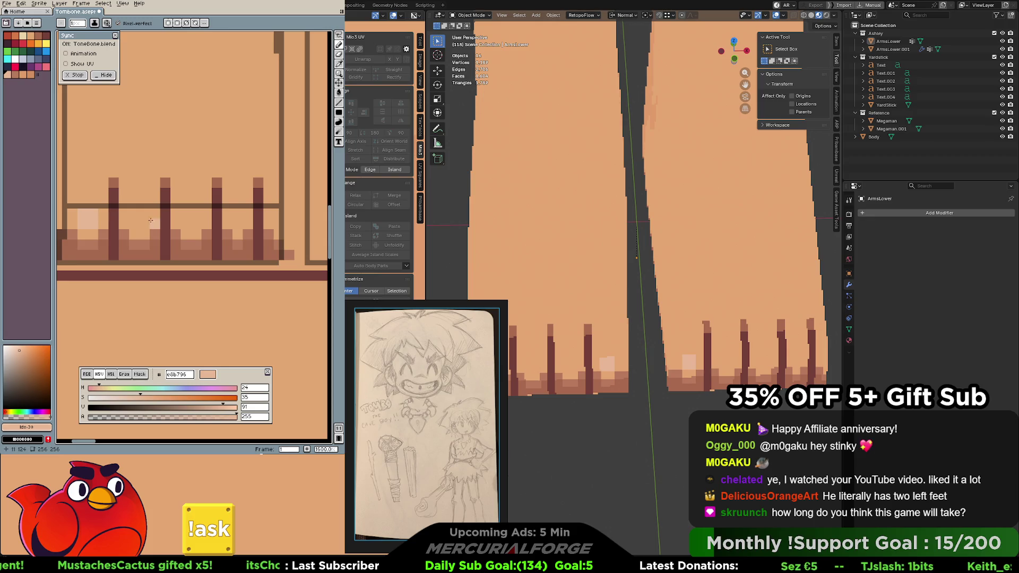
{"action": "left_click", "coordinate": [94, 236]}
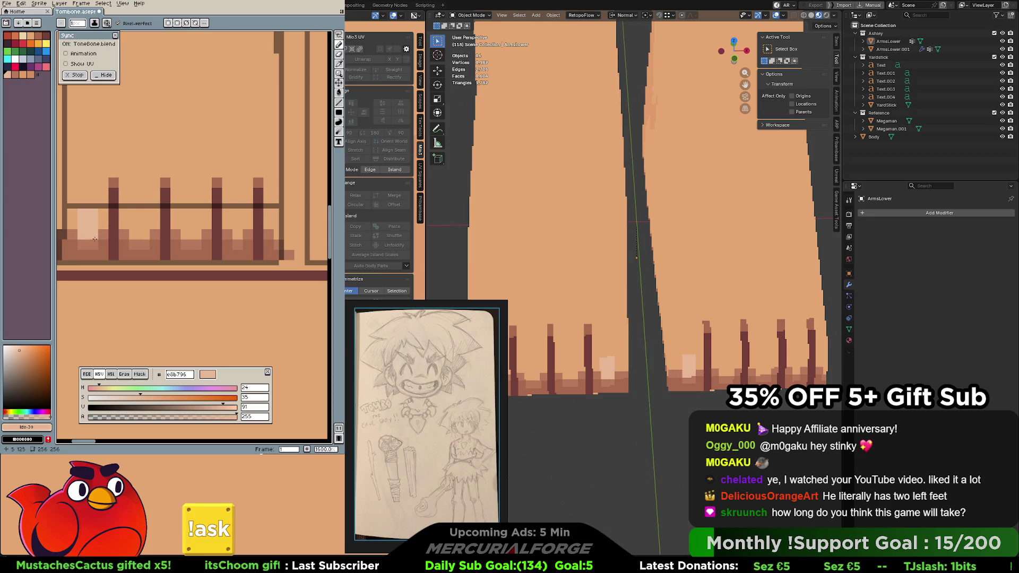
{"action": "left_click", "coordinate": [141, 232]}
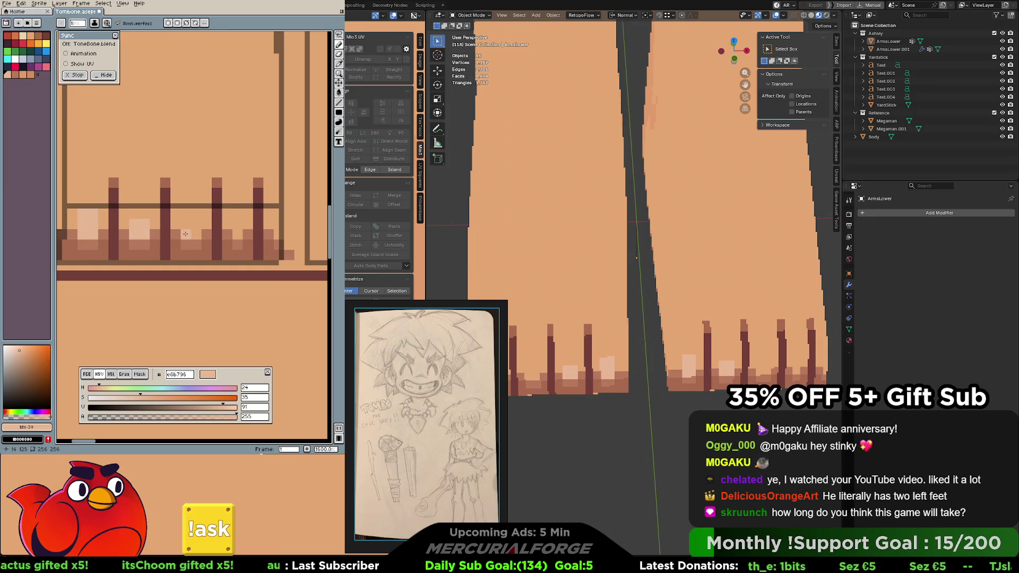
{"action": "left_click_drag", "start_coordinate": [186, 234], "coordinate": [199, 226]}
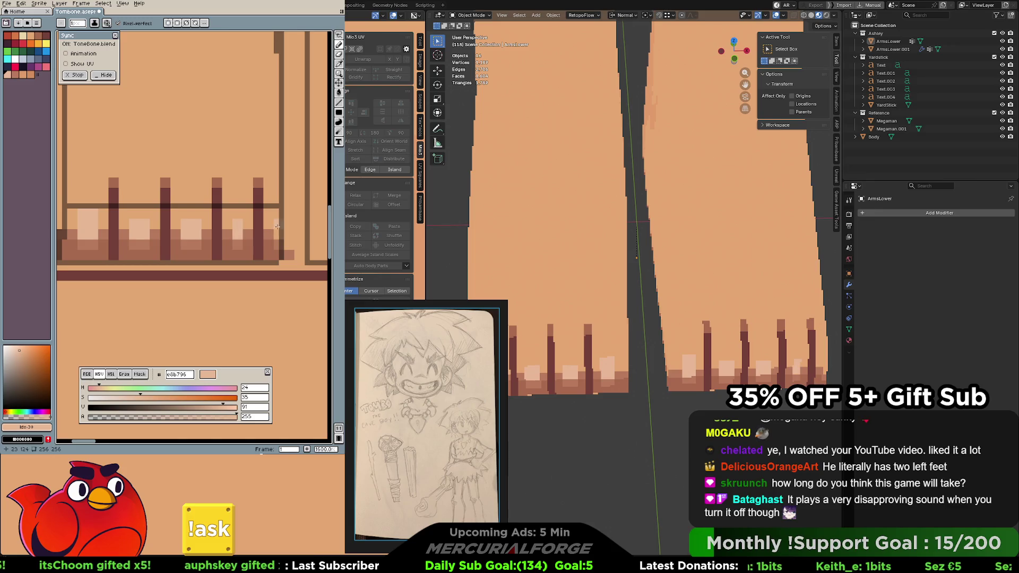
{"action": "left_click", "coordinate": [271, 231]}
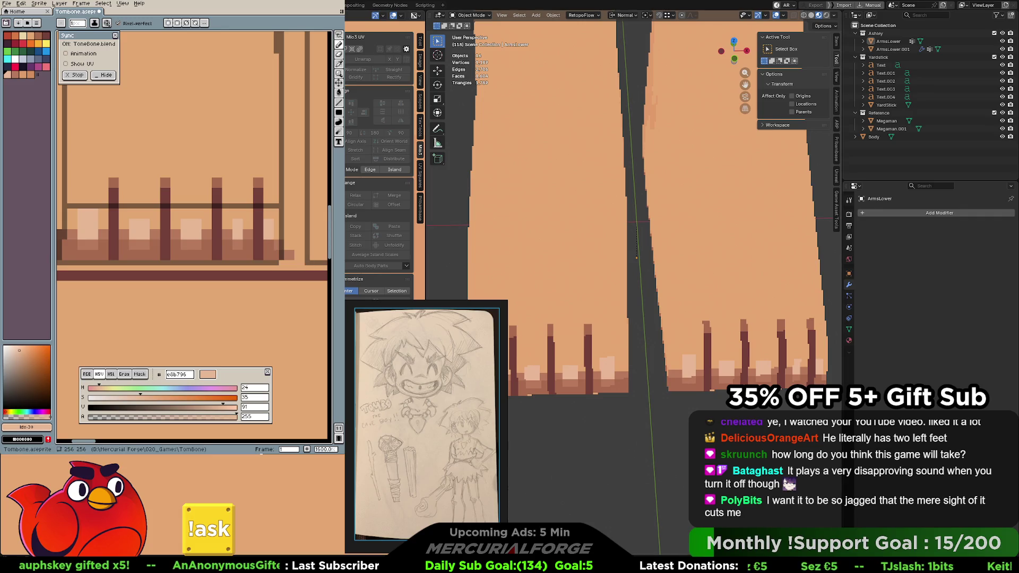
{"action": "scroll", "coordinate": [633, 287], "scroll_direction": "down", "scroll_amount": 3}
{"action": "key", "text": "ctrl+z"}
{"action": "key", "text": "ctrl+z"}
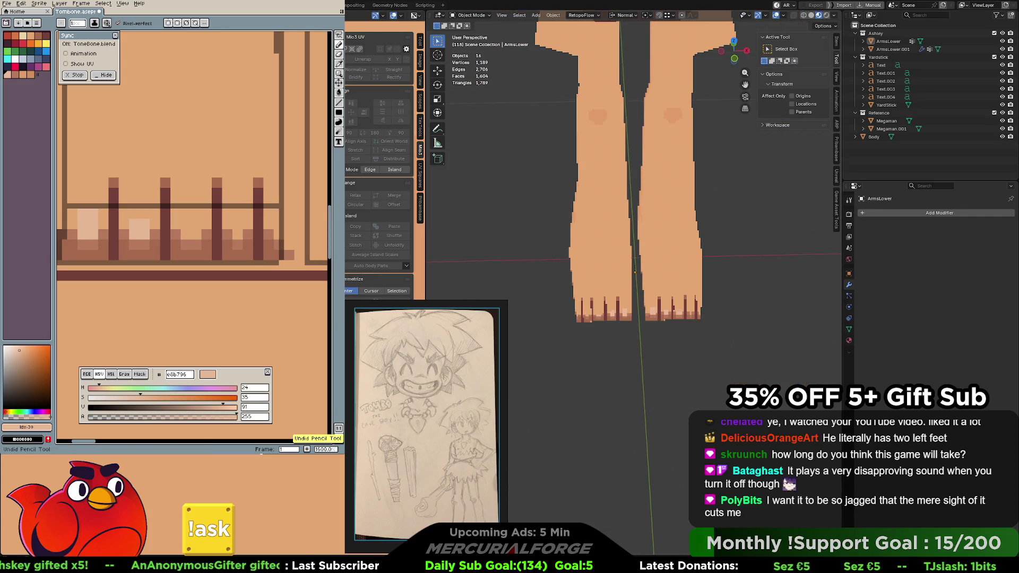
Repaint light highlight patches between the dark marks further along the foot row with the Pencil
{"action": "key", "text": "b"}
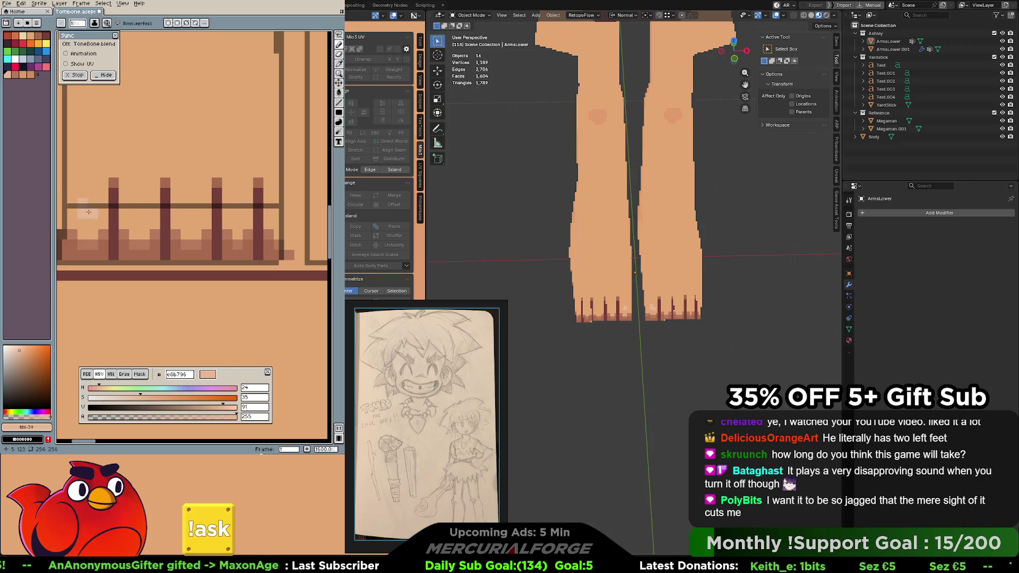
{"action": "left_click", "coordinate": [85, 204]}
{"action": "left_click", "coordinate": [73, 223]}
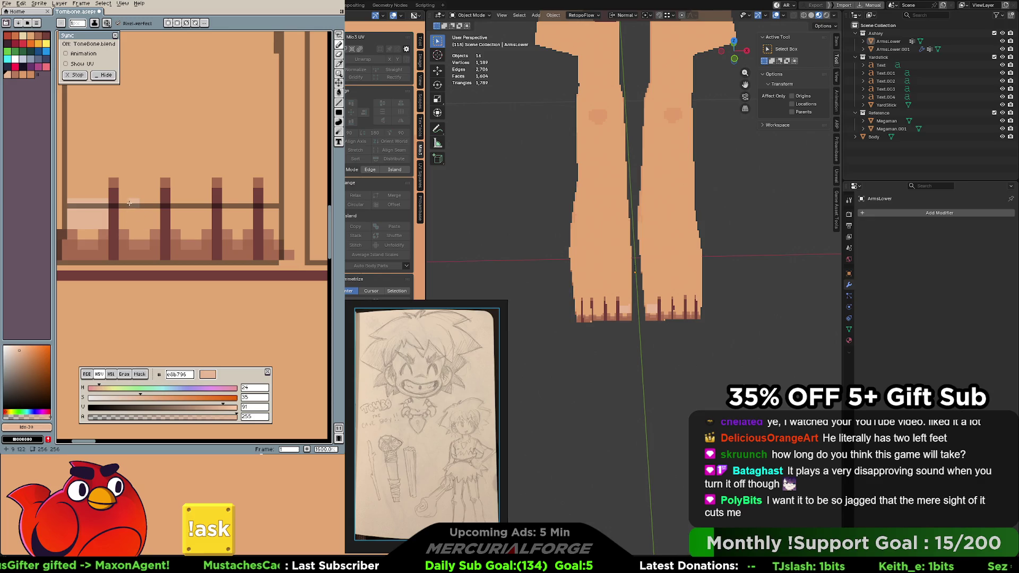
{"action": "key", "text": "ctrl+z"}
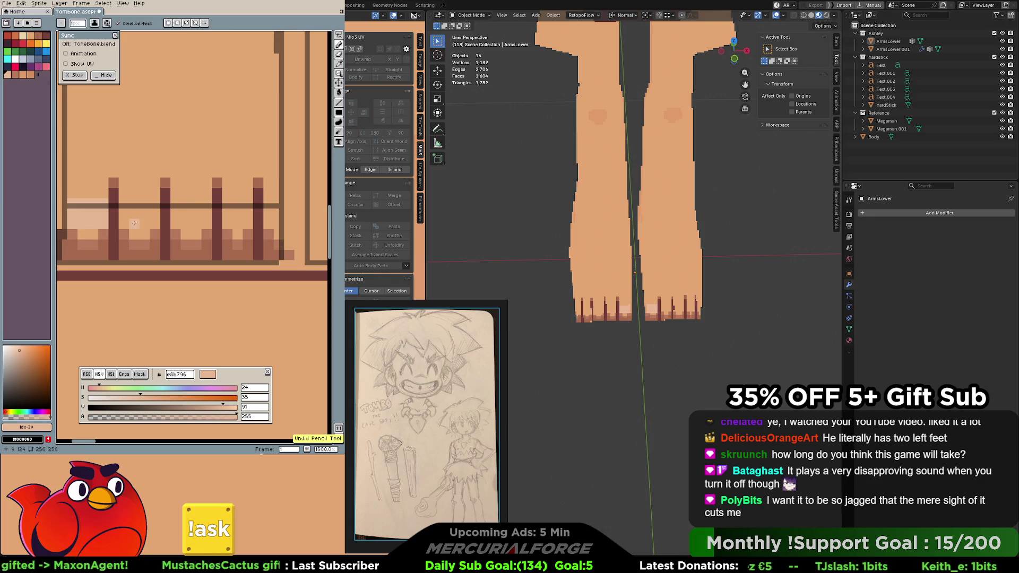
{"action": "left_click_drag", "start_coordinate": [124, 214], "coordinate": [146, 223]}
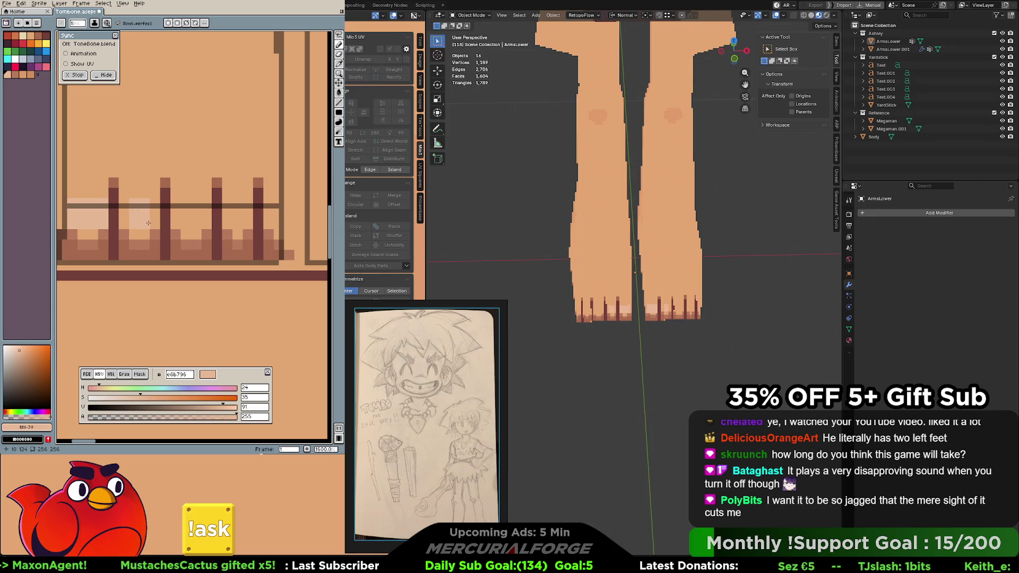
{"action": "left_click", "coordinate": [185, 220]}
{"action": "mouse_move", "coordinate": [196, 220]}
{"action": "left_mouse_down"}
{"action": "mouse_move", "coordinate": [196, 209]}
{"action": "mouse_move", "coordinate": [243, 209]}
{"action": "left_mouse_up"}
{"action": "left_click", "coordinate": [243, 223]}
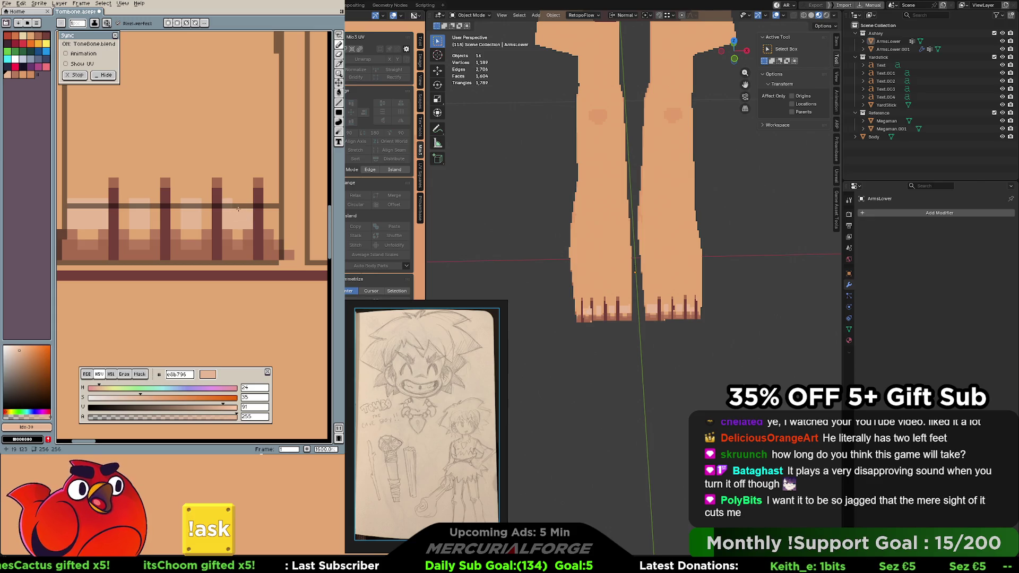
Undo stray strokes, eyedrop between the darker and lighter skin tones, and pan to show more foot texture
{"action": "key", "text": "ctrl+z"}
{"action": "key", "text": "b"}
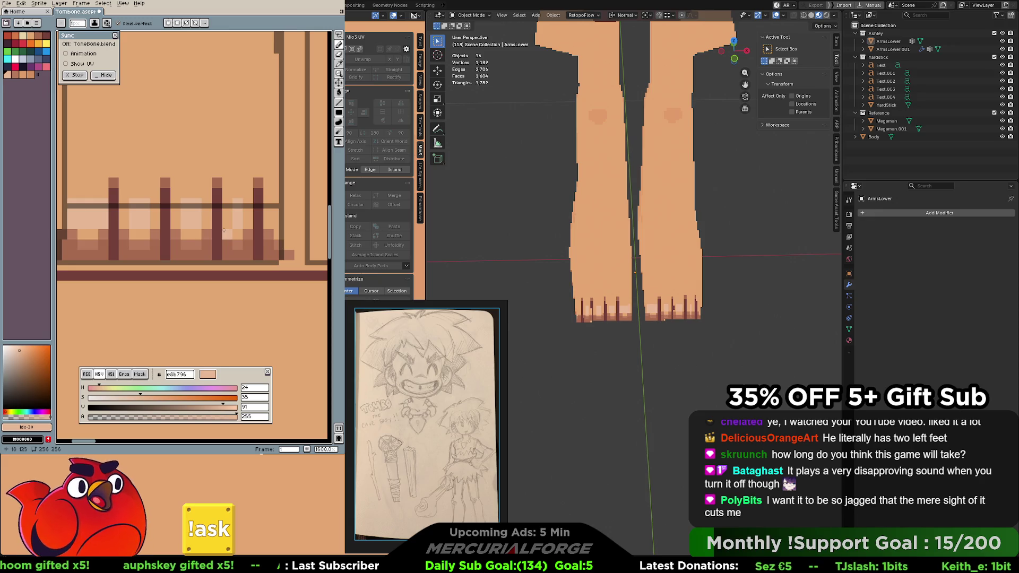
{"action": "left_click", "coordinate": [242, 186], "text": "alt"}
{"action": "left_click", "coordinate": [239, 207], "text": "alt"}
{"action": "scroll", "coordinate": [251, 220], "scroll_direction": "right", "scroll_amount": 1, "text": "shift"}
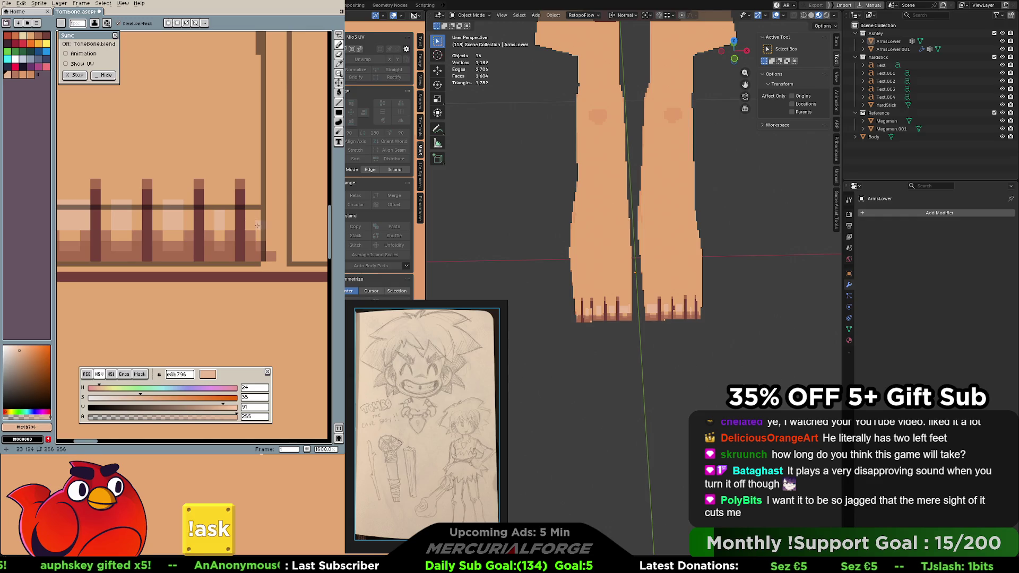
{"action": "key", "text": "ctrl+z"}
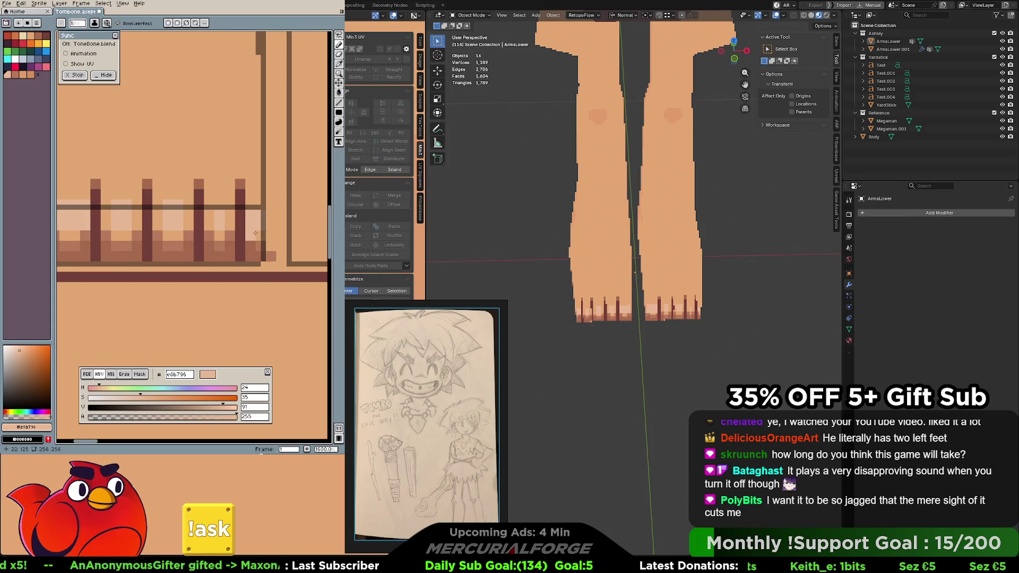
{"action": "key", "text": "h"}
{"action": "left_click_drag", "start_coordinate": [172, 217], "coordinate": [195, 230]}
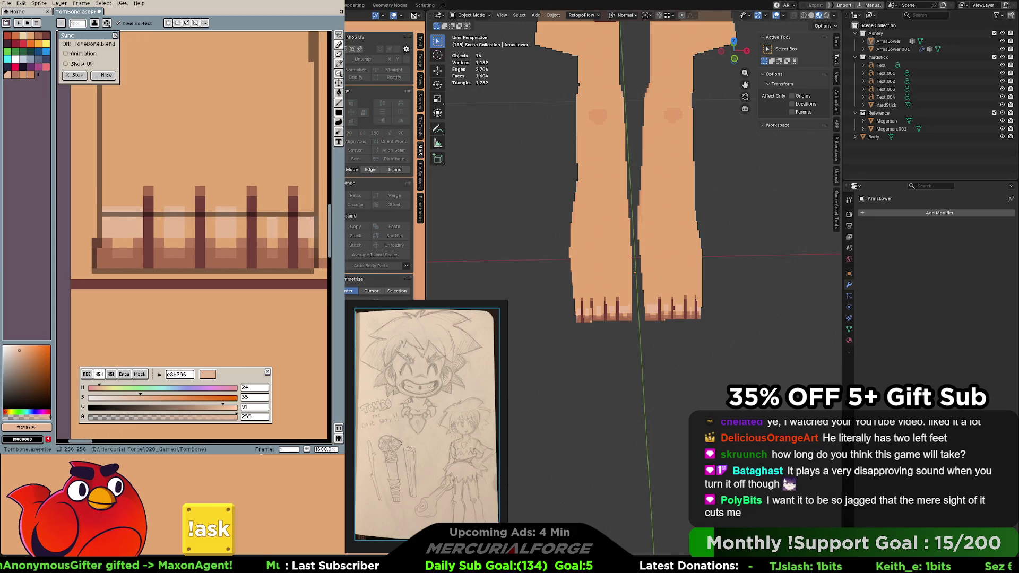
{"action": "scroll", "coordinate": [638, 239], "scroll_direction": "down", "scroll_amount": 3}
View the character from above and eyedrop the darker skin tone #e4a672 from the foot texture
{"action": "mouse_move", "coordinate": [653, 239]}
{"action": "middle_mouse_down"}
{"action": "mouse_move", "coordinate": [702, 268]}
{"action": "mouse_move", "coordinate": [608, 305]}
{"action": "middle_mouse_up"}
{"action": "scroll", "coordinate": [633, 298], "scroll_direction": "up", "scroll_amount": 2}
{"action": "scroll", "coordinate": [634, 297], "scroll_direction": "up", "scroll_amount": 2}
{"action": "scroll", "coordinate": [661, 290], "scroll_direction": "up", "scroll_amount": 2}
{"action": "scroll", "coordinate": [691, 284], "scroll_direction": "up", "scroll_amount": 1}
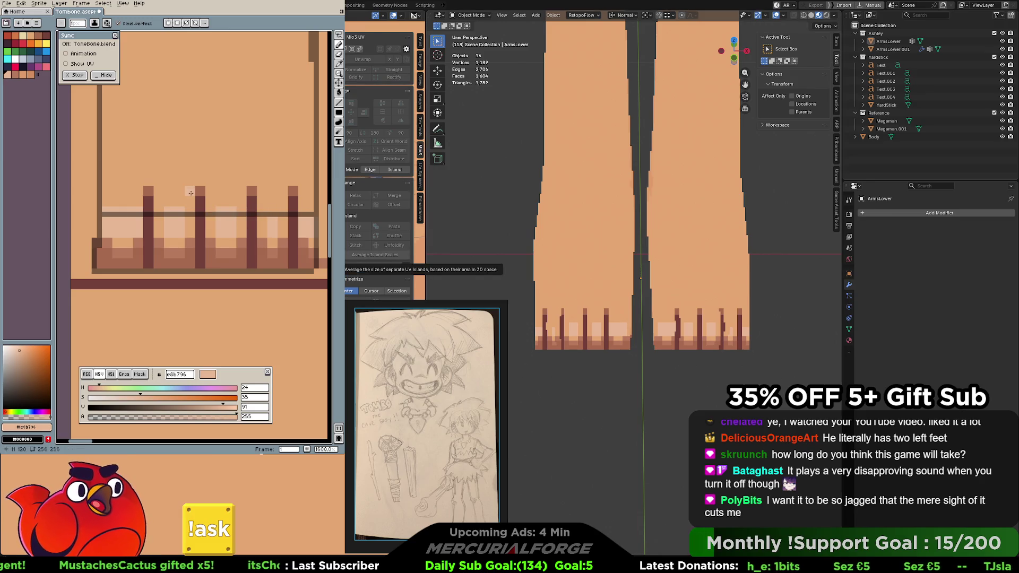
{"action": "middle_click_drag", "start_coordinate": [238, 207], "coordinate": [225, 210]}
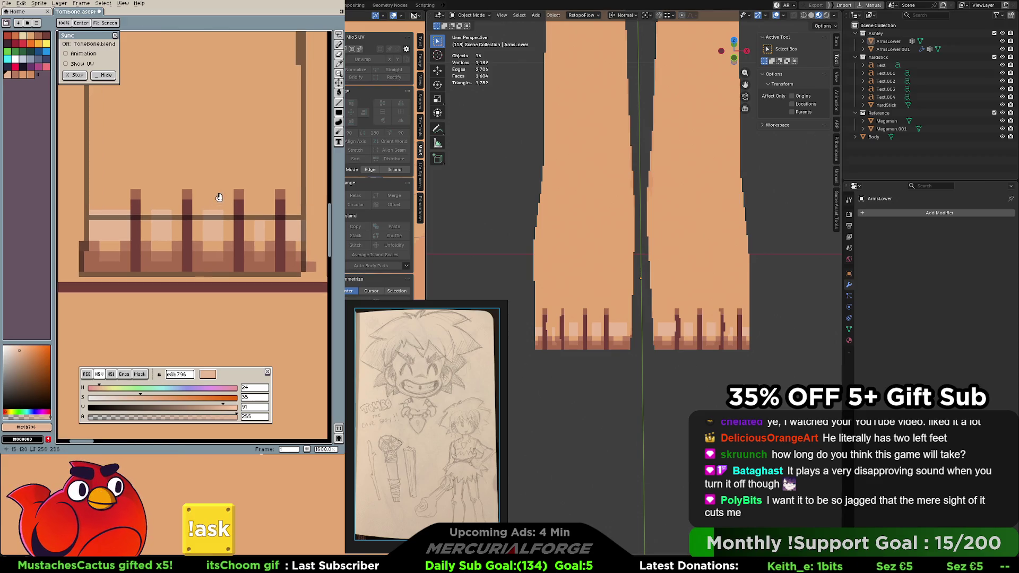
{"action": "left_click", "coordinate": [224, 213], "text": "alt"}
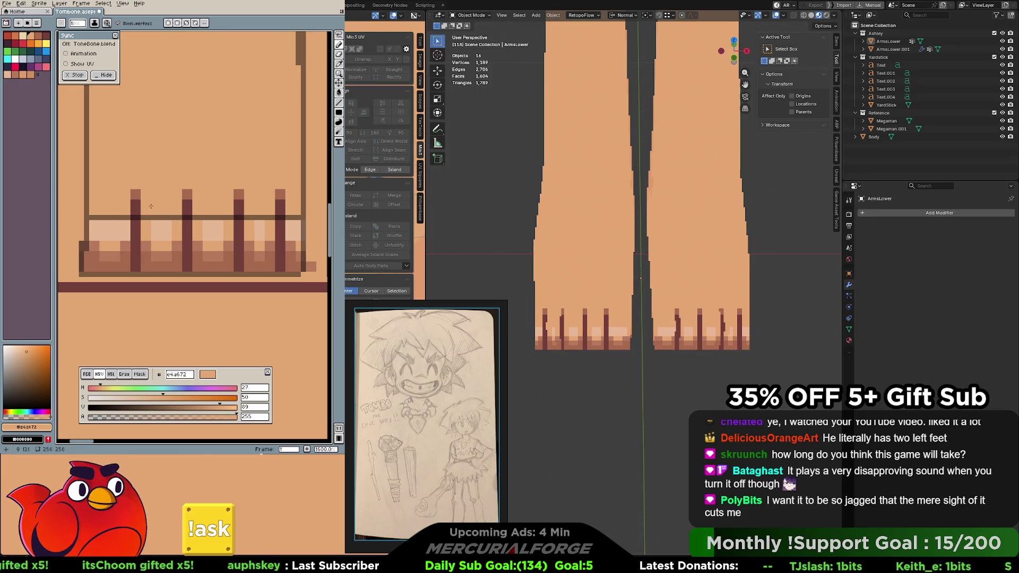
{"action": "scroll", "coordinate": [642, 278], "scroll_direction": "down", "scroll_amount": 5}
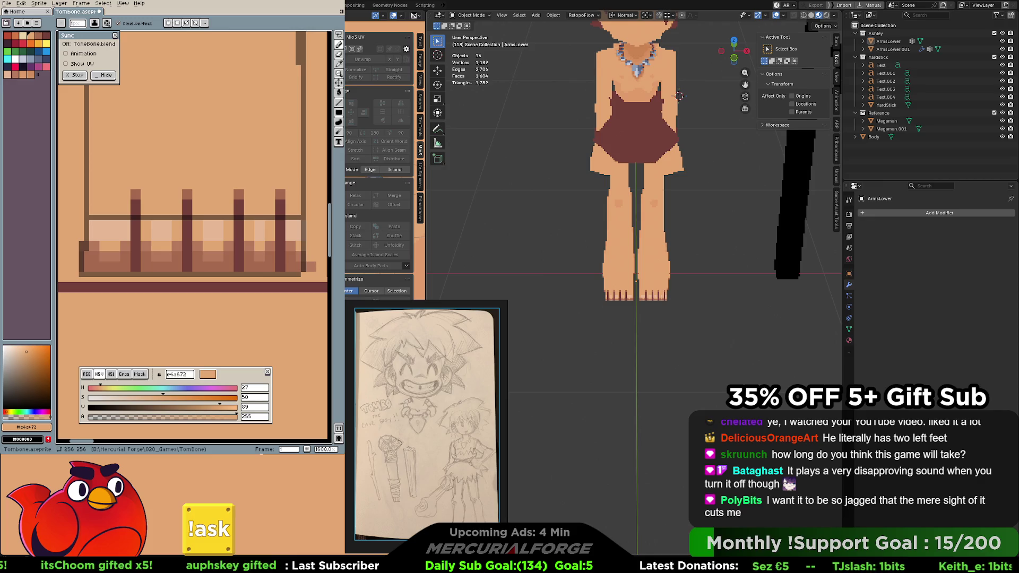
{"action": "scroll", "coordinate": [687, 303], "scroll_direction": "up", "scroll_amount": 3}
{"action": "scroll", "coordinate": [687, 303], "scroll_direction": "up", "scroll_amount": 3}
Orbit to an angled view of the feet and pan Aseprite to the whole leg texture layout
{"action": "mouse_move", "coordinate": [687, 303]}
{"action": "middle_mouse_down"}
{"action": "mouse_move", "coordinate": [727, 281]}
{"action": "mouse_move", "coordinate": [674, 292]}
{"action": "middle_mouse_up"}
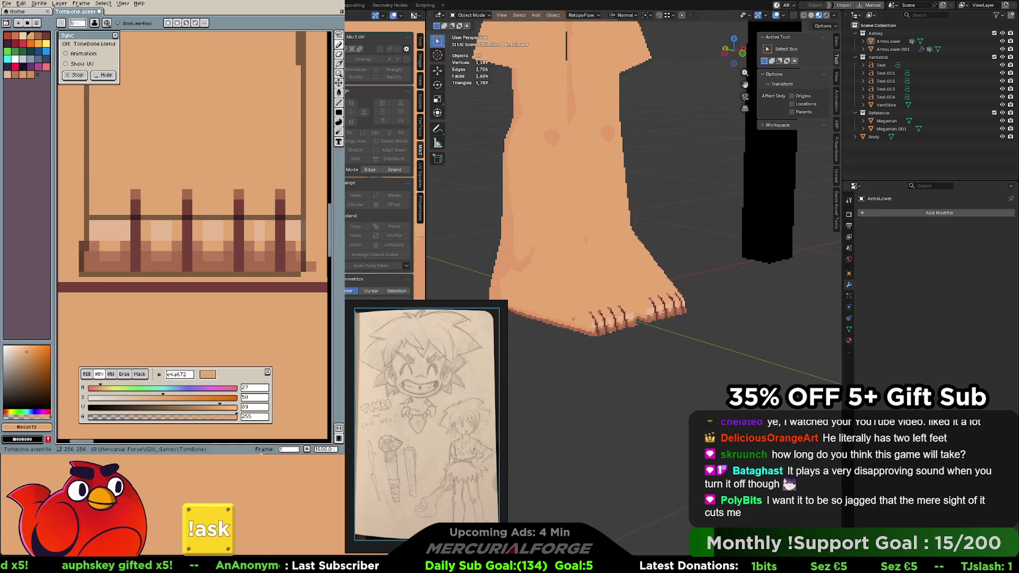
{"action": "key", "text": "space"}
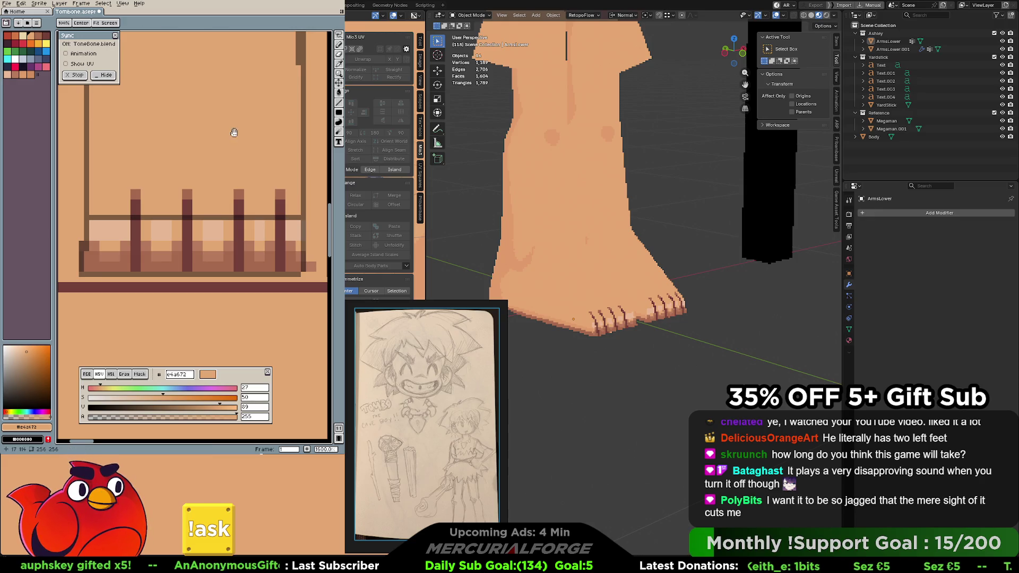
{"action": "scroll", "coordinate": [233, 133], "scroll_direction": "down", "scroll_amount": 1}
{"action": "scroll", "coordinate": [215, 159], "scroll_direction": "down", "scroll_amount": 1}
{"action": "scroll", "coordinate": [207, 180], "scroll_direction": "down", "scroll_amount": 1}
{"action": "middle_click_drag", "start_coordinate": [219, 185], "coordinate": [150, 141]}
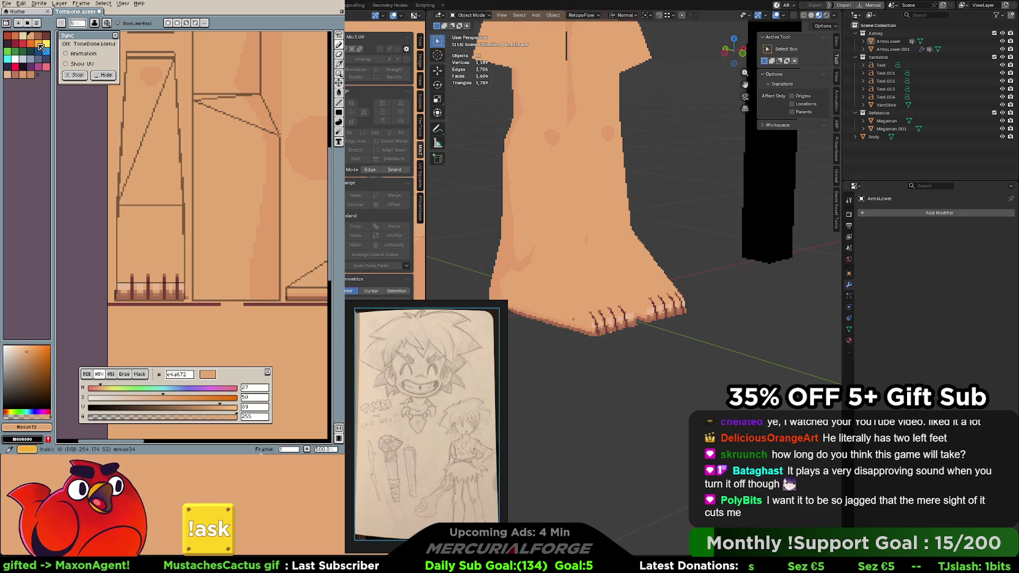
Try a cream filled rectangle on the shin, undo it, and switch to the Paint Bucket for the area under the diagonal
{"action": "left_click", "coordinate": [26, 36]}
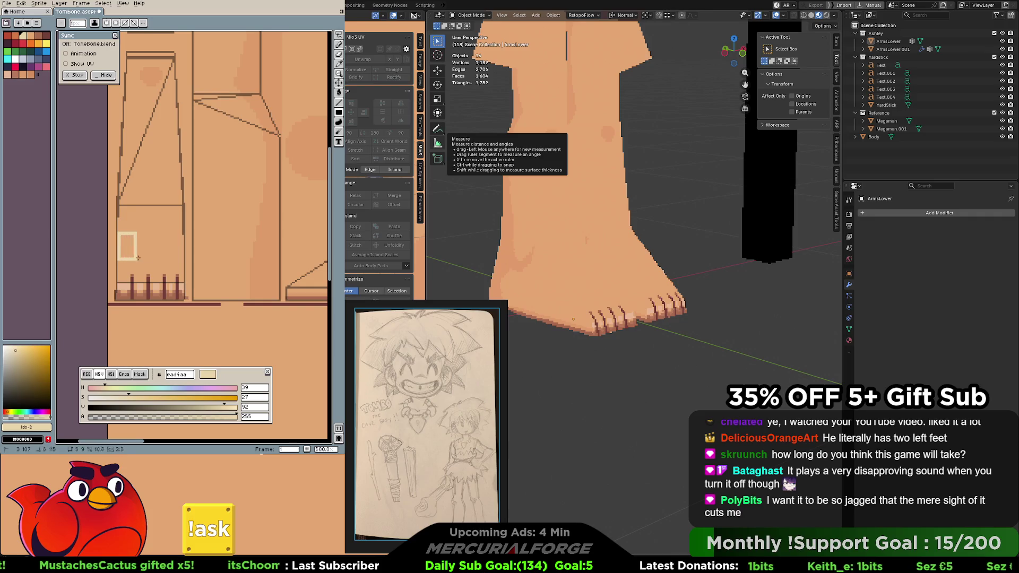
{"action": "left_click_drag", "start_coordinate": [184, 262], "coordinate": [186, 267]}
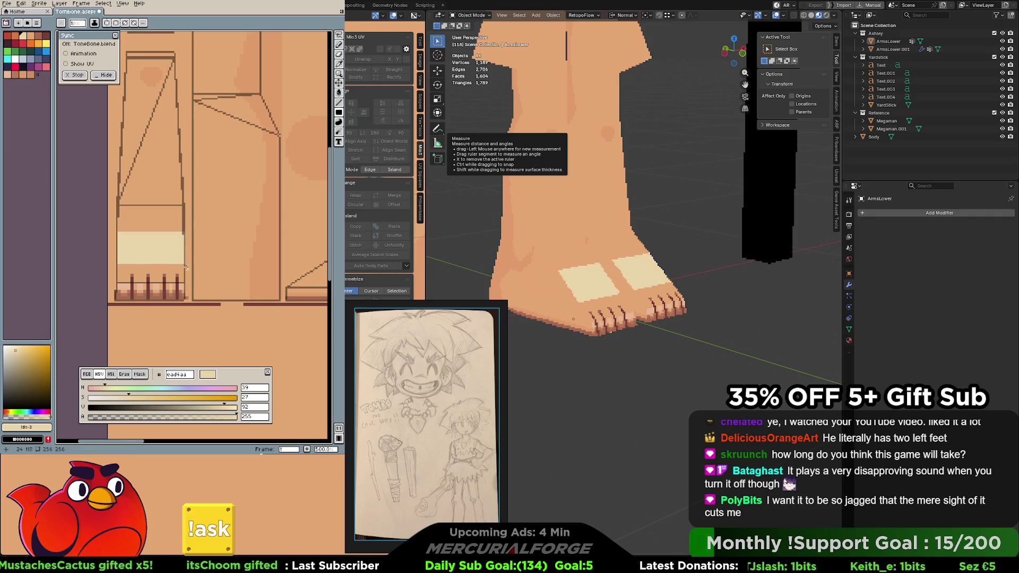
{"action": "middle_click_drag", "start_coordinate": [272, 248], "coordinate": [188, 232]}
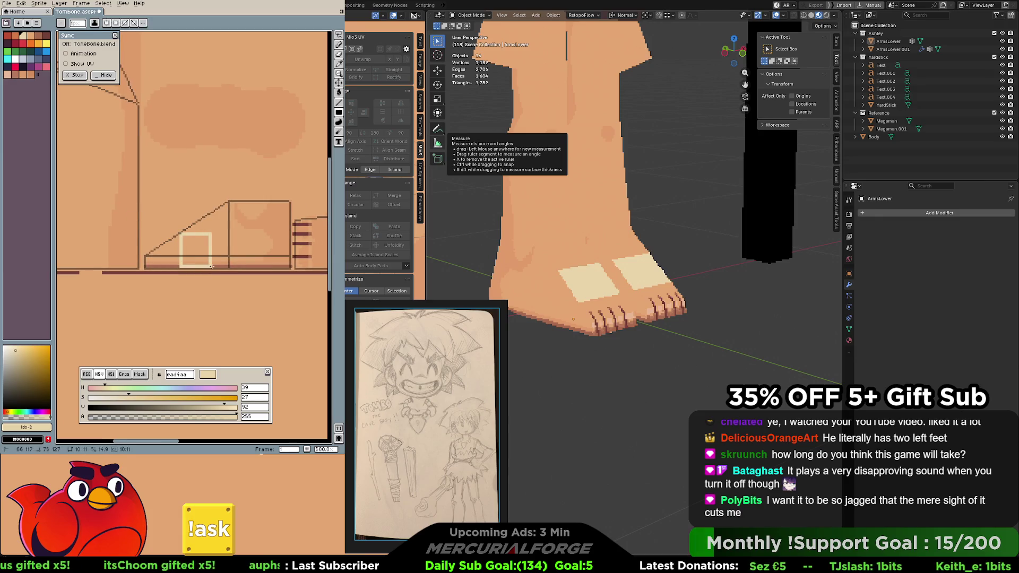
{"action": "key", "text": "ctrl+z"}
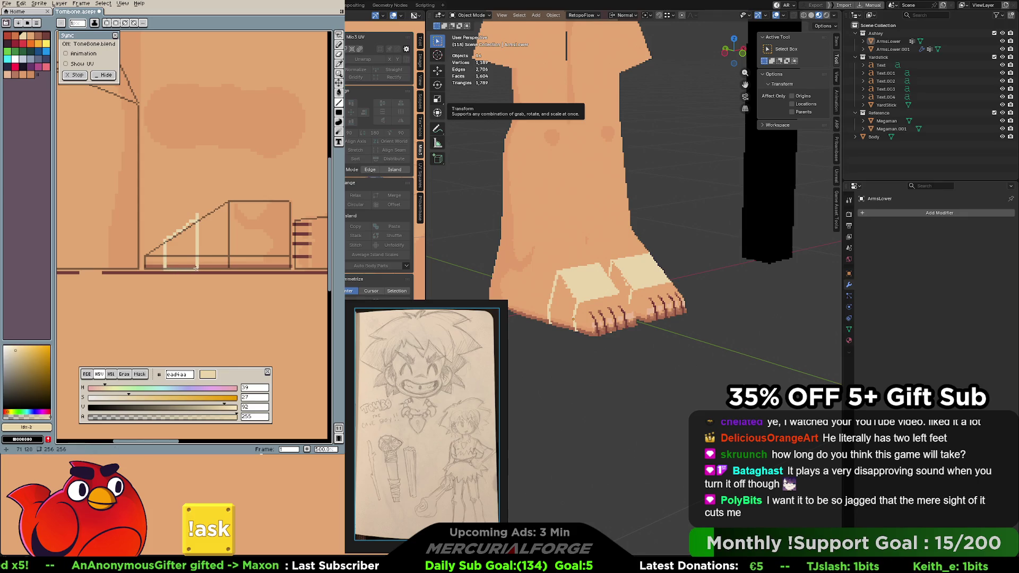
{"action": "key", "text": "g"}
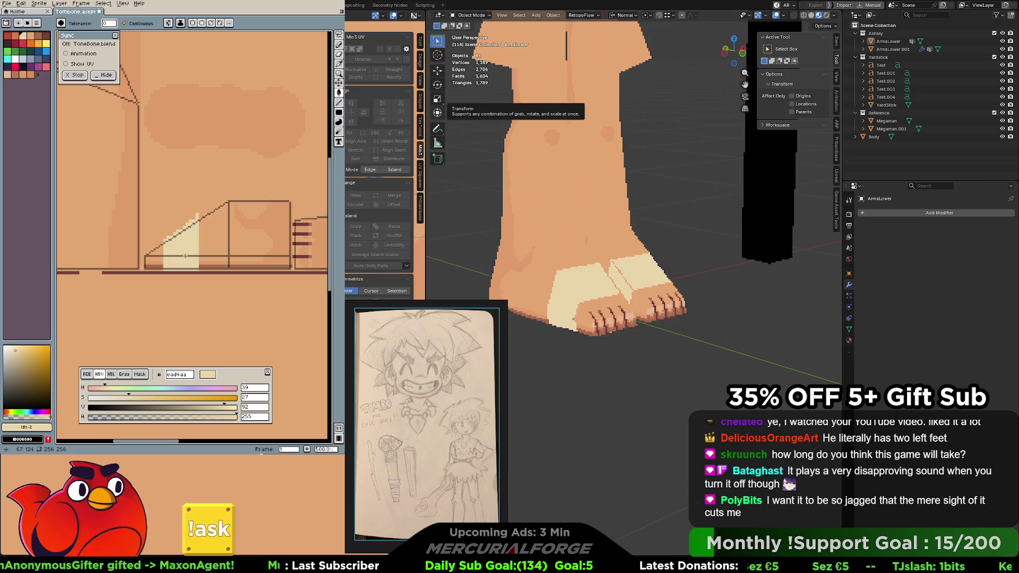
{"action": "mouse_move", "coordinate": [579, 286]}
{"action": "middle_mouse_down"}
{"action": "mouse_move", "coordinate": [484, 276]}
{"action": "mouse_move", "coordinate": [670, 282]}
{"action": "mouse_move", "coordinate": [644, 275]}
{"action": "middle_mouse_up"}
{"action": "scroll", "coordinate": [645, 275], "scroll_direction": "down", "scroll_amount": 4}
{"action": "scroll", "coordinate": [645, 275], "scroll_direction": "down", "scroll_amount": 4}
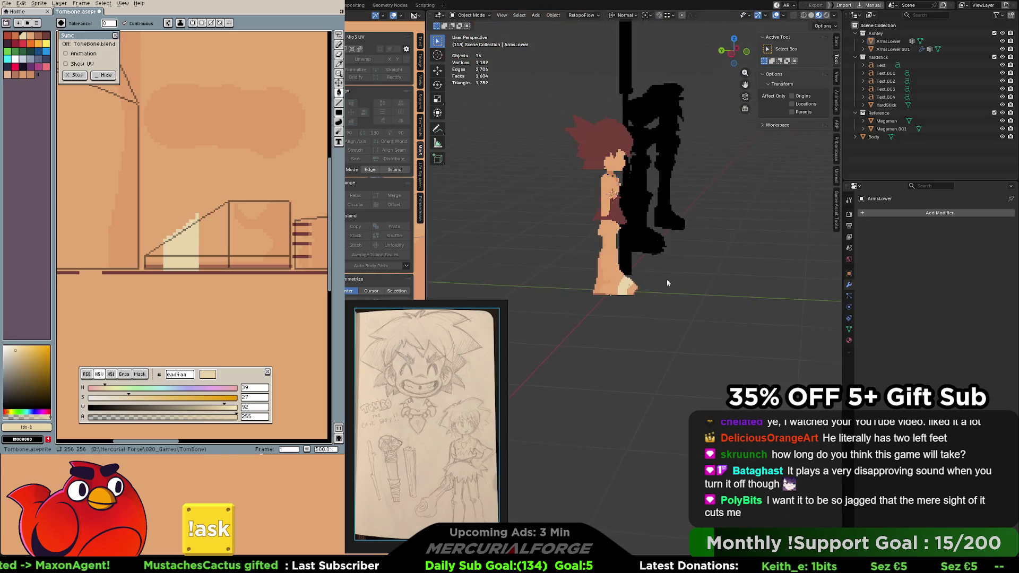
Toggle Edit Mode on ArmsLower and undo the cream patch under the diagonal in Aseprite
{"action": "middle_click_drag", "start_coordinate": [584, 286], "coordinate": [643, 282]}
{"action": "scroll", "coordinate": [644, 286], "scroll_direction": "up", "scroll_amount": 5}
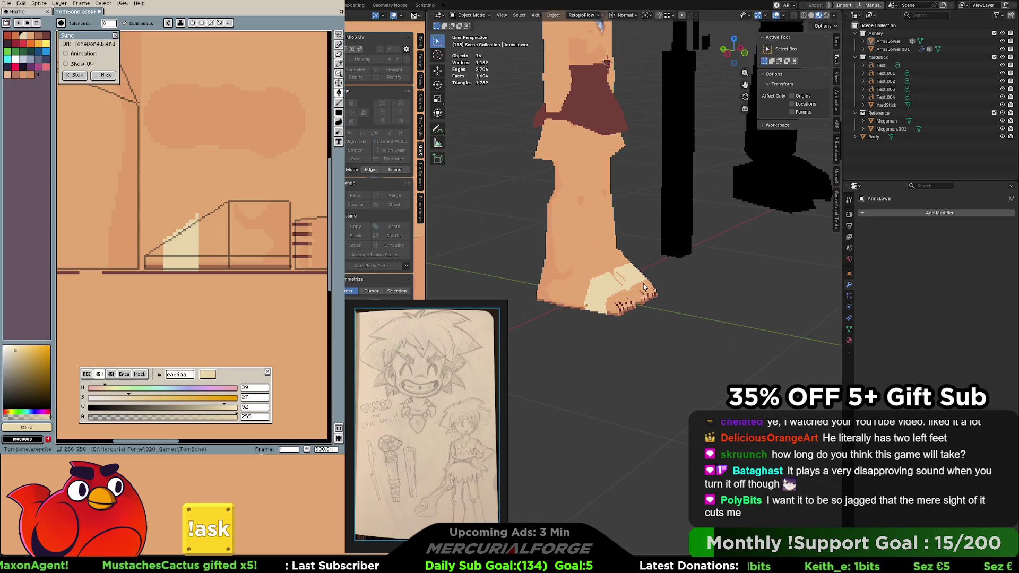
{"action": "left_click", "coordinate": [645, 287]}
{"action": "key", "text": "Tab"}
{"action": "key", "text": "Tab"}
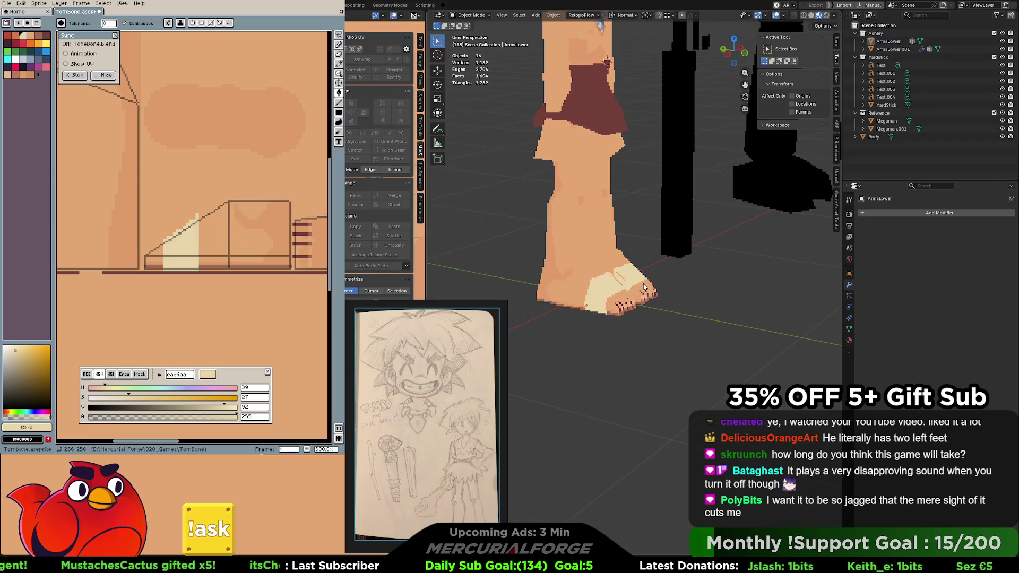
{"action": "key", "text": "Tab"}
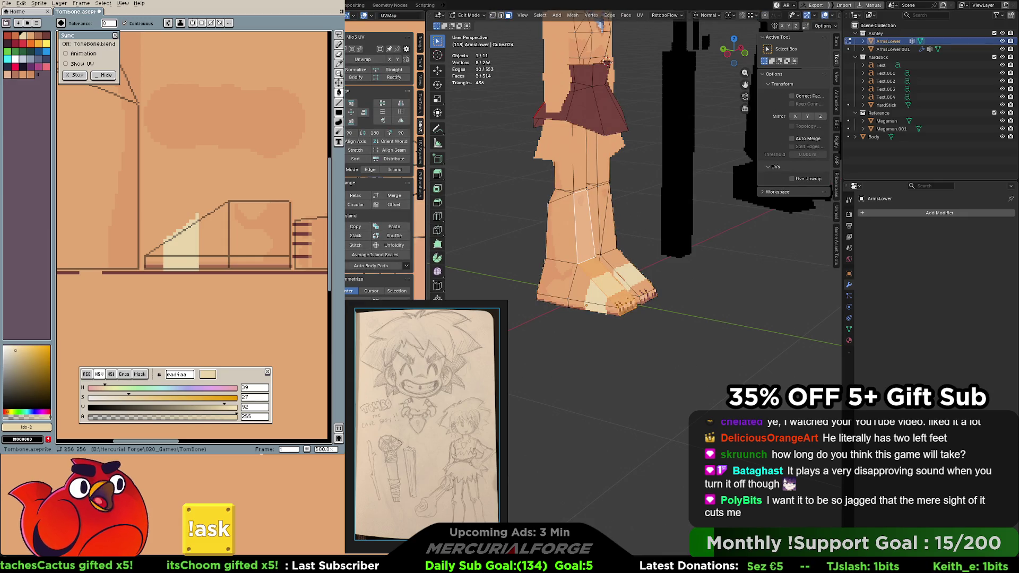
{"action": "key", "text": "Tab"}
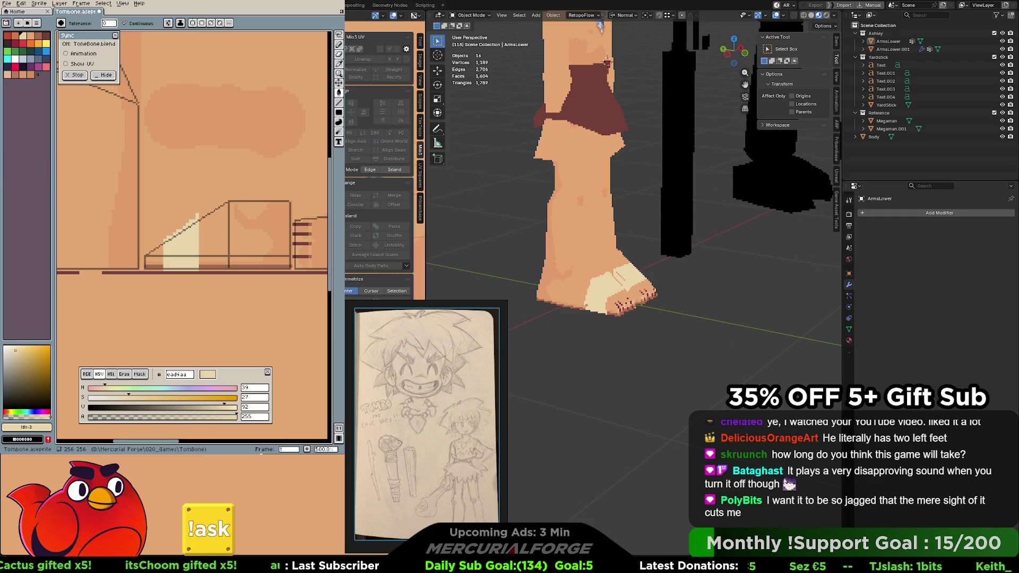
{"action": "key", "text": "ctrl+z"}
{"action": "key", "text": "ctrl+z"}
{"action": "key", "text": "ctrl+z"}
{"action": "scroll", "coordinate": [213, 204], "scroll_direction": "down", "scroll_amount": 3}
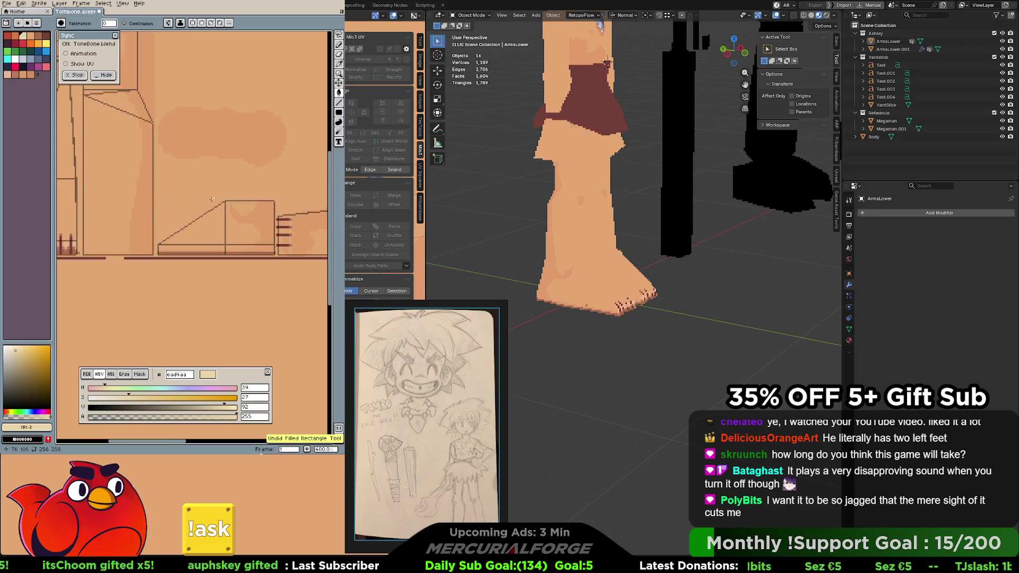
Set the Viewport Shading Compositor to Disabled and frame the legs from the front
{"action": "middle_click_drag", "start_coordinate": [637, 159], "coordinate": [839, 23]}
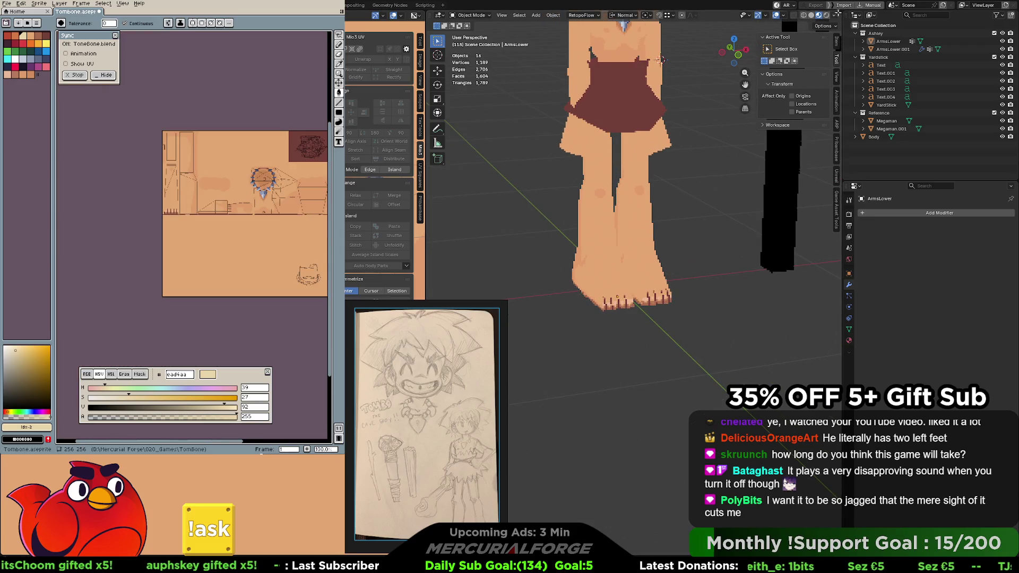
{"action": "left_click", "coordinate": [834, 15]}
{"action": "left_click", "coordinate": [802, 200]}
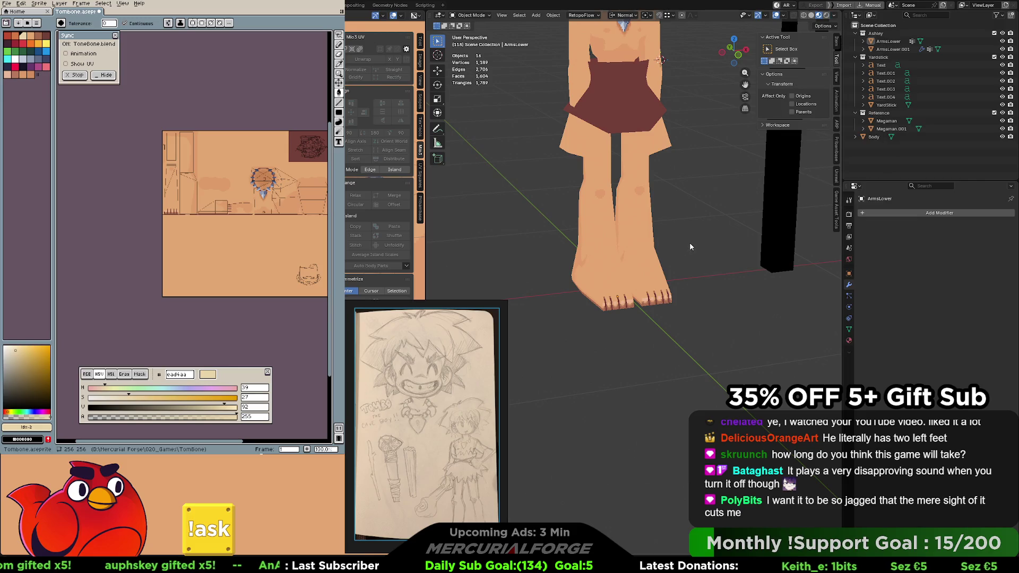
{"action": "scroll", "coordinate": [690, 242], "scroll_direction": "down", "scroll_amount": 3}
{"action": "scroll", "coordinate": [685, 243], "scroll_direction": "down", "scroll_amount": 2}
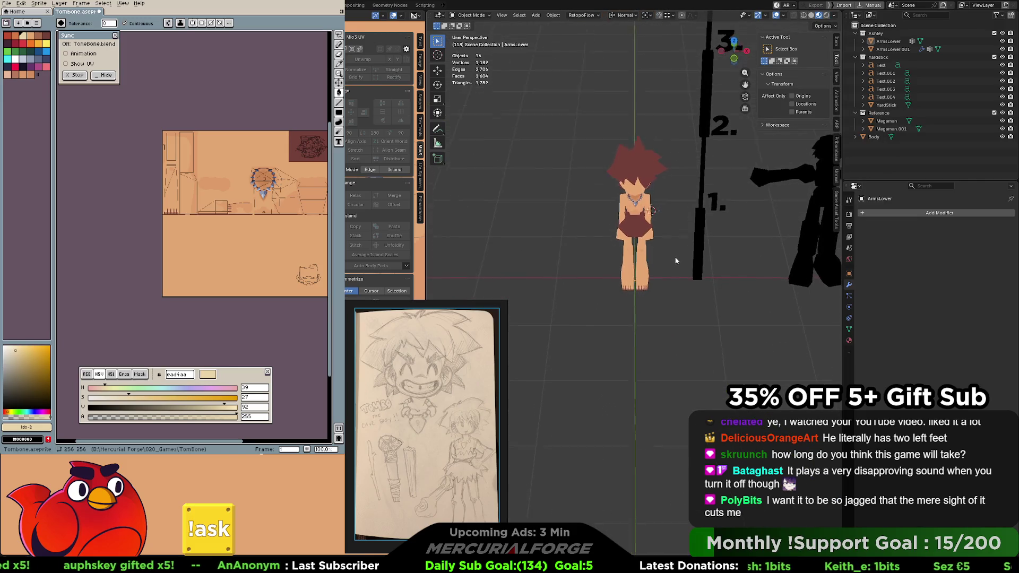
{"action": "scroll", "coordinate": [676, 279], "scroll_direction": "up", "scroll_amount": 3}
{"action": "scroll", "coordinate": [677, 280], "scroll_direction": "up", "scroll_amount": 1}
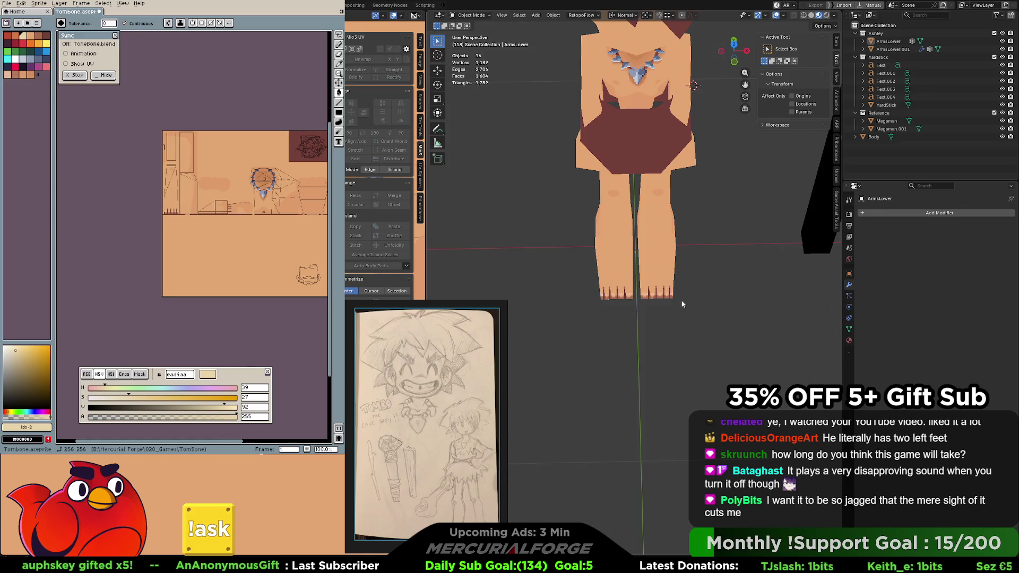
{"action": "scroll", "coordinate": [681, 301], "scroll_direction": "up", "scroll_amount": 1}
{"action": "scroll", "coordinate": [664, 296], "scroll_direction": "up", "scroll_amount": 1}
{"action": "middle_click_drag", "start_coordinate": [663, 296], "coordinate": [651, 302]}
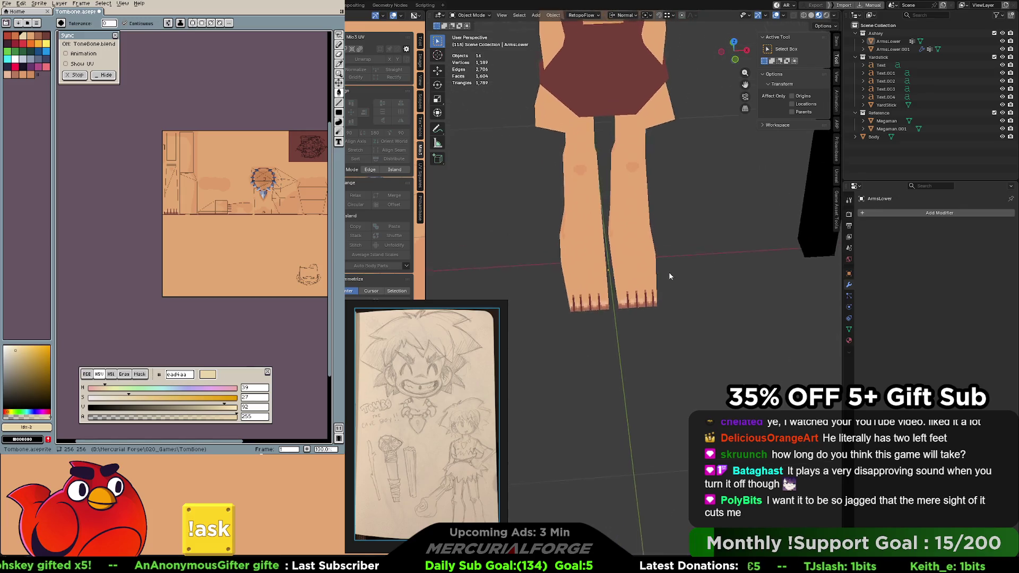
{"action": "scroll", "coordinate": [657, 304], "scroll_direction": "up", "scroll_amount": 1}
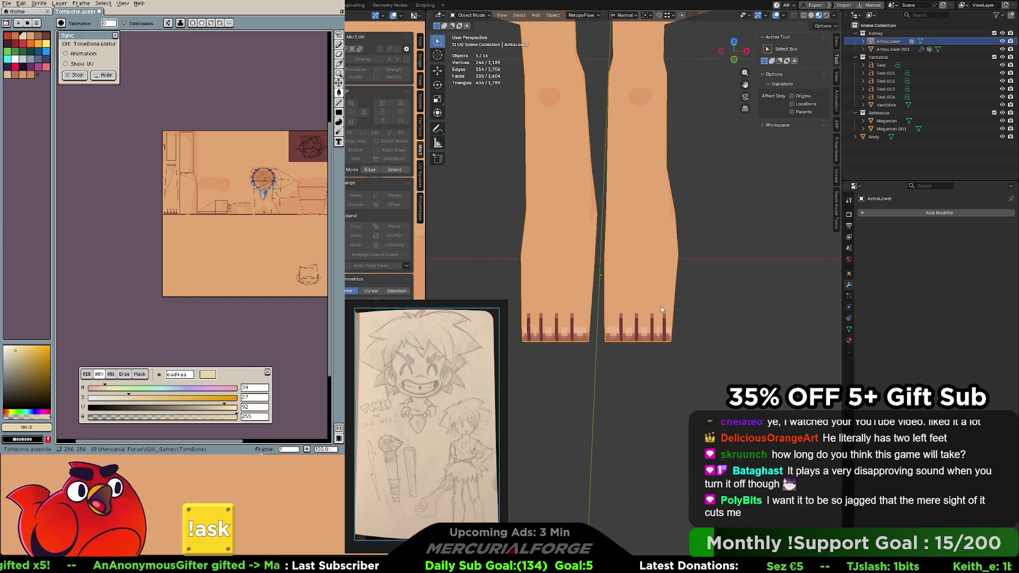
In Edit Mode, widen the right foot by scaling its outer-edge vertices along X
{"action": "key", "text": "Tab"}
{"action": "left_click_drag", "start_coordinate": [652, 365], "coordinate": [651, 366]}
{"action": "key", "text": "g"}
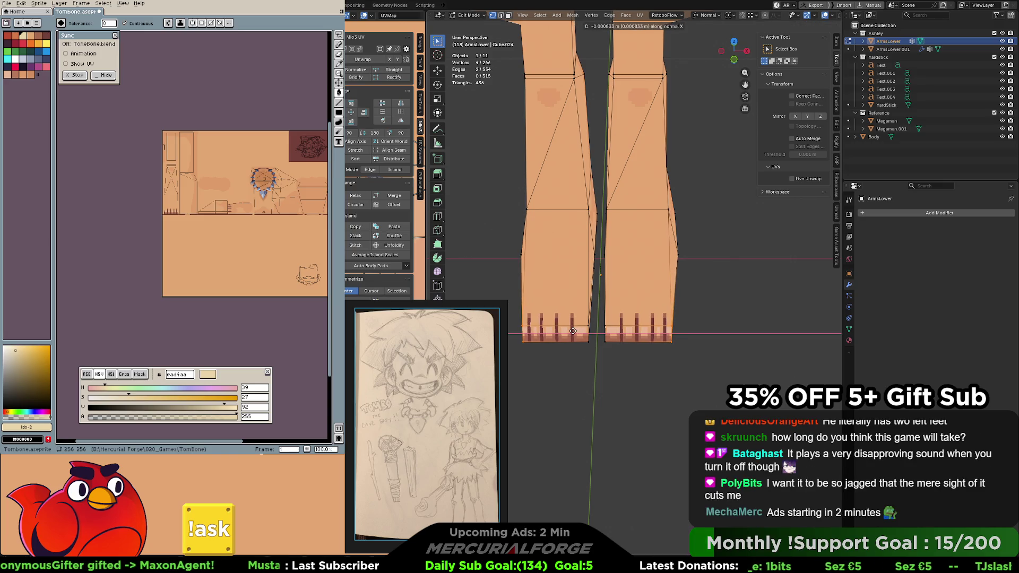
{"action": "key", "text": "s"}
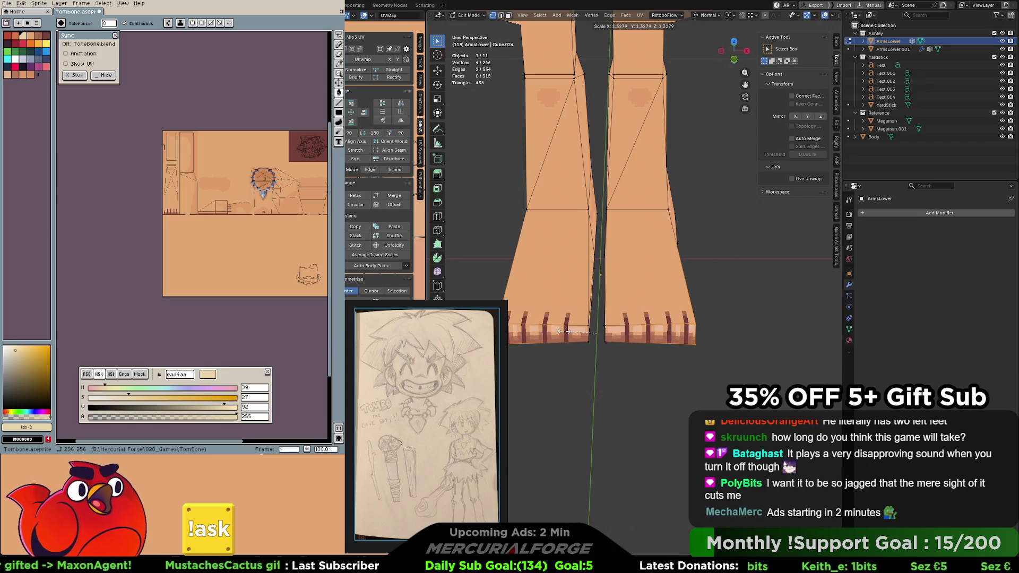
{"action": "key", "text": "x"}
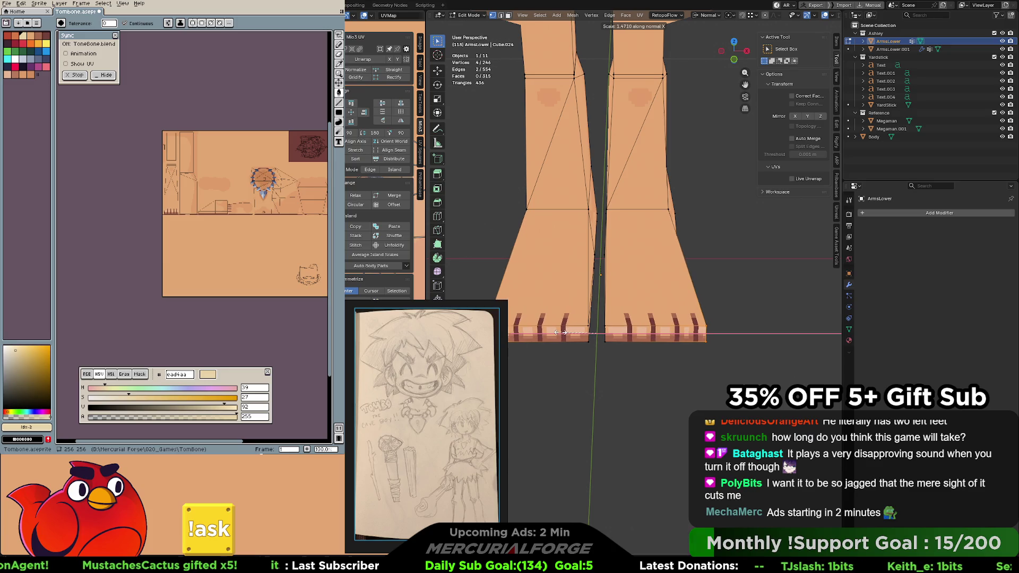
{"action": "left_click", "coordinate": [558, 333]}
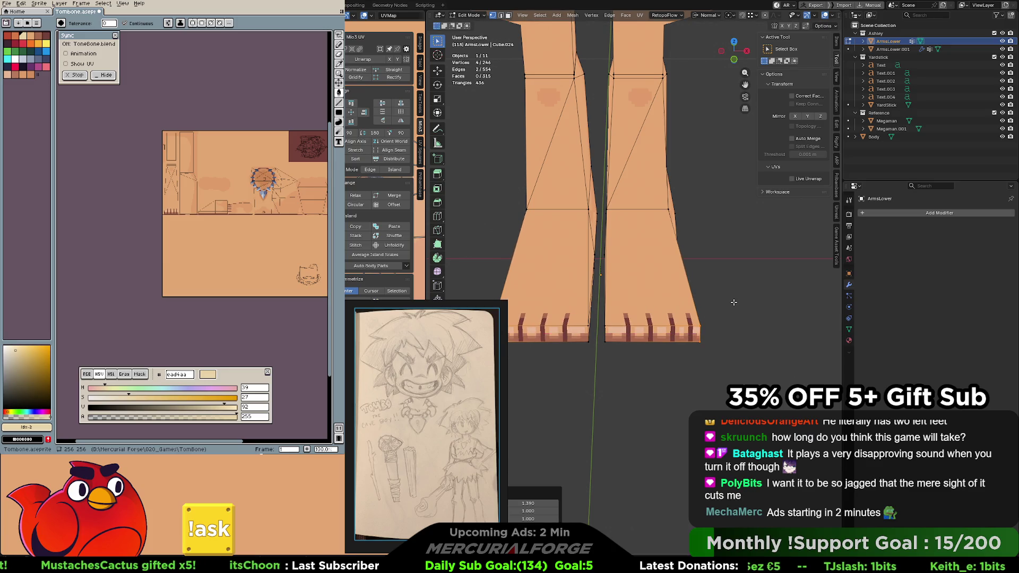
Move a selected group of foot vertices to reshape the foot ends
{"action": "middle_click_drag", "start_coordinate": [557, 333], "coordinate": [731, 300]}
{"action": "left_click_drag", "start_coordinate": [731, 300], "coordinate": [677, 346]}
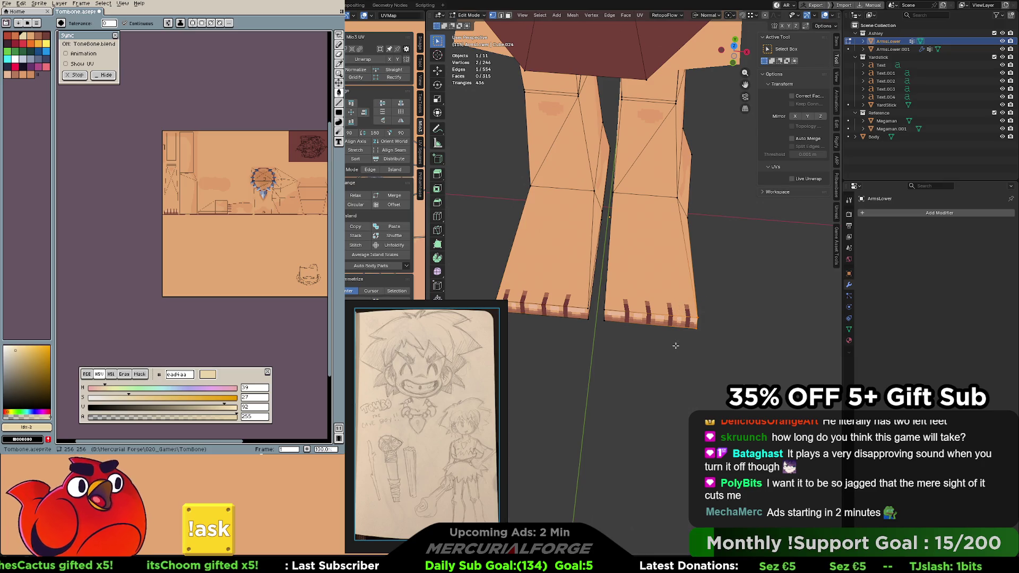
{"action": "key", "text": "g"}
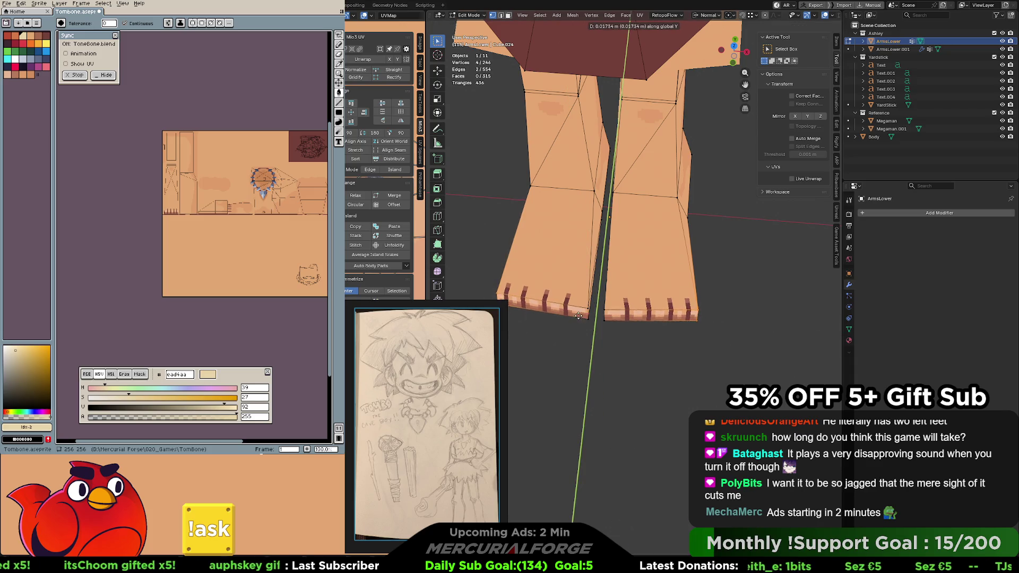
{"action": "left_click", "coordinate": [582, 302]}
{"action": "mouse_move", "coordinate": [582, 302]}
{"action": "middle_mouse_down"}
{"action": "mouse_move", "coordinate": [780, 226]}
{"action": "mouse_move", "coordinate": [671, 265]}
{"action": "mouse_move", "coordinate": [621, 301]}
{"action": "middle_mouse_up"}
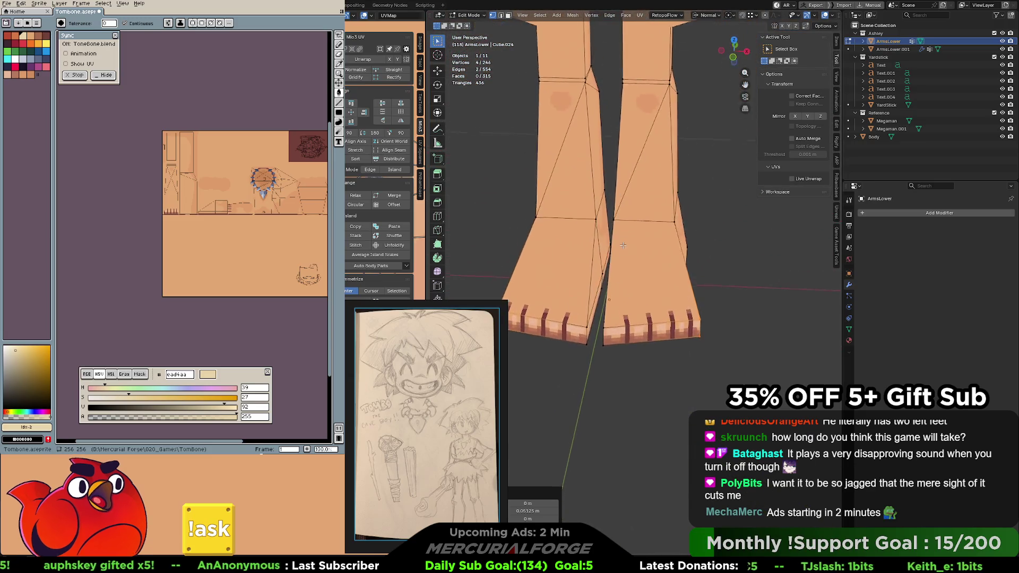
{"action": "middle_click_drag", "start_coordinate": [620, 301], "coordinate": [671, 304]}
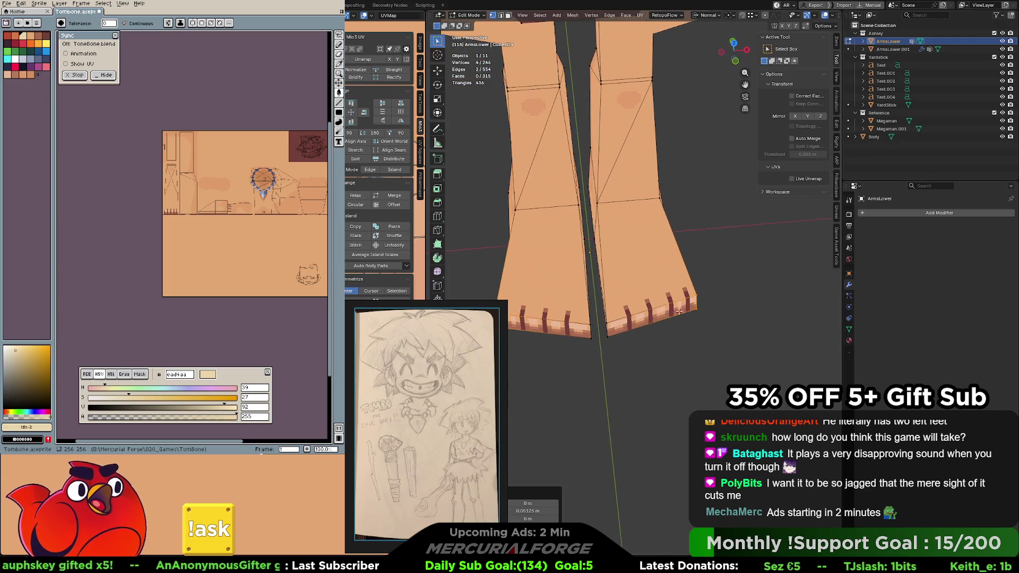
Shift the foot's front corner vertices along Y, then return to Object Mode to view the whole character
{"action": "left_click", "coordinate": [609, 336]}
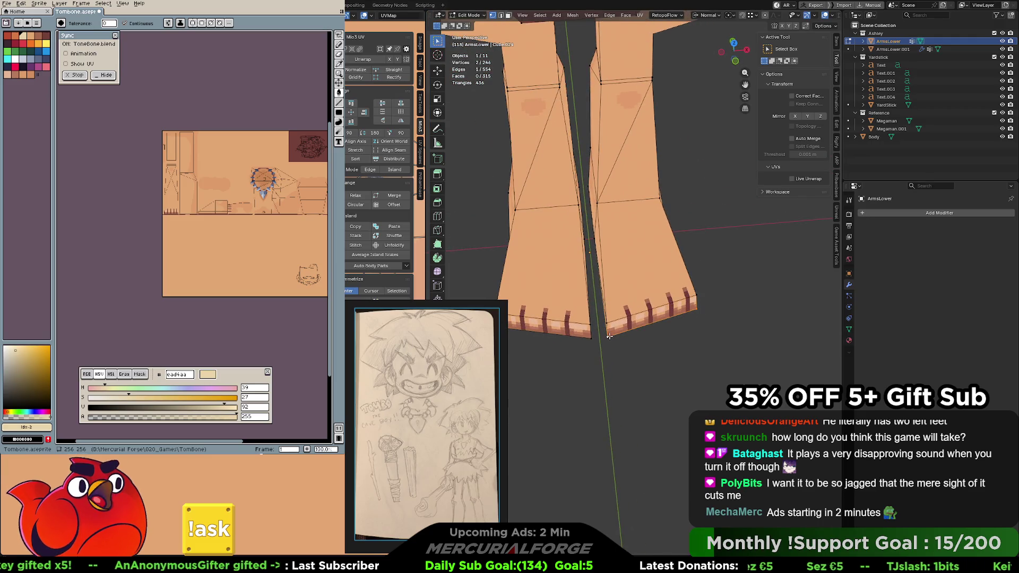
{"action": "key", "text": "g"}
{"action": "key", "text": "y"}
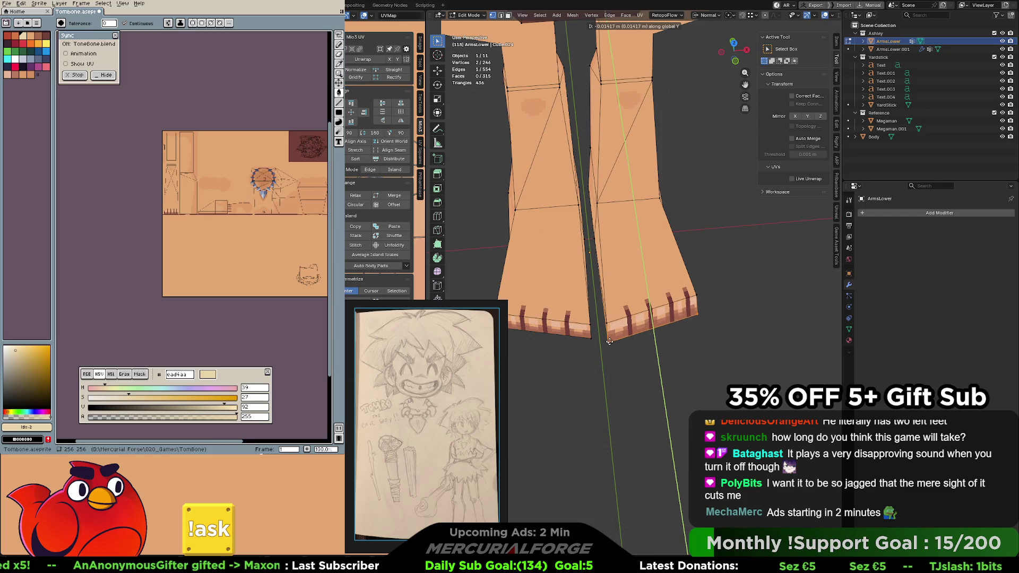
{"action": "left_click", "coordinate": [589, 341]}
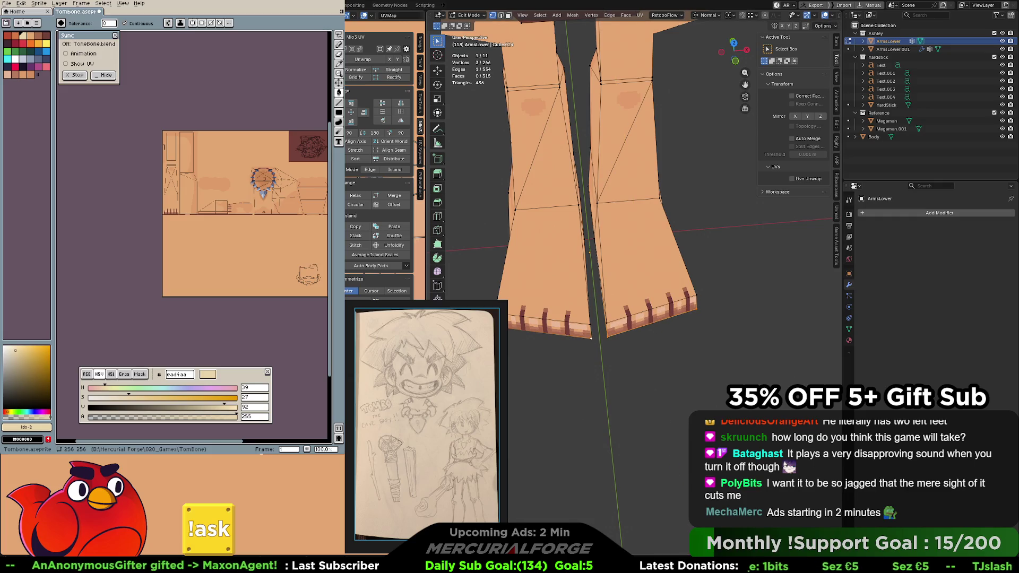
{"action": "key", "text": "g"}
{"action": "key", "text": "y"}
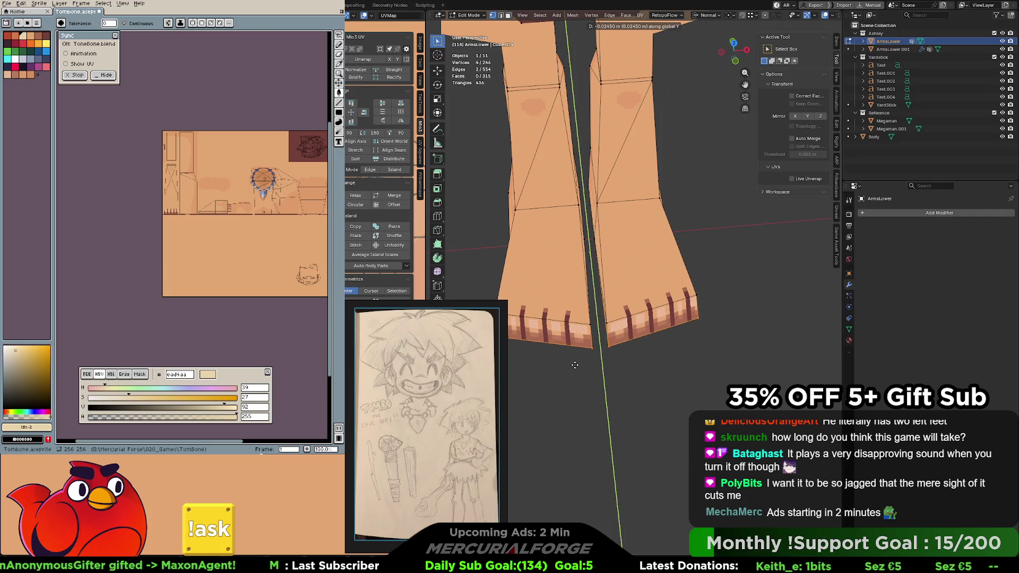
{"action": "left_click", "coordinate": [574, 368]}
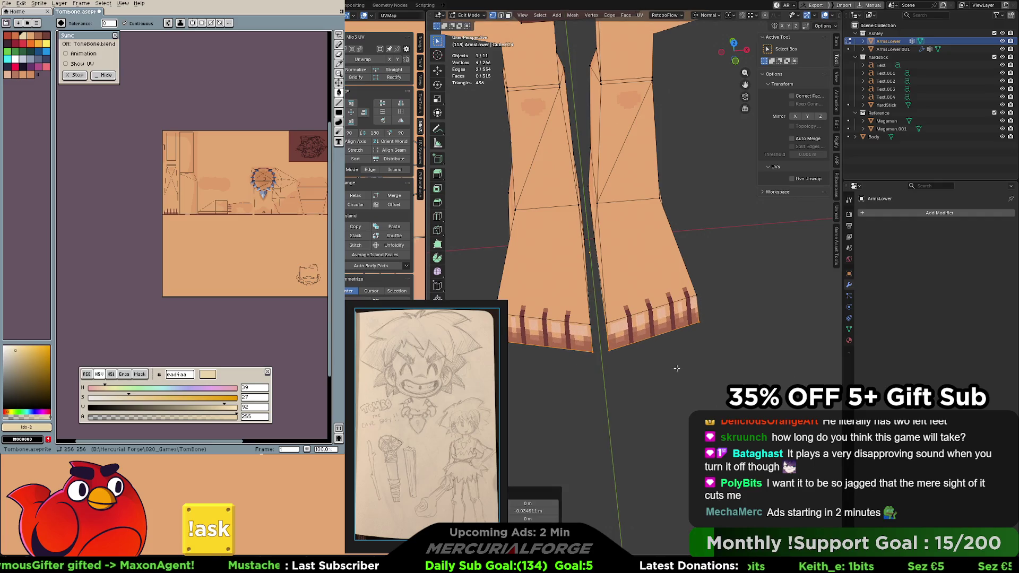
{"action": "scroll", "coordinate": [621, 343], "scroll_direction": "down", "scroll_amount": 3}
{"action": "scroll", "coordinate": [660, 319], "scroll_direction": "down", "scroll_amount": 3}
{"action": "key", "text": "Tab"}
{"action": "mouse_move", "coordinate": [661, 319]}
{"action": "middle_mouse_down"}
{"action": "mouse_move", "coordinate": [673, 287]}
{"action": "mouse_move", "coordinate": [701, 272]}
{"action": "middle_mouse_up"}
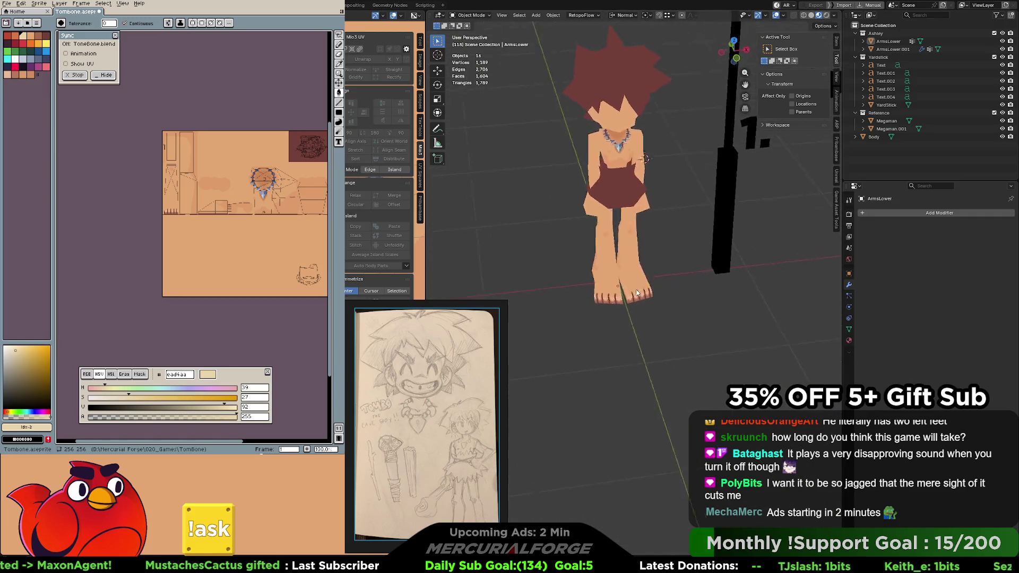
{"action": "scroll", "coordinate": [700, 273], "scroll_direction": "up", "scroll_amount": 5}
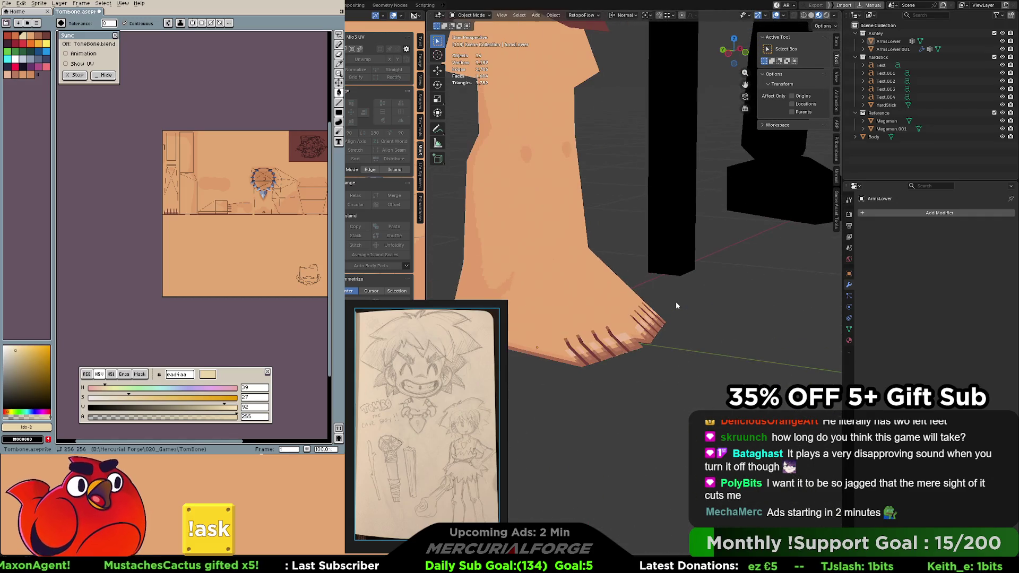
Move the toe vertices along the Y axis and check the foot out of Edit Mode
{"action": "mouse_move", "coordinate": [676, 302]}
{"action": "middle_mouse_down"}
{"action": "mouse_move", "coordinate": [632, 311]}
{"action": "mouse_move", "coordinate": [681, 303]}
{"action": "middle_mouse_up"}
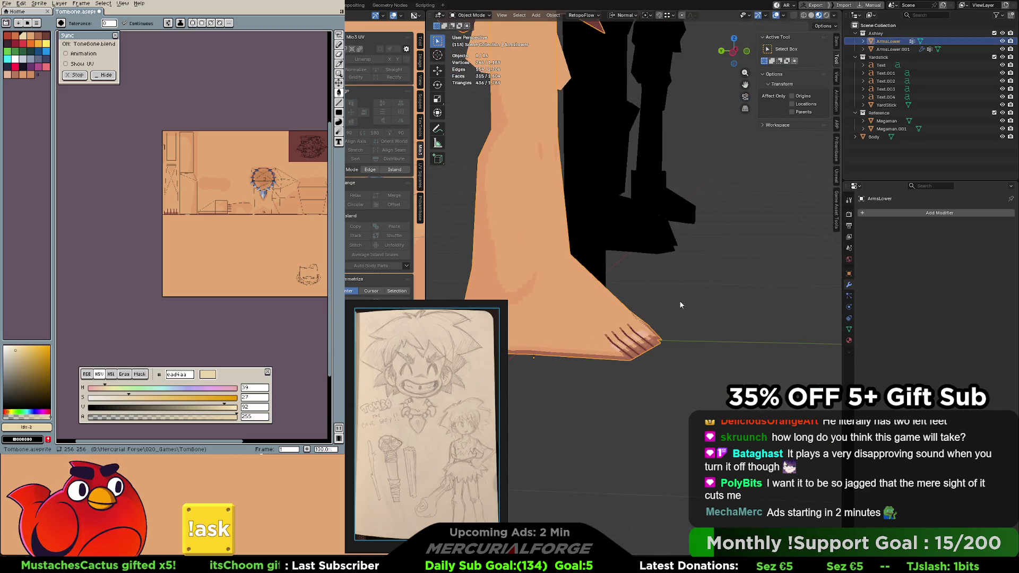
{"action": "key", "text": "Tab"}
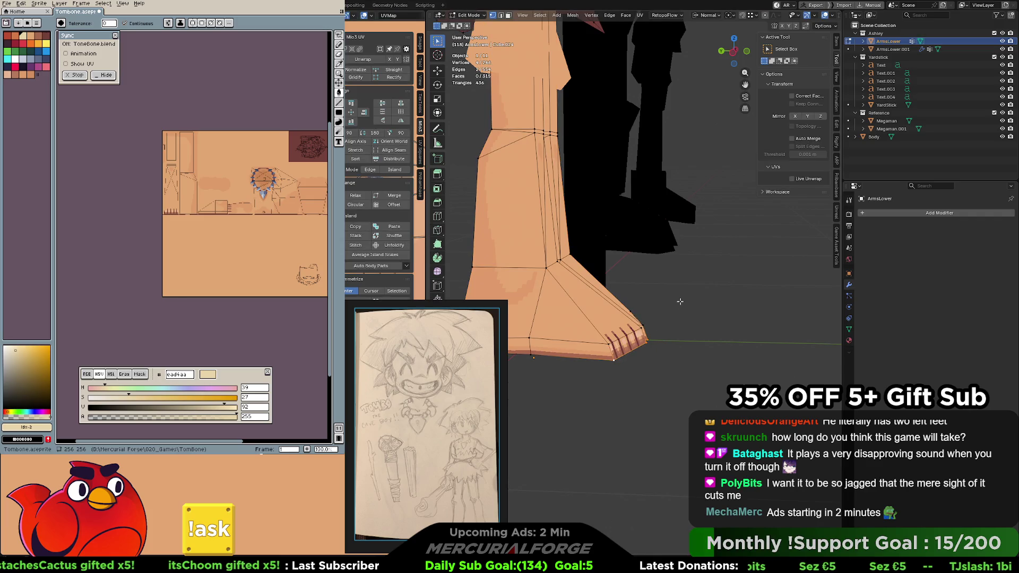
{"action": "key", "text": "g"}
{"action": "key", "text": "y"}
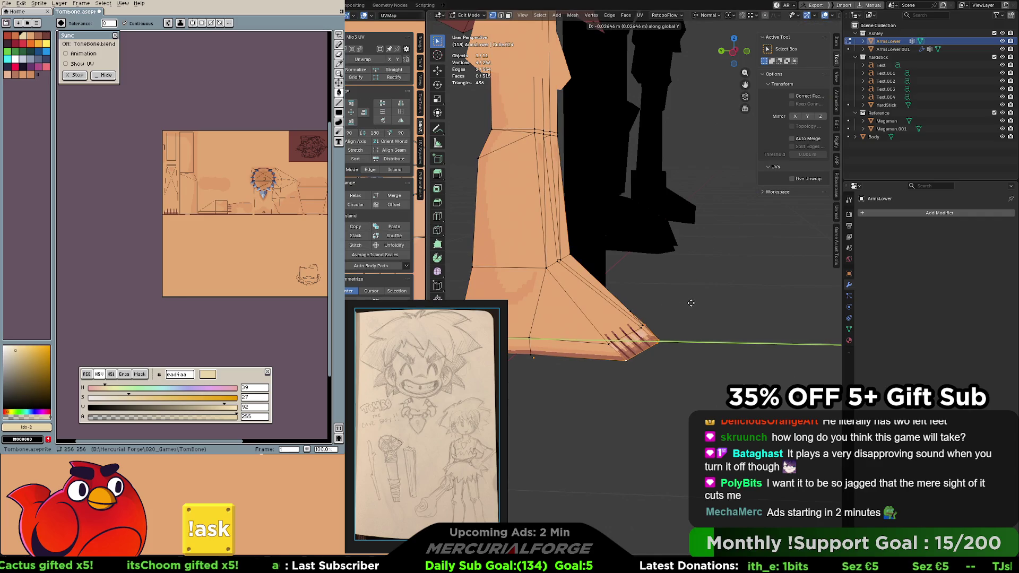
{"action": "left_click", "coordinate": [691, 302]}
{"action": "mouse_move", "coordinate": [691, 302]}
{"action": "middle_mouse_down"}
{"action": "mouse_move", "coordinate": [710, 295]}
{"action": "mouse_move", "coordinate": [673, 307]}
{"action": "middle_mouse_up"}
{"action": "key", "text": "Tab"}
{"action": "key", "text": "Tab"}
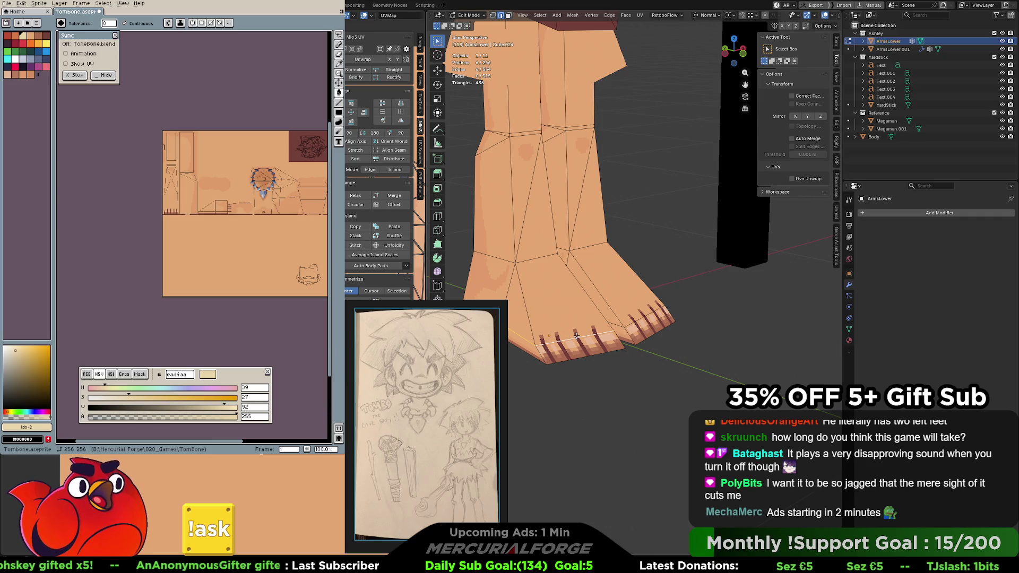
Dissolve two edges on the toes with X > Dissolve Edges and return to Object Mode
{"action": "key", "text": "x"}
{"action": "left_click", "coordinate": [565, 382]}
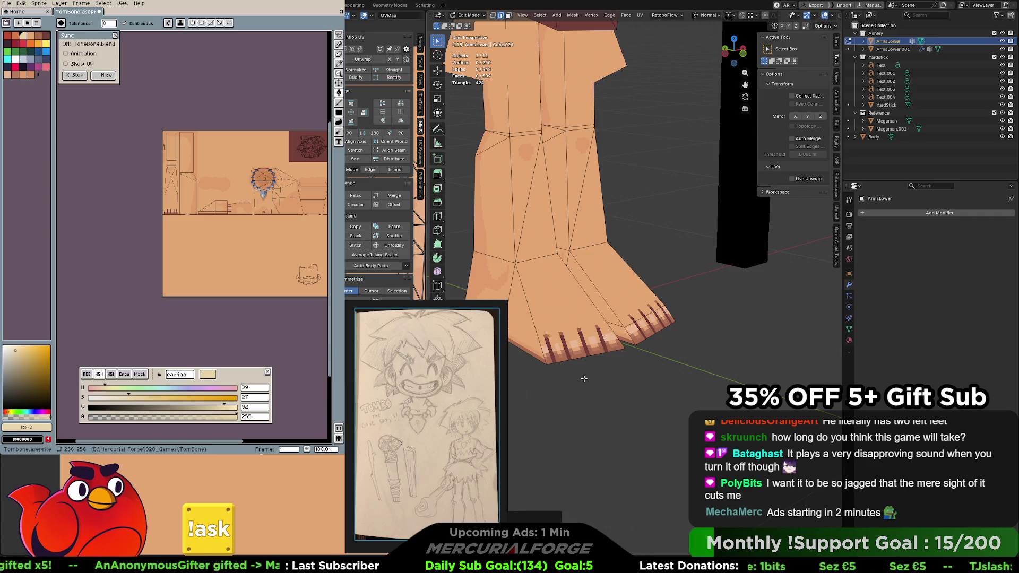
{"action": "middle_click_drag", "start_coordinate": [647, 347], "coordinate": [607, 349]}
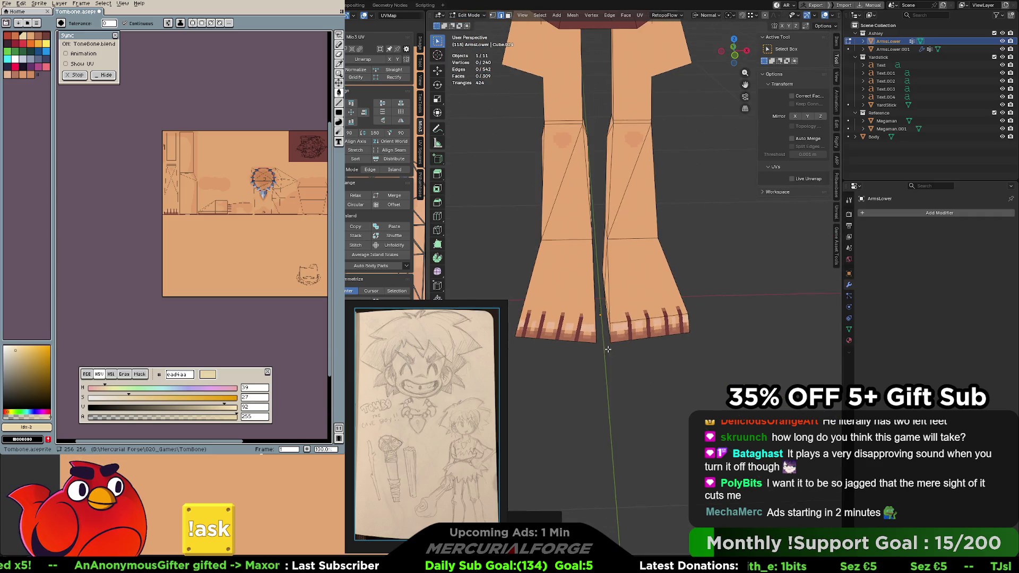
{"action": "key", "text": "x"}
{"action": "left_click", "coordinate": [643, 320]}
{"action": "mouse_move", "coordinate": [642, 320]}
{"action": "middle_mouse_down"}
{"action": "mouse_move", "coordinate": [623, 320]}
{"action": "mouse_move", "coordinate": [663, 344]}
{"action": "mouse_move", "coordinate": [645, 370]}
{"action": "mouse_move", "coordinate": [648, 400]}
{"action": "mouse_move", "coordinate": [723, 345]}
{"action": "mouse_move", "coordinate": [775, 343]}
{"action": "mouse_move", "coordinate": [689, 377]}
{"action": "mouse_move", "coordinate": [796, 355]}
{"action": "mouse_move", "coordinate": [696, 349]}
{"action": "mouse_move", "coordinate": [790, 343]}
{"action": "mouse_move", "coordinate": [783, 339]}
{"action": "middle_mouse_up"}
{"action": "scroll", "coordinate": [623, 320], "scroll_direction": "down", "scroll_amount": 4}
{"action": "key", "text": "Tab"}
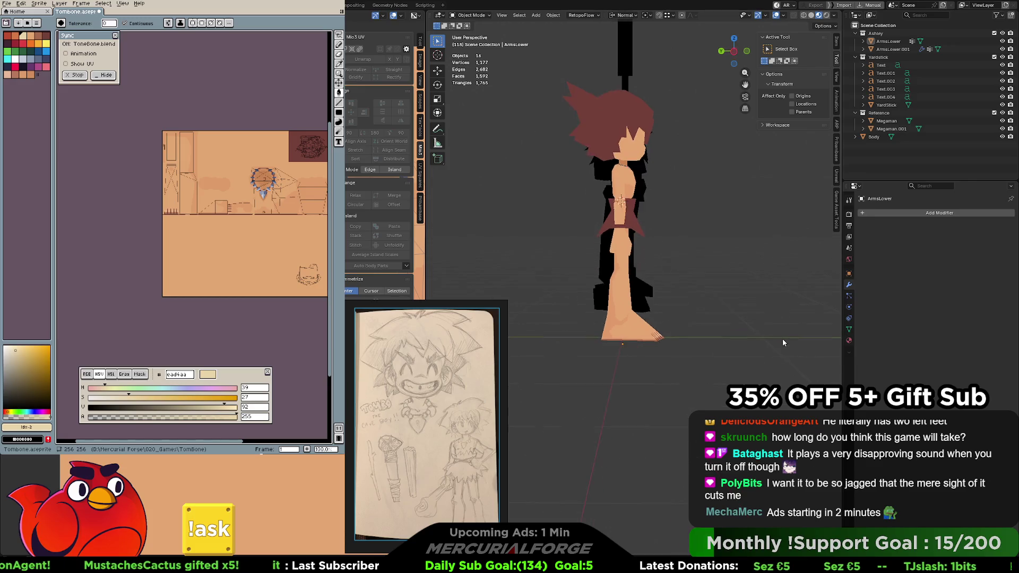
{"action": "scroll", "coordinate": [662, 307], "scroll_direction": "up", "scroll_amount": 2}
{"action": "scroll", "coordinate": [669, 327], "scroll_direction": "up", "scroll_amount": 2}
{"action": "scroll", "coordinate": [682, 356], "scroll_direction": "up", "scroll_amount": 2}
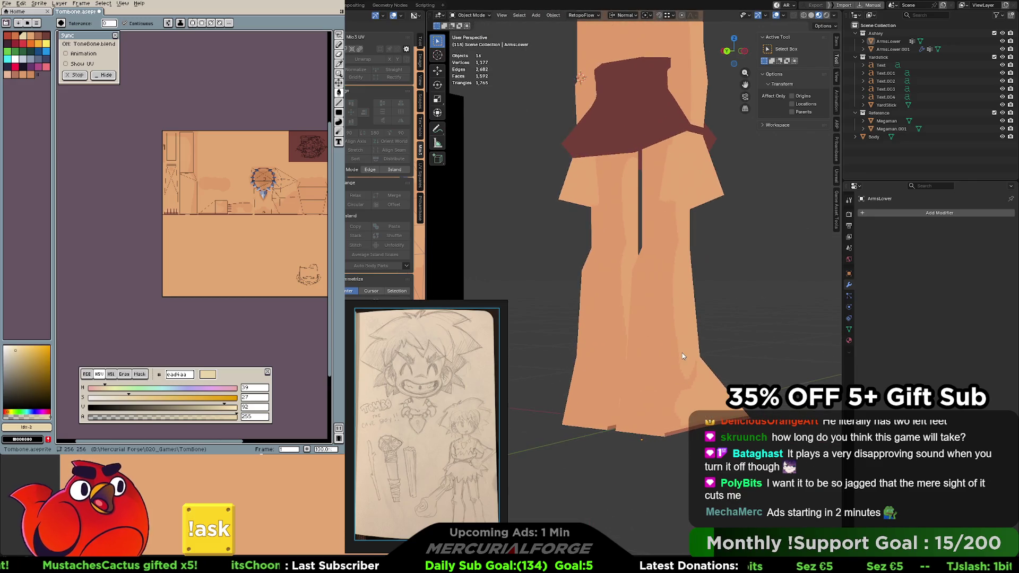
Shift a lower-leg edge along Y to reshape the shin, then orbit around the full character
{"action": "key", "text": "Tab"}
{"action": "middle_click_drag", "start_coordinate": [682, 351], "coordinate": [572, 358]}
{"action": "left_click", "coordinate": [709, 355]}
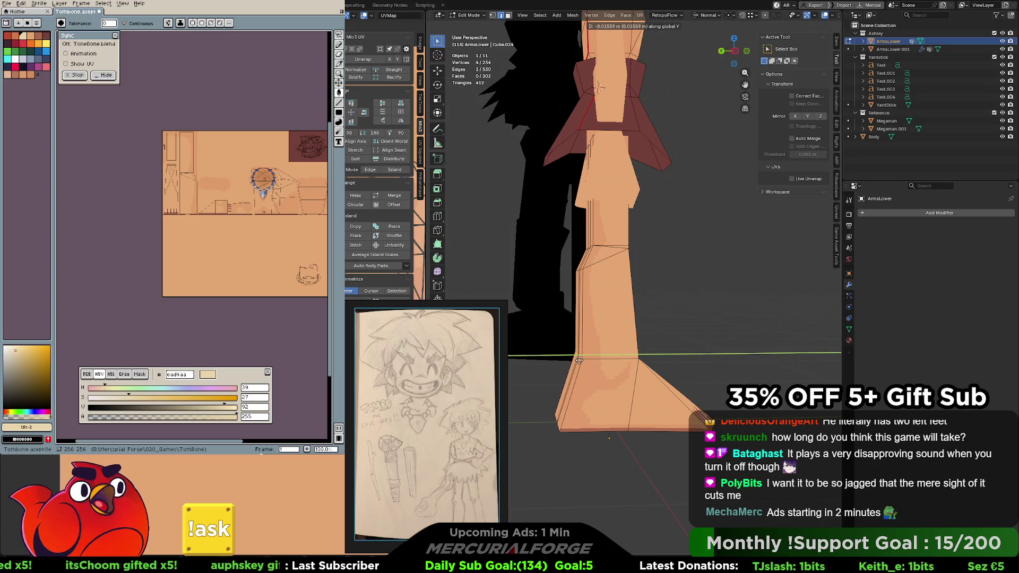
{"action": "left_click", "coordinate": [701, 329]}
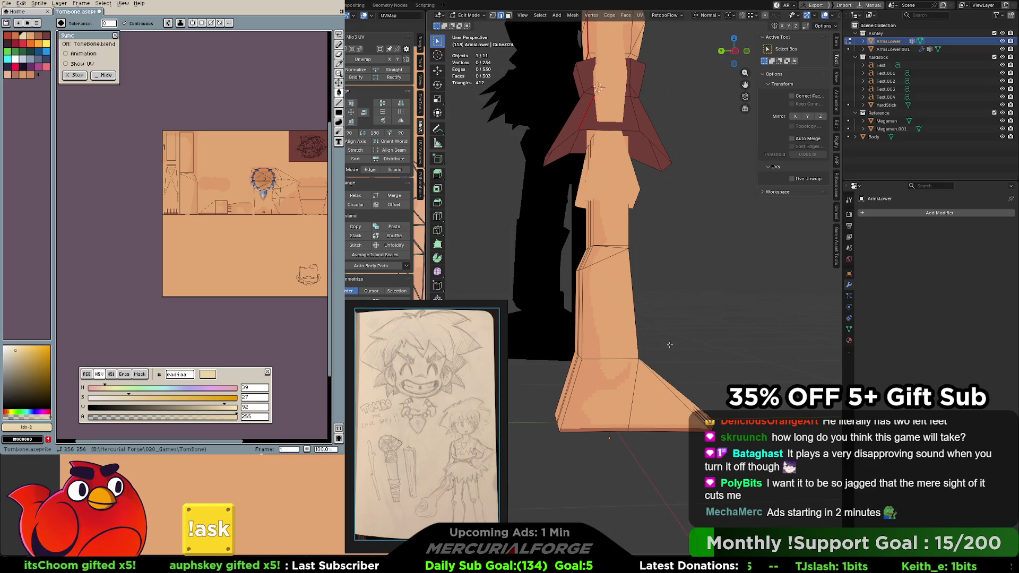
{"action": "scroll", "coordinate": [670, 345], "scroll_direction": "down", "scroll_amount": 1}
{"action": "scroll", "coordinate": [663, 347], "scroll_direction": "down", "scroll_amount": 1}
{"action": "mouse_move", "coordinate": [681, 345]}
{"action": "middle_mouse_down"}
{"action": "mouse_move", "coordinate": [612, 348]}
{"action": "mouse_move", "coordinate": [597, 407]}
{"action": "mouse_move", "coordinate": [774, 369]}
{"action": "middle_mouse_up"}
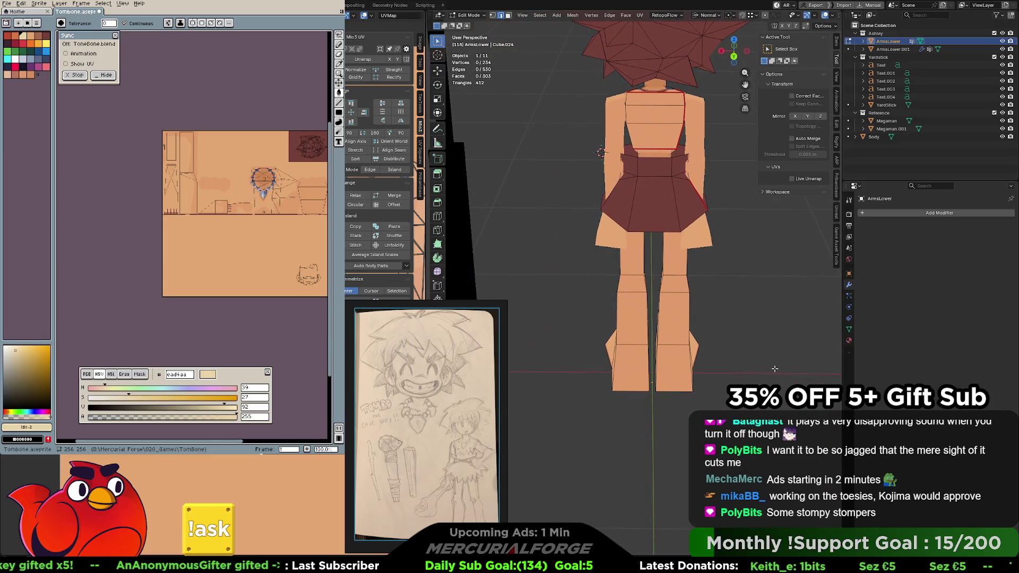
{"action": "middle_click_drag", "start_coordinate": [775, 369], "coordinate": [778, 367]}
{"action": "mouse_move", "coordinate": [750, 361]}
{"action": "middle_mouse_down"}
{"action": "mouse_move", "coordinate": [738, 320]}
{"action": "mouse_move", "coordinate": [790, 38]}
{"action": "middle_mouse_up"}
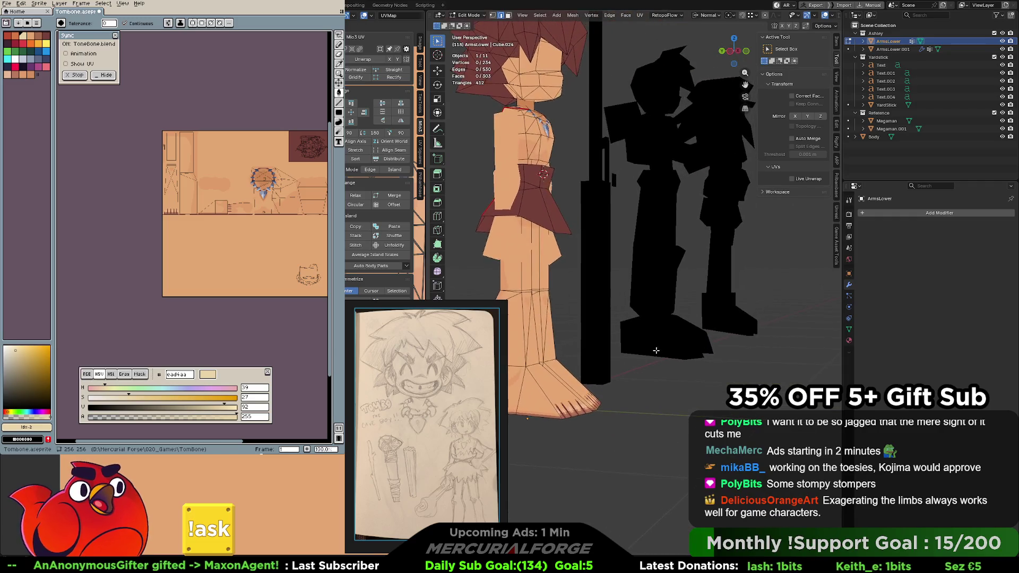
{"action": "scroll", "coordinate": [831, 16], "scroll_direction": "down", "scroll_amount": 2}
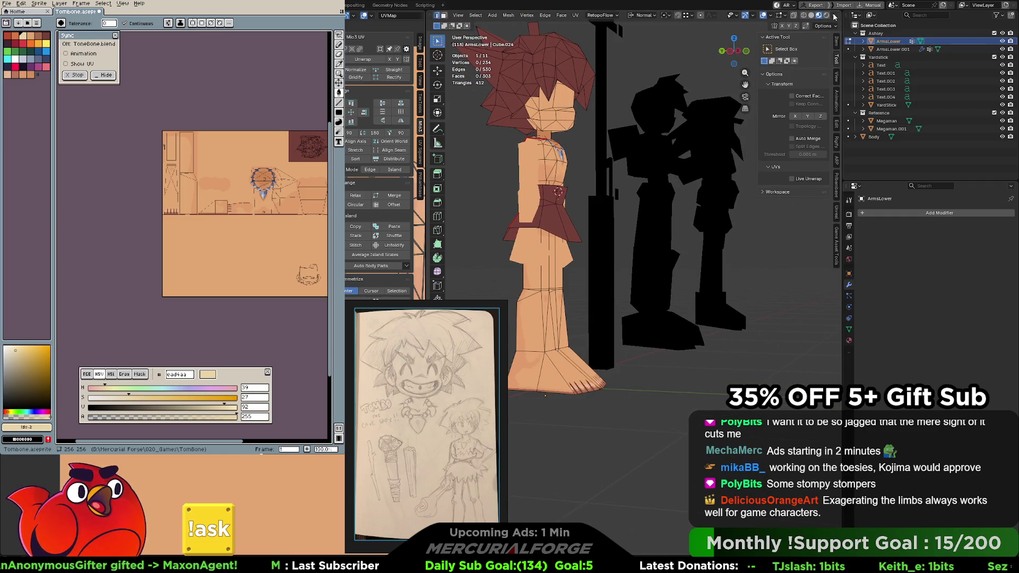
Switch the viewport to Material Preview and orbit around the Megaman references back to the cavewoman's legs
{"action": "left_click", "coordinate": [814, 16]}
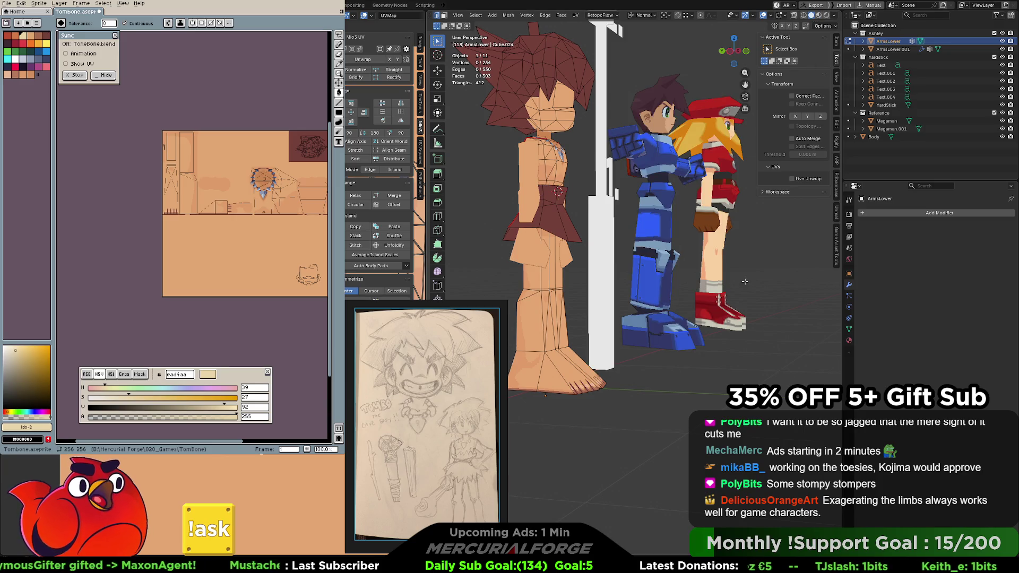
{"action": "key", "text": "KP_1"}
{"action": "middle_click_drag", "start_coordinate": [746, 280], "coordinate": [564, 320], "text": "shift"}
{"action": "scroll", "coordinate": [604, 315], "scroll_direction": "up", "scroll_amount": 2}
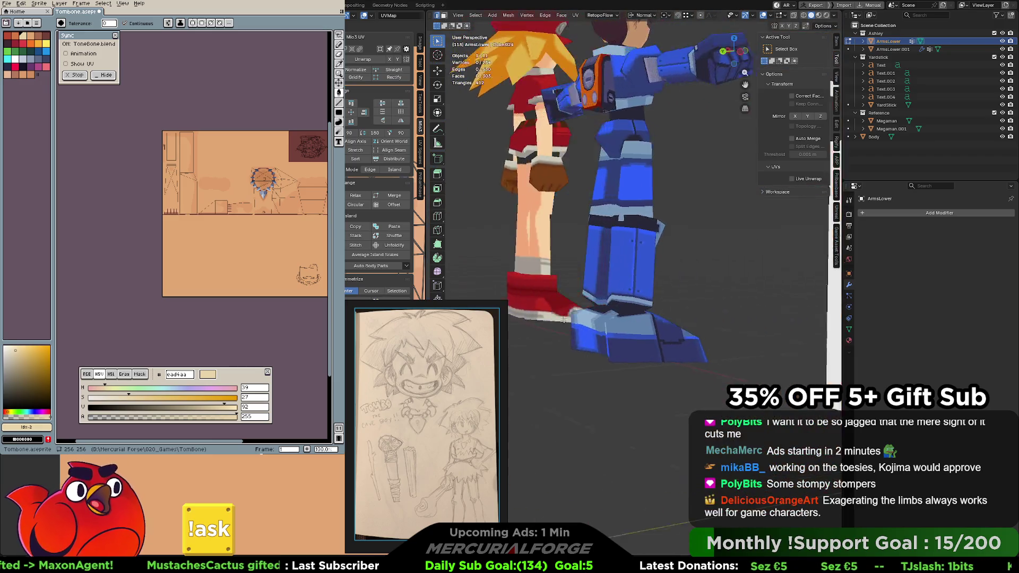
{"action": "mouse_move", "coordinate": [564, 318]}
{"action": "middle_mouse_down"}
{"action": "mouse_move", "coordinate": [625, 341]}
{"action": "mouse_move", "coordinate": [677, 337]}
{"action": "middle_mouse_up"}
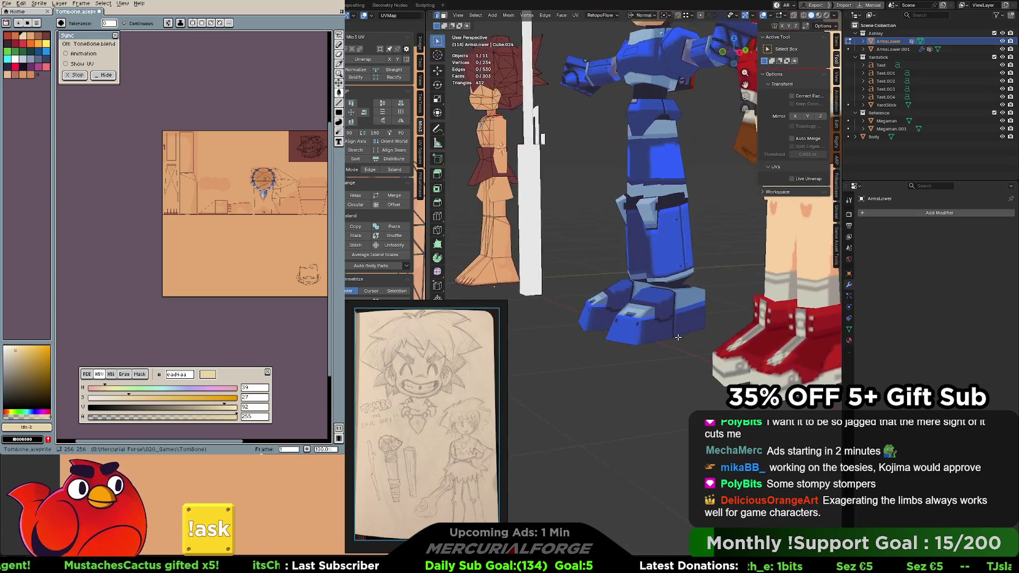
{"action": "scroll", "coordinate": [678, 337], "scroll_direction": "down", "scroll_amount": 2}
{"action": "scroll", "coordinate": [680, 330], "scroll_direction": "down", "scroll_amount": 3}
{"action": "scroll", "coordinate": [683, 325], "scroll_direction": "down", "scroll_amount": 3}
{"action": "scroll", "coordinate": [686, 320], "scroll_direction": "down", "scroll_amount": 2}
{"action": "mouse_move", "coordinate": [687, 320]}
{"action": "middle_mouse_down"}
{"action": "mouse_move", "coordinate": [670, 336]}
{"action": "mouse_move", "coordinate": [831, 264]}
{"action": "middle_mouse_up"}
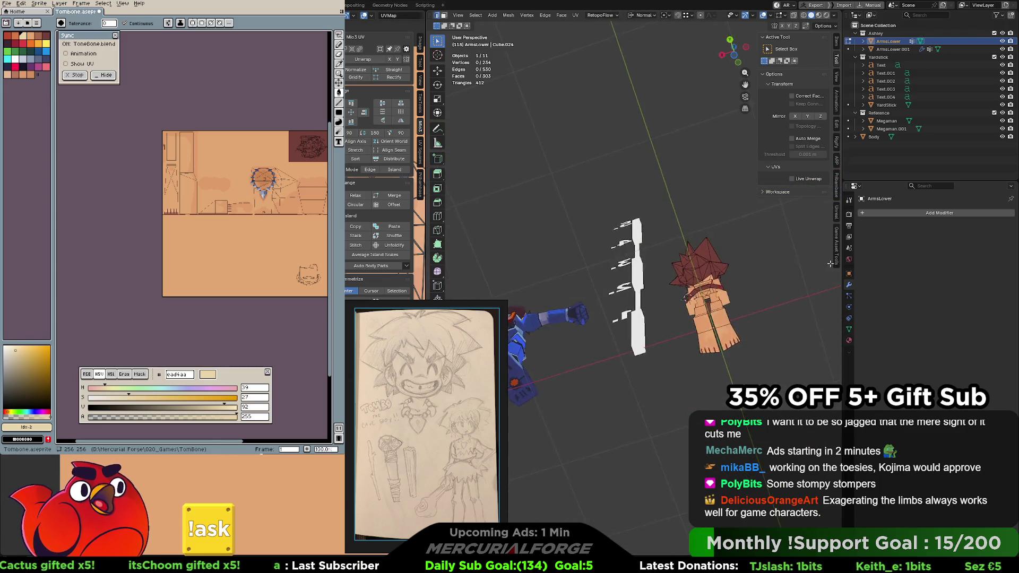
{"action": "middle_click_drag", "start_coordinate": [830, 263], "coordinate": [627, 245]}
{"action": "scroll", "coordinate": [626, 244], "scroll_direction": "up", "scroll_amount": 5}
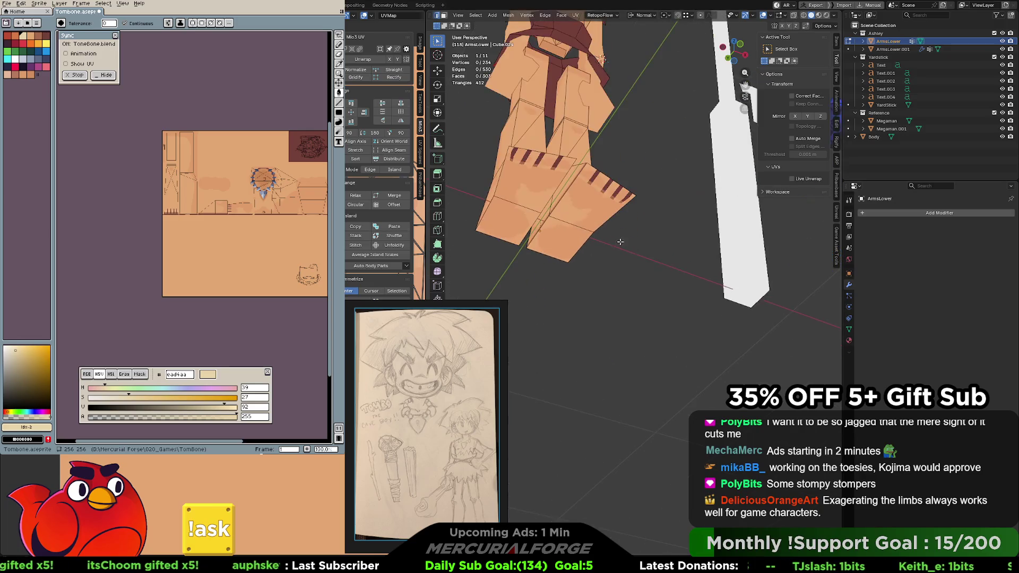
{"action": "scroll", "coordinate": [626, 244], "scroll_direction": "up", "scroll_amount": 3}
{"action": "scroll", "coordinate": [533, 156], "scroll_direction": "up", "scroll_amount": 3}
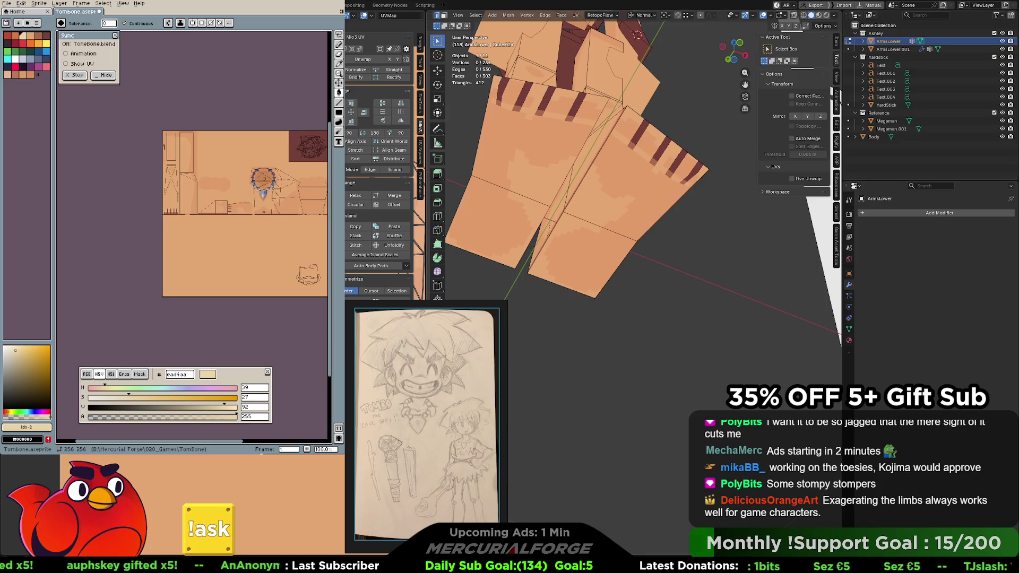
Hide the viewport overlays with Shift+Alt+Z so the leg texture shows cleanly
{"action": "key", "text": "shift+alt+z"}
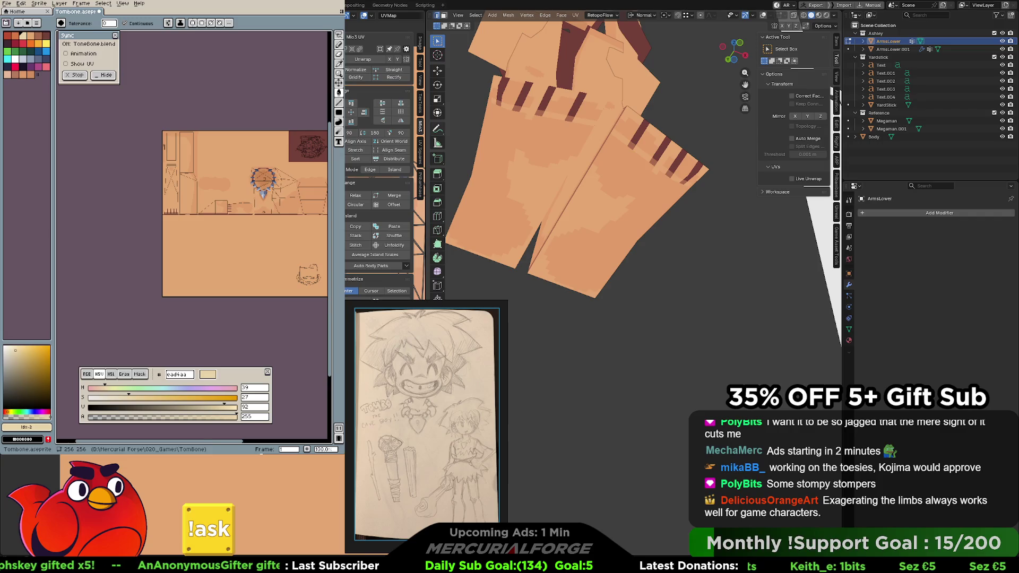
{"action": "mouse_move", "coordinate": [274, 157]}
{"action": "middle_mouse_down"}
{"action": "mouse_move", "coordinate": [233, 150]}
{"action": "mouse_move", "coordinate": [254, 132]}
{"action": "middle_mouse_up"}
{"action": "scroll", "coordinate": [194, 181], "scroll_direction": "up", "scroll_amount": 1}
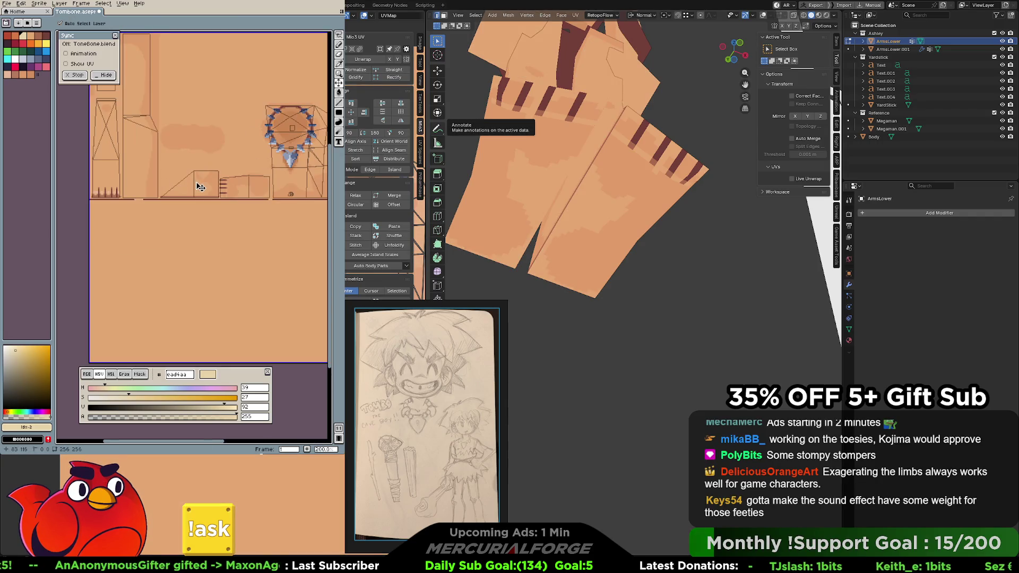
{"action": "scroll", "coordinate": [199, 185], "scroll_direction": "up", "scroll_amount": 1}
{"action": "scroll", "coordinate": [205, 182], "scroll_direction": "up", "scroll_amount": 1}
{"action": "scroll", "coordinate": [204, 191], "scroll_direction": "up", "scroll_amount": 1}
Sample a darker skin tone and bucket-fill it into the lower shin box of the leg texture
{"action": "key", "text": "g"}
{"action": "mouse_move", "coordinate": [262, 201]}
{"action": "middle_mouse_down"}
{"action": "mouse_move", "coordinate": [189, 174]}
{"action": "mouse_move", "coordinate": [212, 177]}
{"action": "middle_mouse_up"}
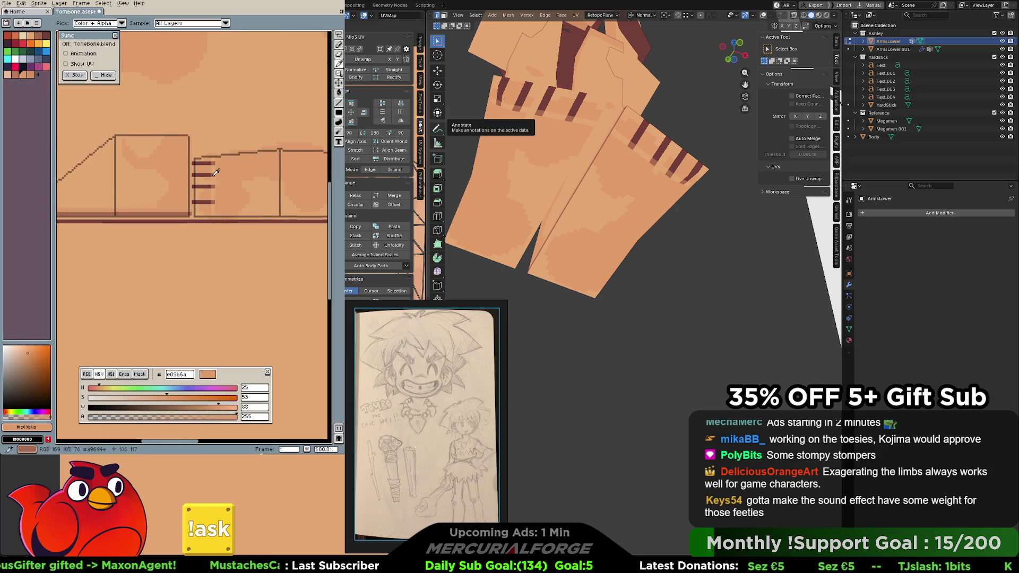
{"action": "left_click", "coordinate": [212, 178], "text": "alt"}
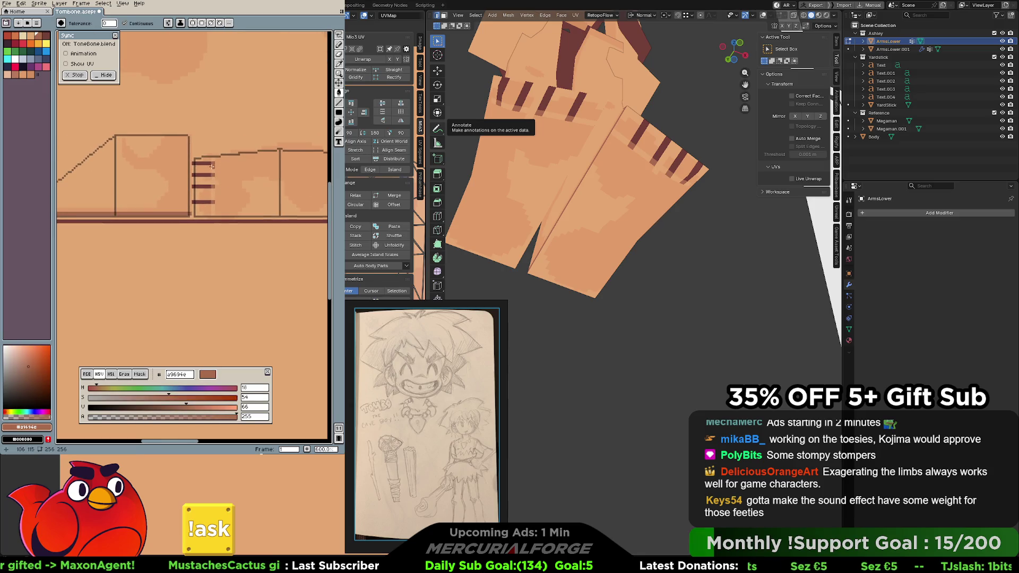
{"action": "middle_click_drag", "start_coordinate": [234, 171], "coordinate": [228, 135]}
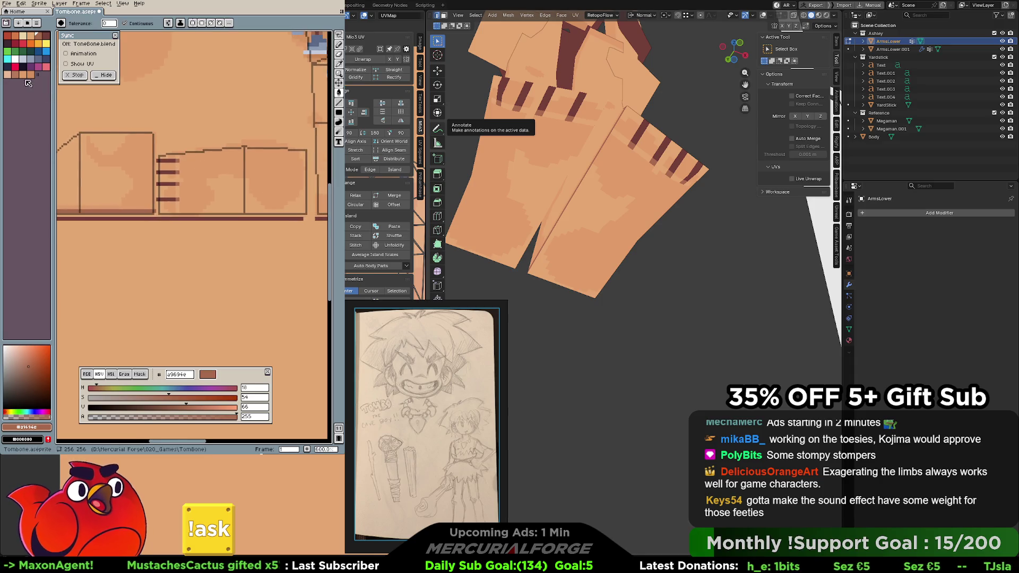
{"action": "mouse_move", "coordinate": [228, 136]}
{"action": "middle_mouse_down"}
{"action": "mouse_move", "coordinate": [216, 225]}
{"action": "mouse_move", "coordinate": [255, 180]}
{"action": "mouse_move", "coordinate": [228, 189]}
{"action": "middle_mouse_up"}
{"action": "left_click", "coordinate": [215, 225], "text": "alt"}
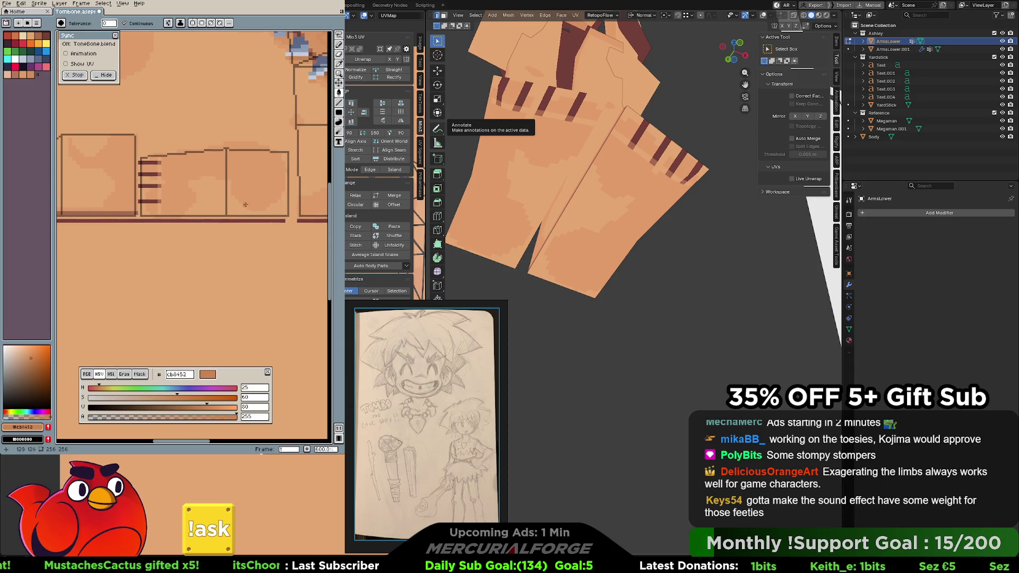
{"action": "key", "text": "g"}
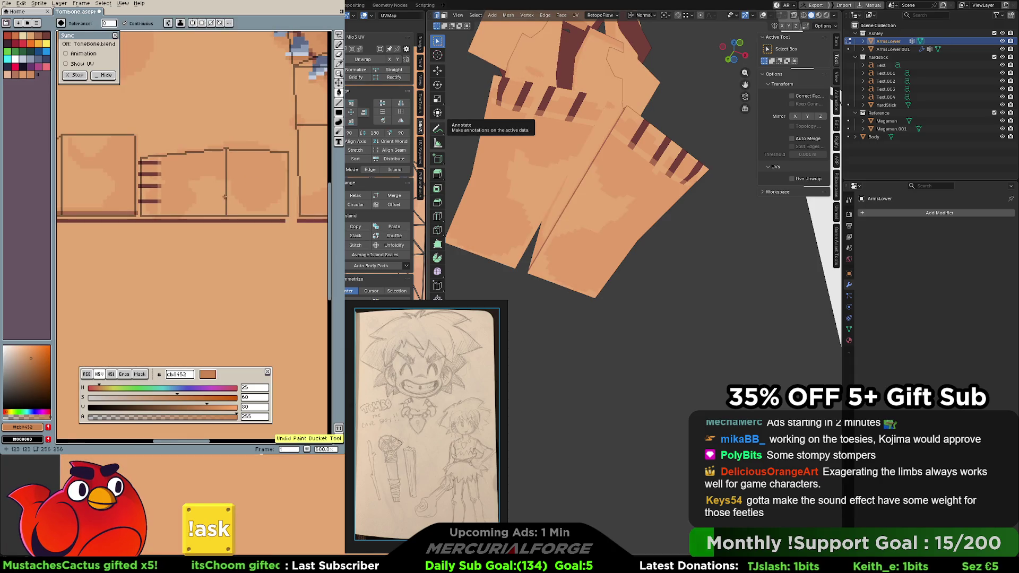
Shade the other shin box darker, undo the stray strokes, and check the legs from the front
{"action": "key", "text": "b"}
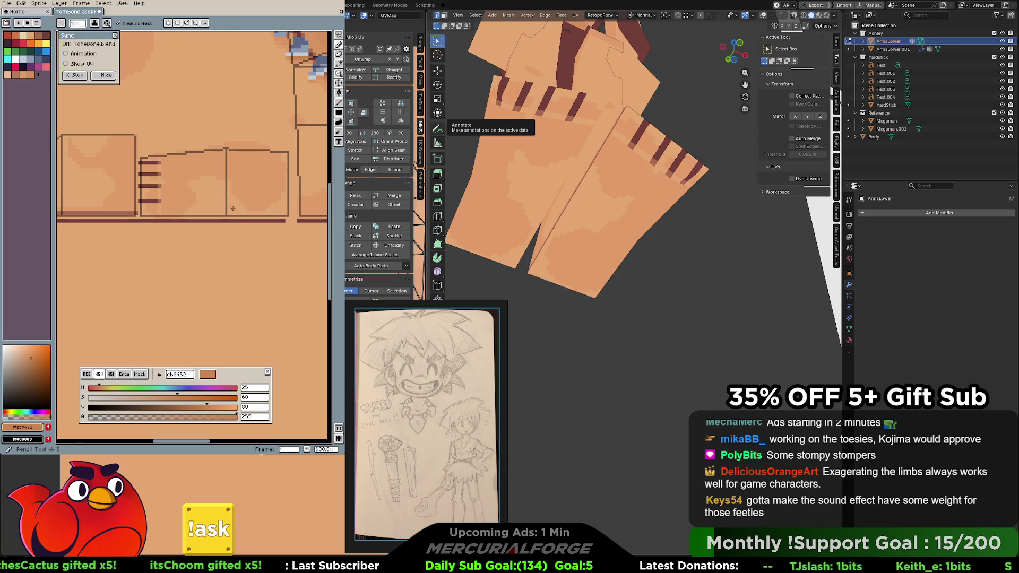
{"action": "key", "text": "g"}
{"action": "left_click", "coordinate": [194, 209]}
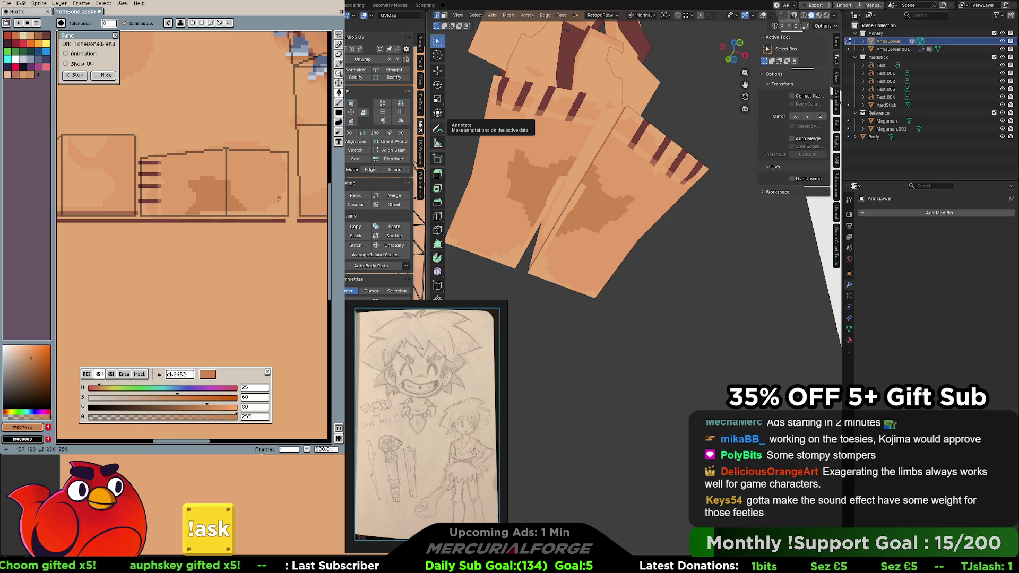
{"action": "mouse_move", "coordinate": [550, 159]}
{"action": "middle_mouse_down"}
{"action": "mouse_move", "coordinate": [573, 210]}
{"action": "mouse_move", "coordinate": [550, 191]}
{"action": "middle_mouse_up"}
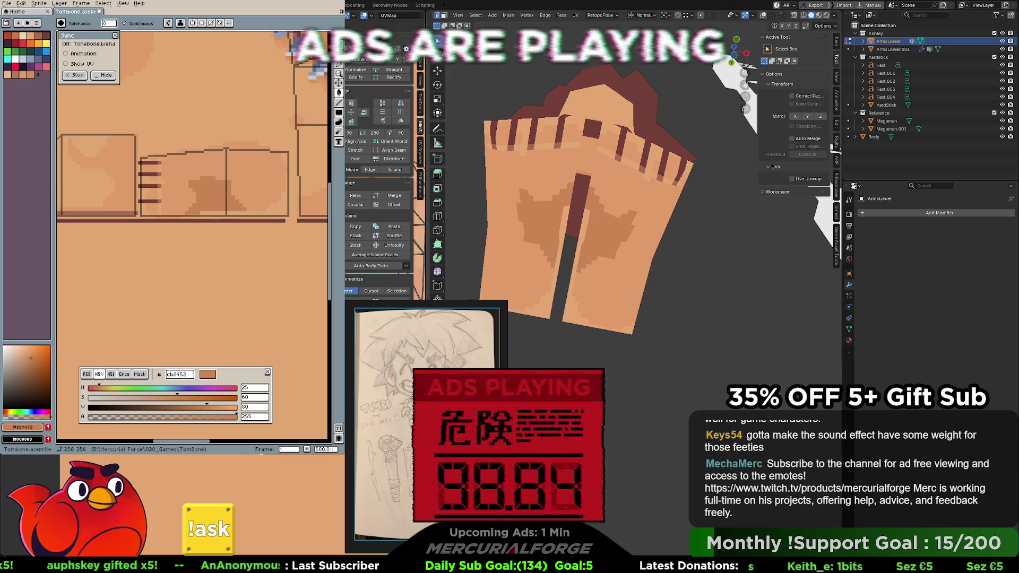
{"action": "key", "text": "ctrl+z"}
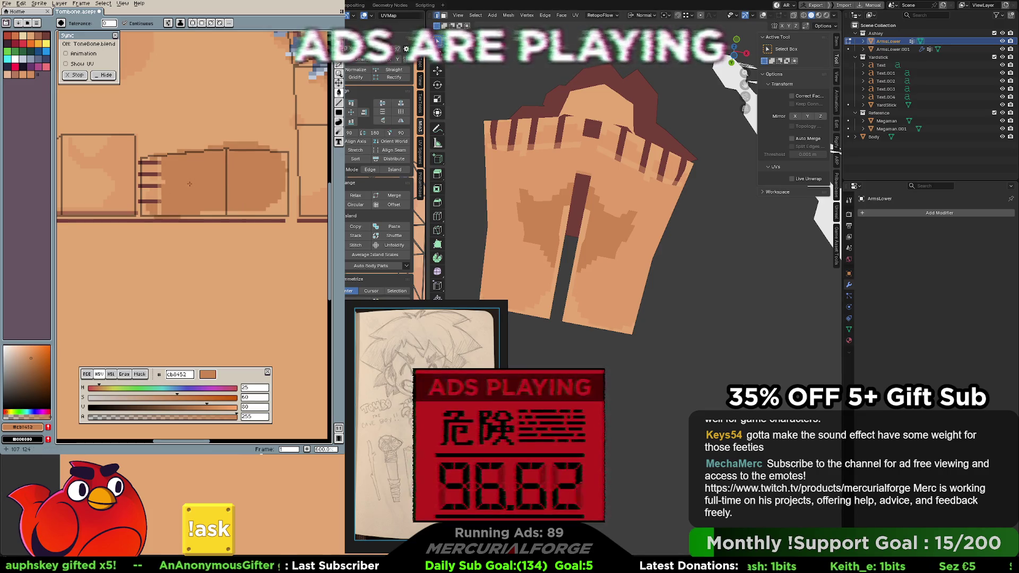
{"action": "key", "text": "b"}
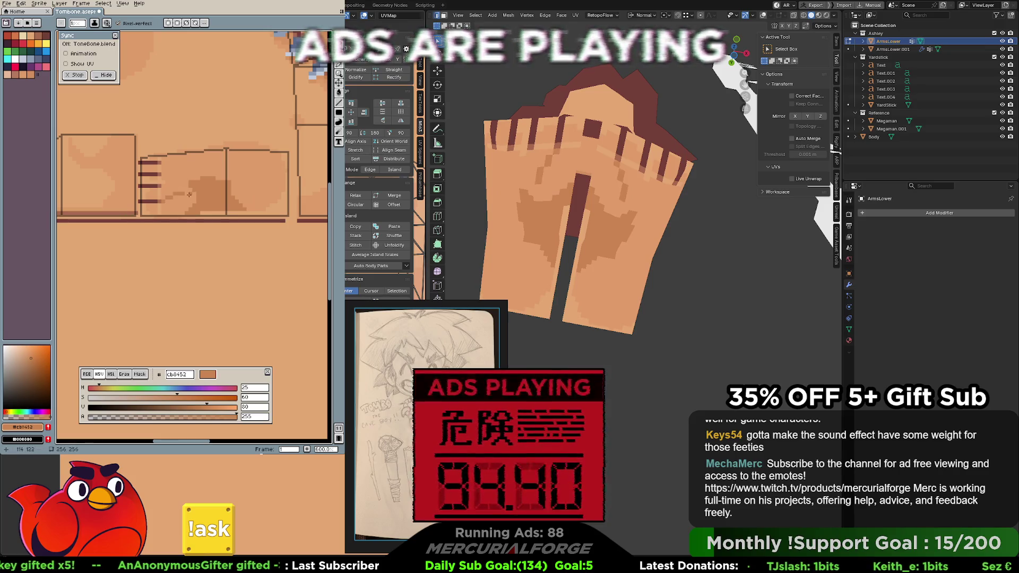
{"action": "middle_click_drag", "start_coordinate": [280, 161], "coordinate": [282, 141]}
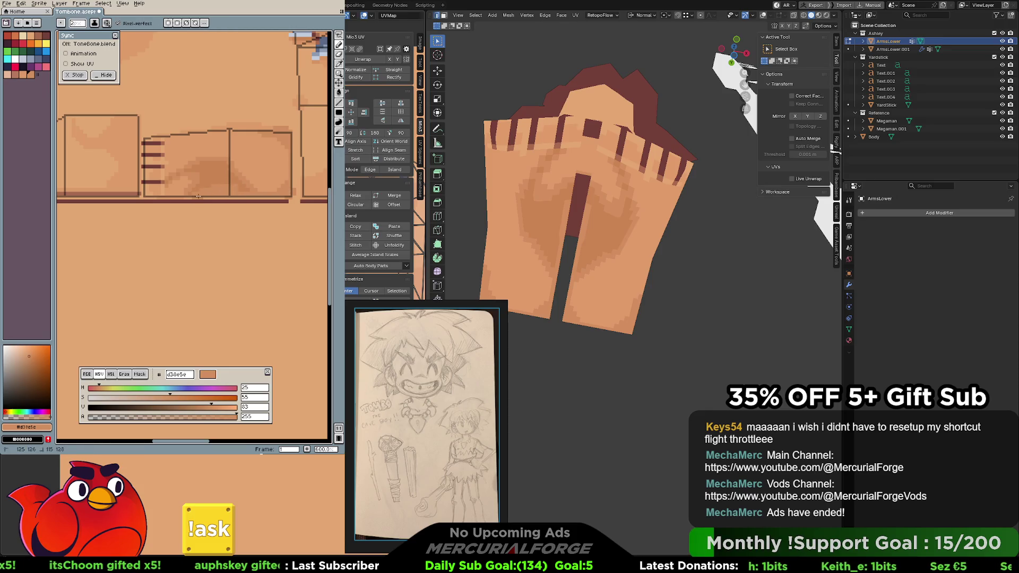
{"action": "key", "text": "ctrl+z"}
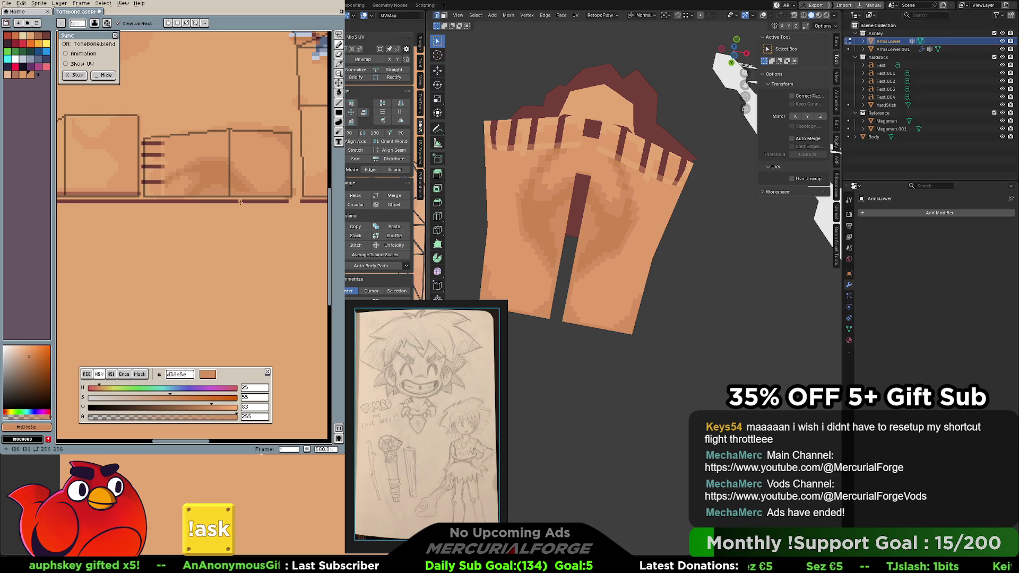
{"action": "mouse_move", "coordinate": [606, 238]}
{"action": "middle_mouse_down"}
{"action": "mouse_move", "coordinate": [670, 305]}
{"action": "mouse_move", "coordinate": [554, 281]}
{"action": "mouse_move", "coordinate": [519, 287]}
{"action": "middle_mouse_up"}
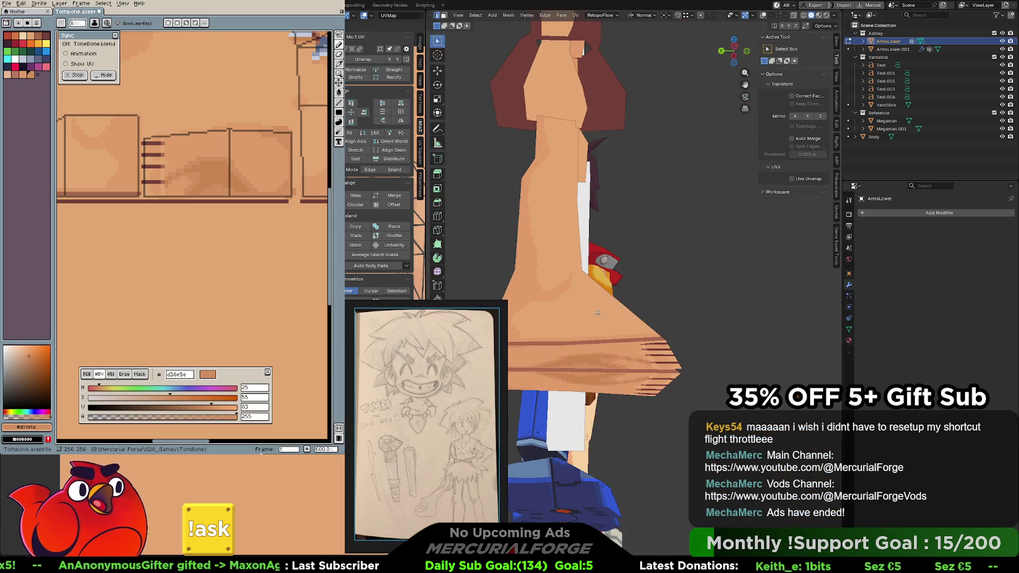
Eyedrop the skin tones and fill the thin strip along the bottom of the leg texture lighter
{"action": "middle_click_drag", "start_coordinate": [214, 170], "coordinate": [320, 158]}
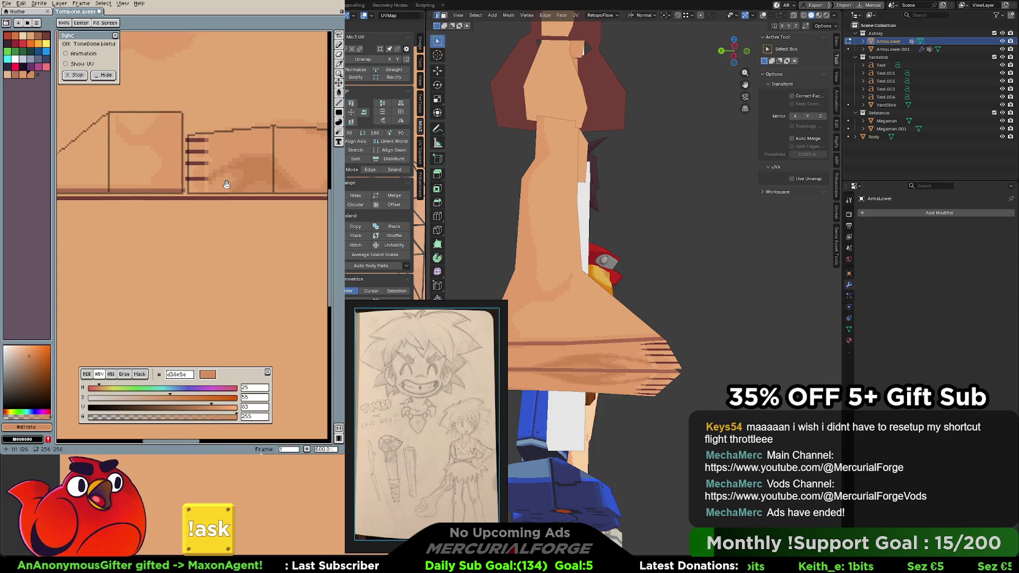
{"action": "left_click", "coordinate": [320, 159]}
{"action": "key", "text": "m"}
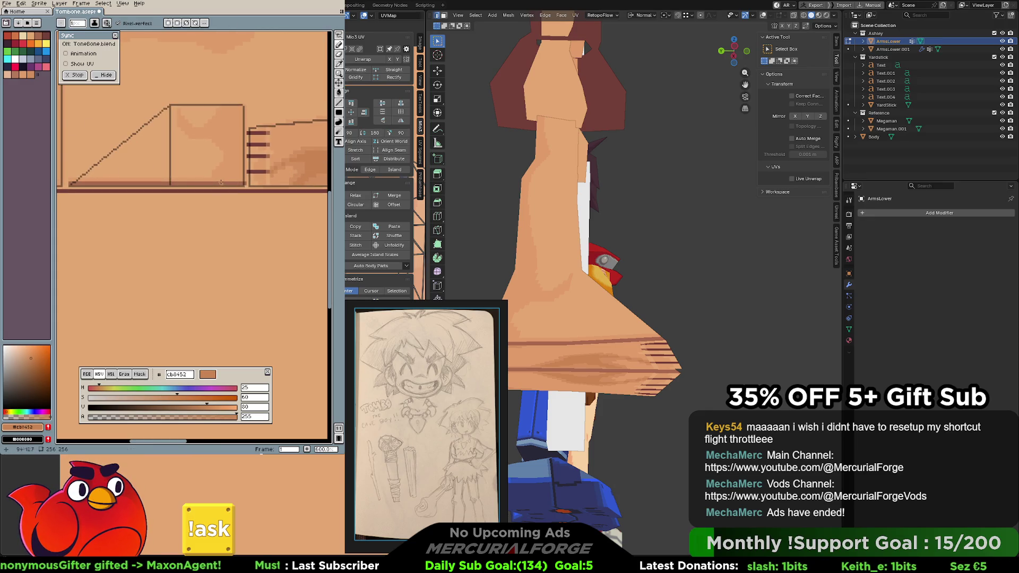
{"action": "key", "text": "w"}
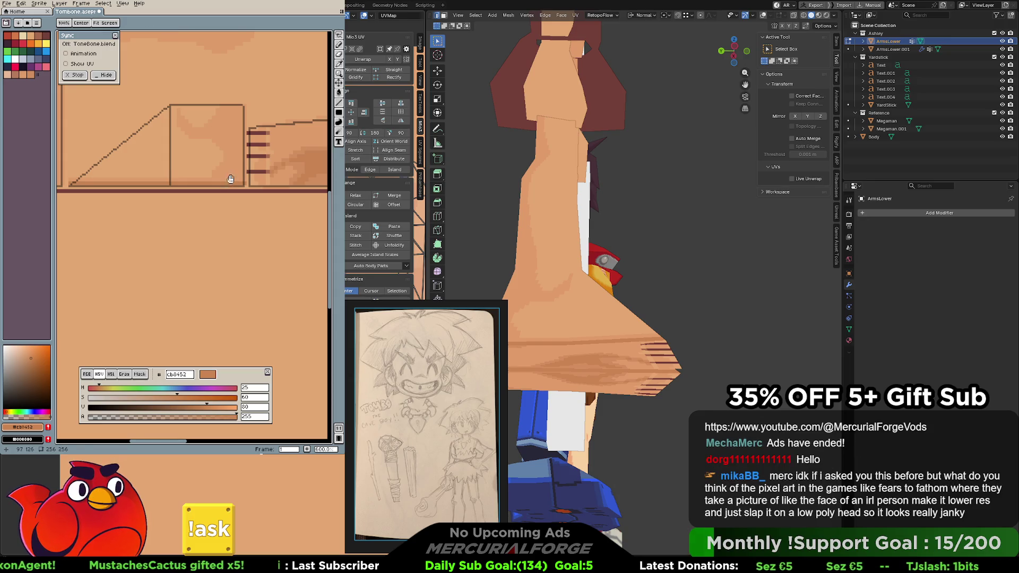
{"action": "left_click", "coordinate": [222, 182], "text": "alt"}
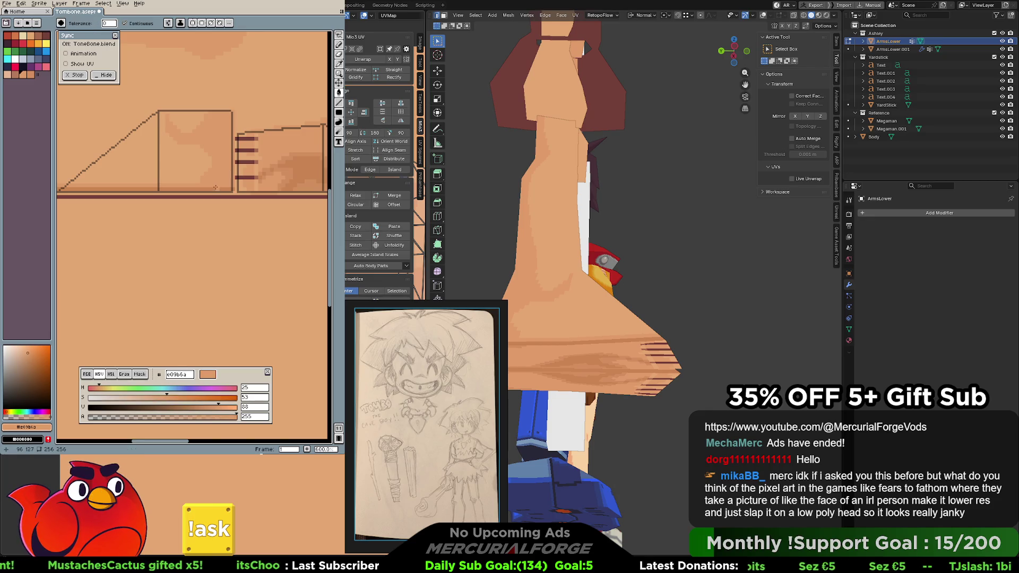
{"action": "left_click", "coordinate": [216, 189]}
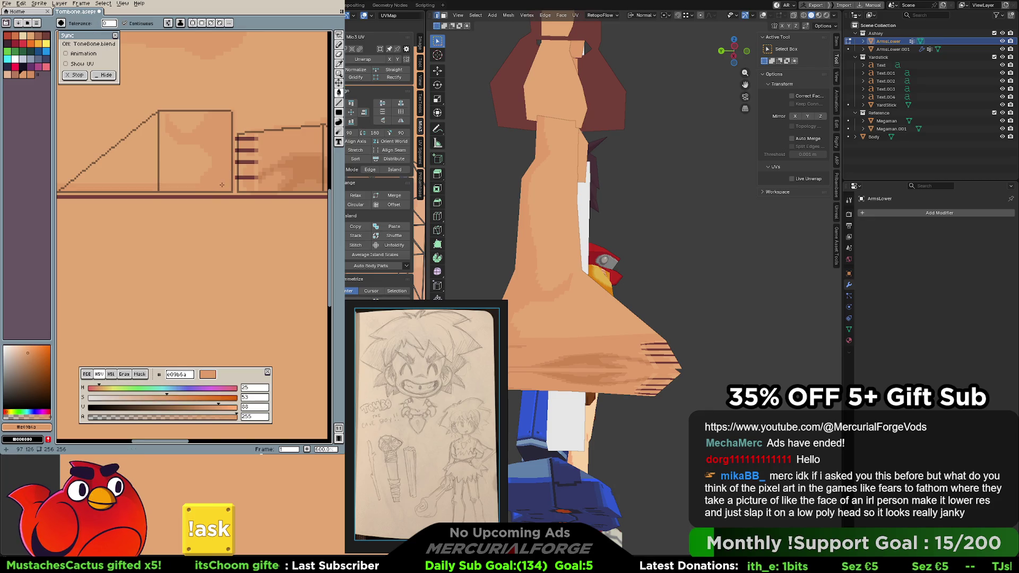
{"action": "mouse_move", "coordinate": [558, 239]}
{"action": "middle_mouse_down"}
{"action": "mouse_move", "coordinate": [603, 304]}
{"action": "mouse_move", "coordinate": [575, 290]}
{"action": "middle_mouse_up"}
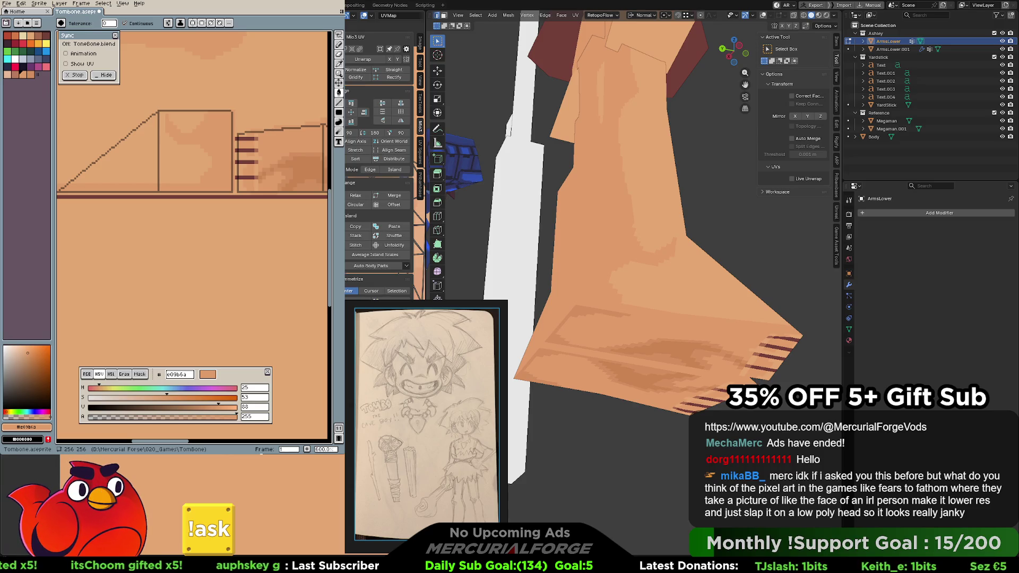
Try a darker fill in the knee box, undo it, and pencil small dark marks instead
{"action": "middle_click_drag", "start_coordinate": [291, 161], "coordinate": [249, 201]}
{"action": "left_click", "coordinate": [245, 205]}
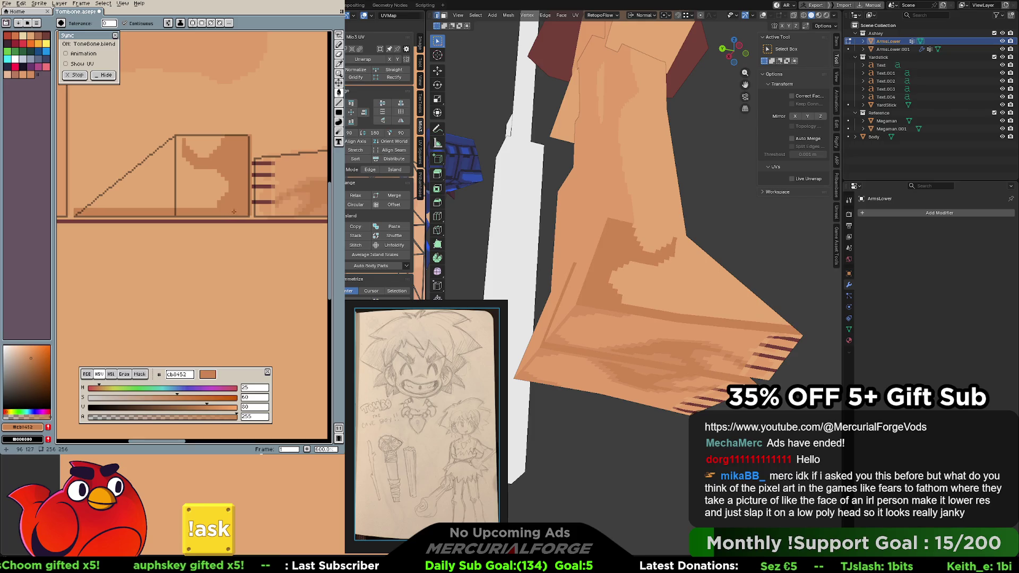
{"action": "key", "text": "ctrl+z"}
{"action": "key", "text": "b"}
{"action": "left_click_drag", "start_coordinate": [243, 205], "coordinate": [233, 211]}
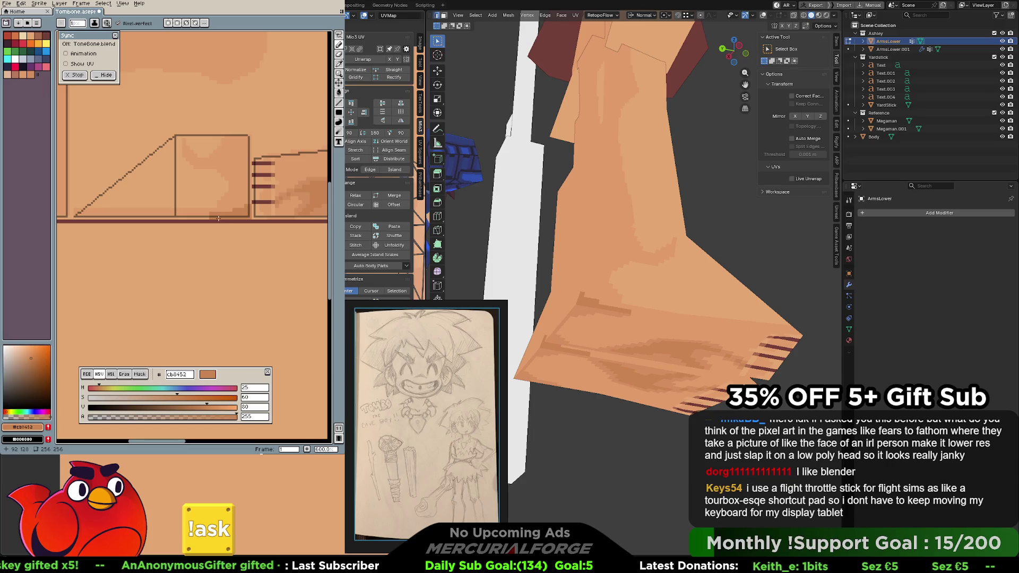
{"action": "middle_click_drag", "start_coordinate": [241, 211], "coordinate": [198, 219]}
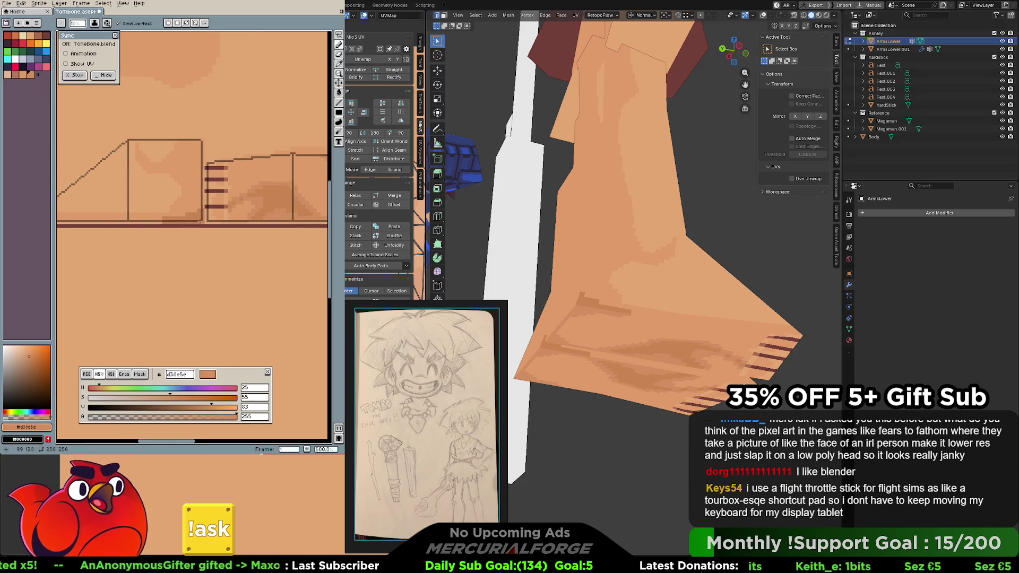
Try a second darker bucket fill in the knee box and undo it again
{"action": "key", "text": "g"}
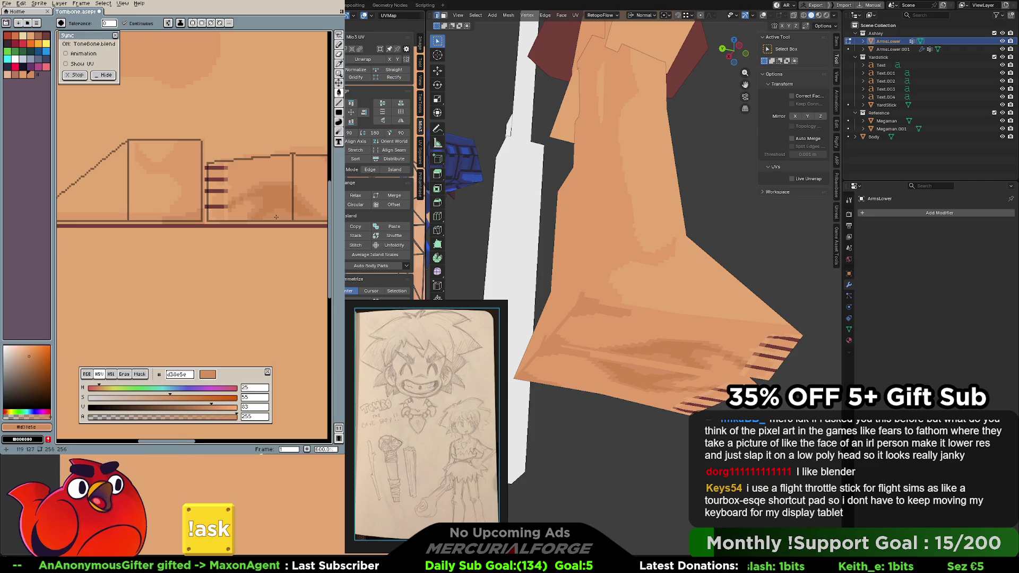
{"action": "mouse_move", "coordinate": [282, 214]}
{"action": "middle_mouse_down"}
{"action": "mouse_move", "coordinate": [218, 212]}
{"action": "mouse_move", "coordinate": [262, 209]}
{"action": "mouse_move", "coordinate": [244, 200]}
{"action": "mouse_move", "coordinate": [286, 208]}
{"action": "mouse_move", "coordinate": [266, 236]}
{"action": "mouse_move", "coordinate": [244, 225]}
{"action": "mouse_move", "coordinate": [236, 178]}
{"action": "mouse_move", "coordinate": [207, 197]}
{"action": "middle_mouse_up"}
{"action": "key", "text": "g"}
{"action": "left_click", "coordinate": [215, 215]}
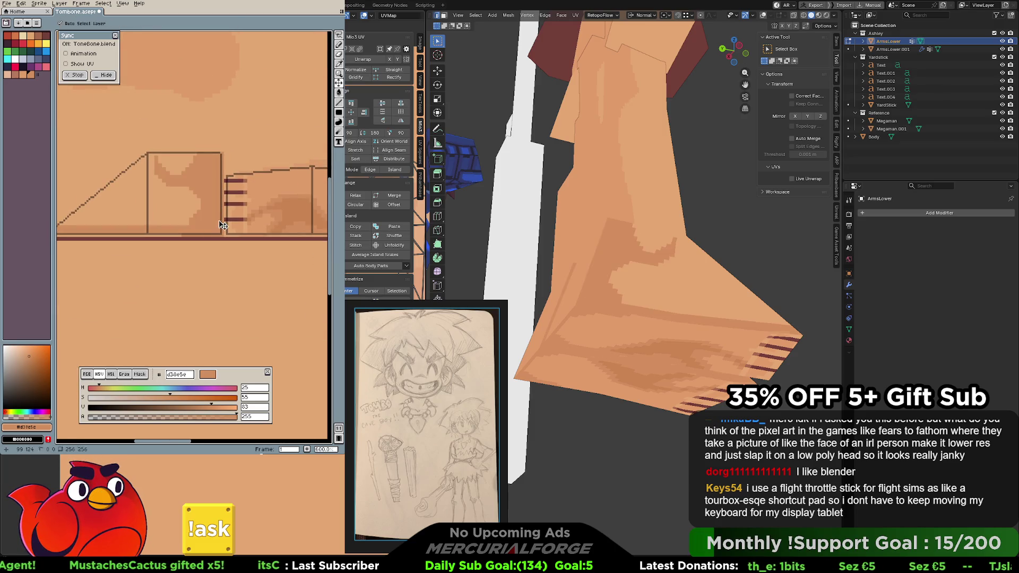
{"action": "key", "text": "ctrl+z"}
{"action": "key", "text": "b"}
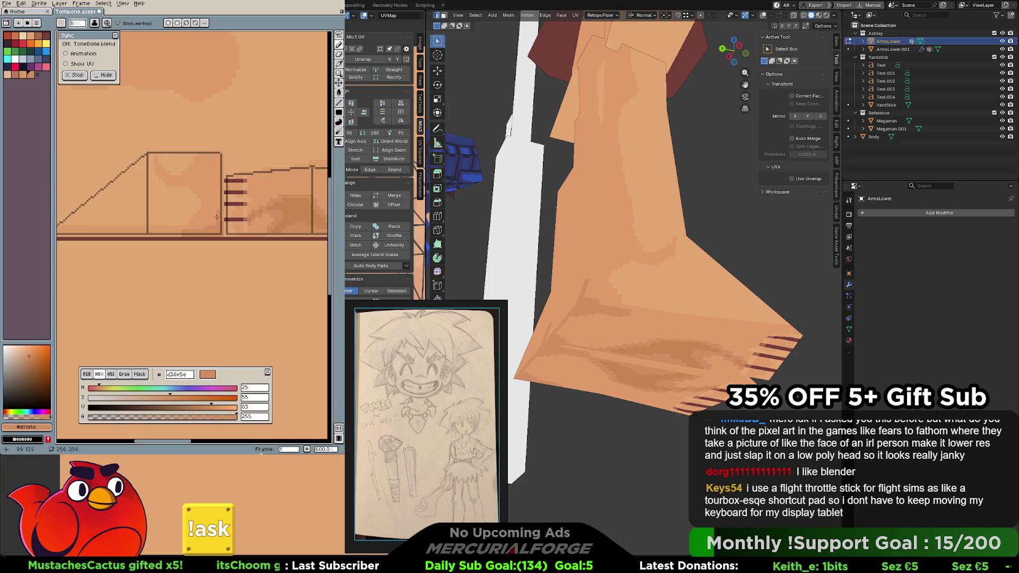
{"action": "mouse_move", "coordinate": [217, 224]}
{"action": "middle_mouse_down"}
{"action": "mouse_move", "coordinate": [248, 237]}
{"action": "mouse_move", "coordinate": [170, 199]}
{"action": "middle_mouse_up"}
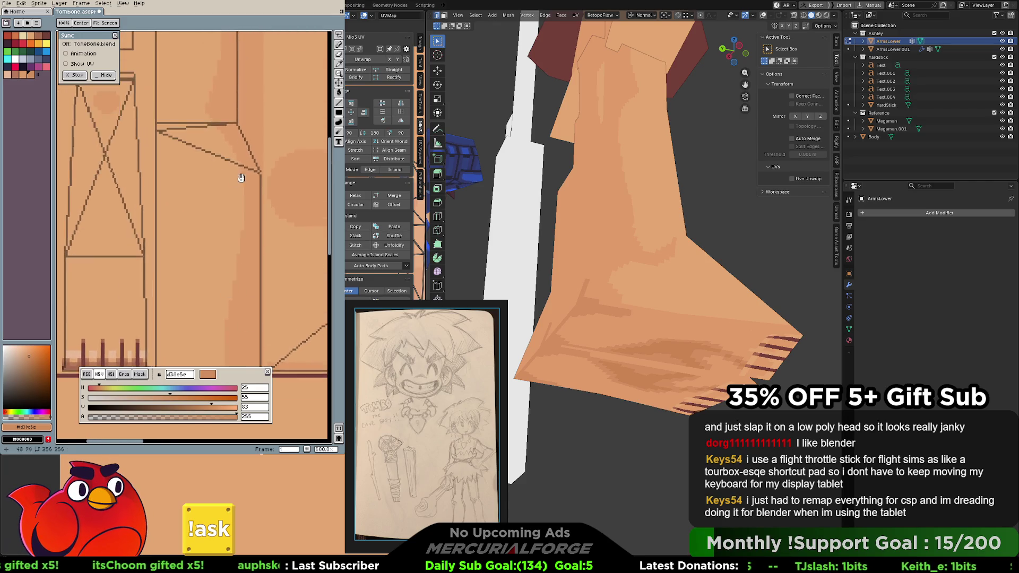
Redraw the dark door-handle pixels on the door island and zoom into the lower door panel
{"action": "left_click_drag", "start_coordinate": [146, 194], "coordinate": [149, 214]}
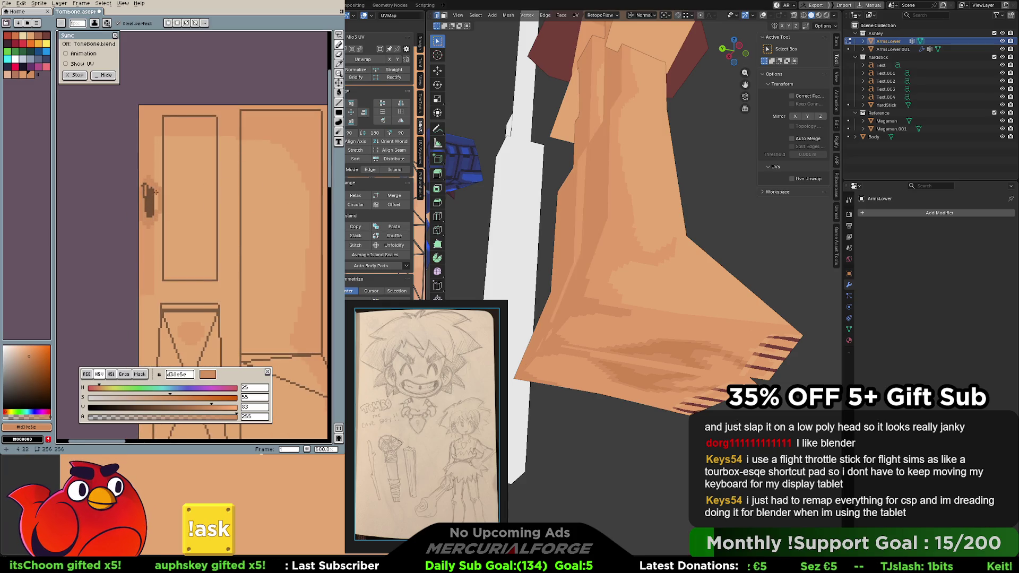
{"action": "scroll", "coordinate": [143, 209], "scroll_direction": "up", "scroll_amount": 2}
{"action": "mouse_move", "coordinate": [144, 209]}
{"action": "middle_mouse_down"}
{"action": "mouse_move", "coordinate": [204, 209]}
{"action": "mouse_move", "coordinate": [163, 177]}
{"action": "middle_mouse_up"}
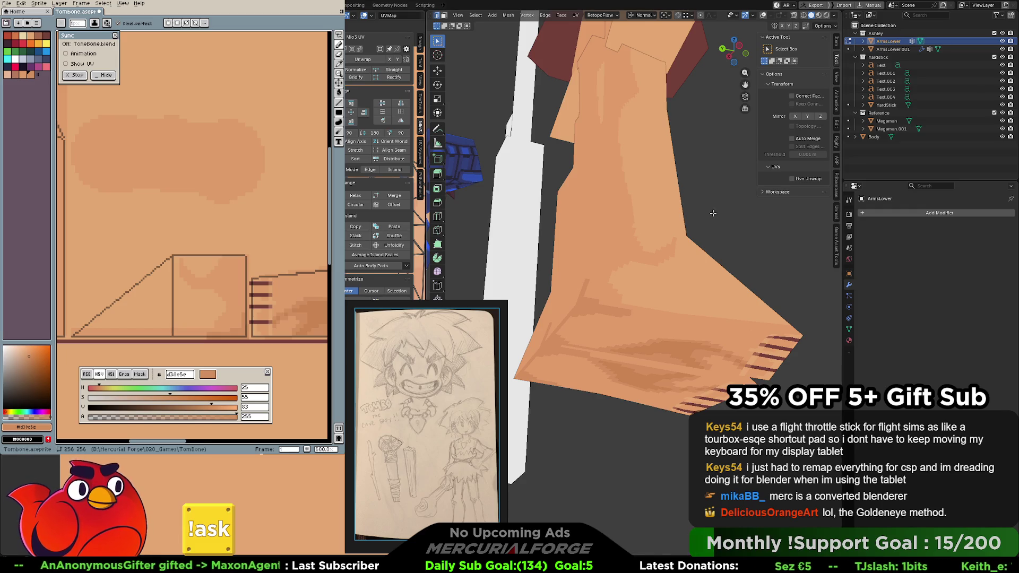
{"action": "middle_click_drag", "start_coordinate": [715, 212], "coordinate": [608, 173]}
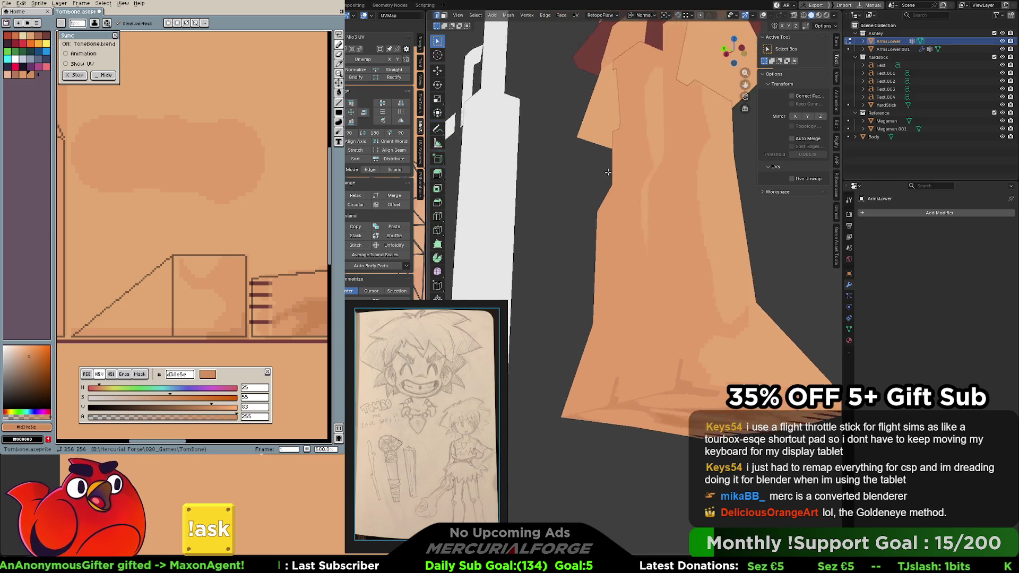
Snap to front view, re-enter Edit Mode on the legs and show the wireframe and statistics overlays
{"action": "key", "text": "KP_1"}
{"action": "key", "text": "Tab"}
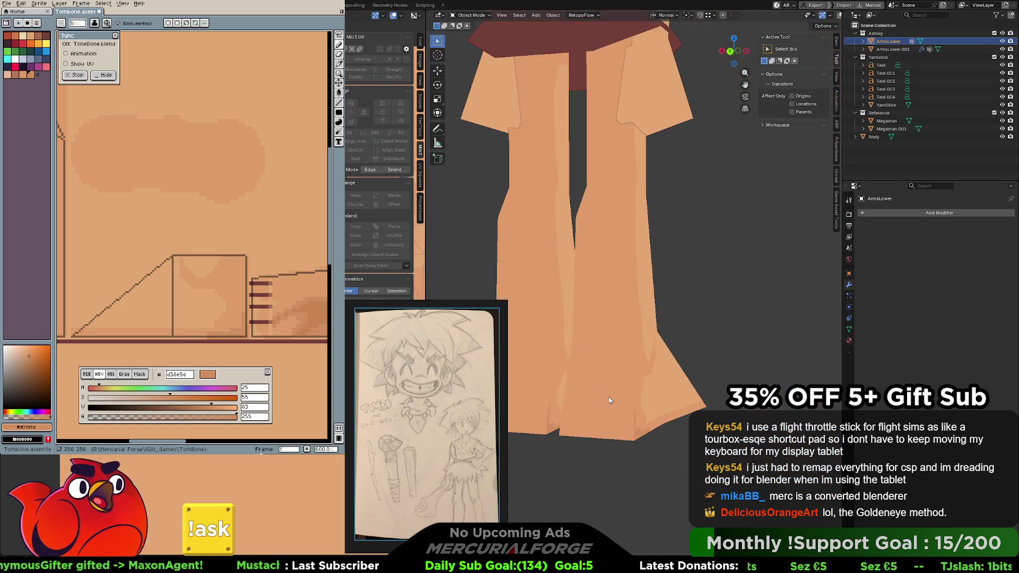
{"action": "key", "text": "Tab"}
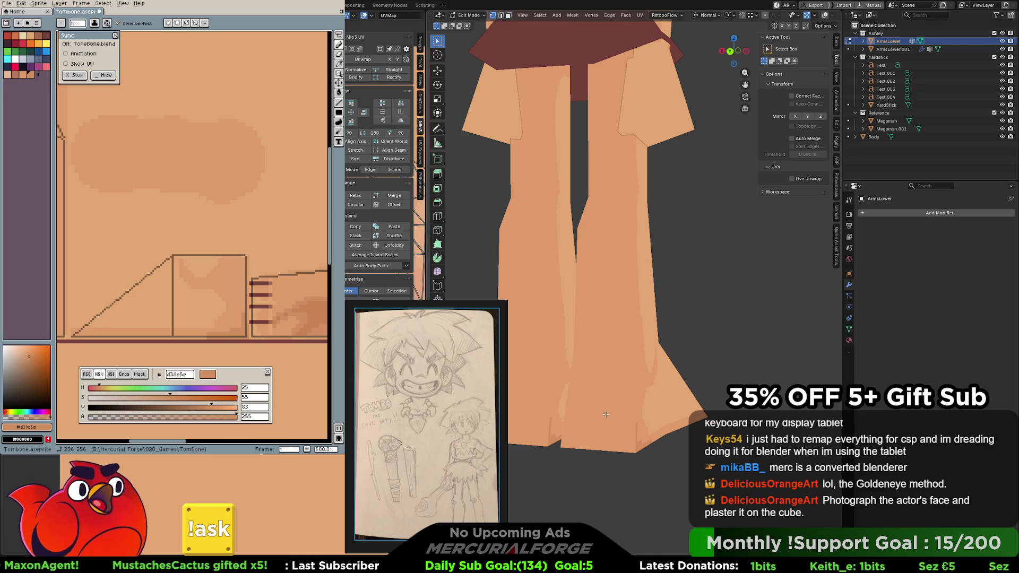
{"action": "key", "text": "Tab"}
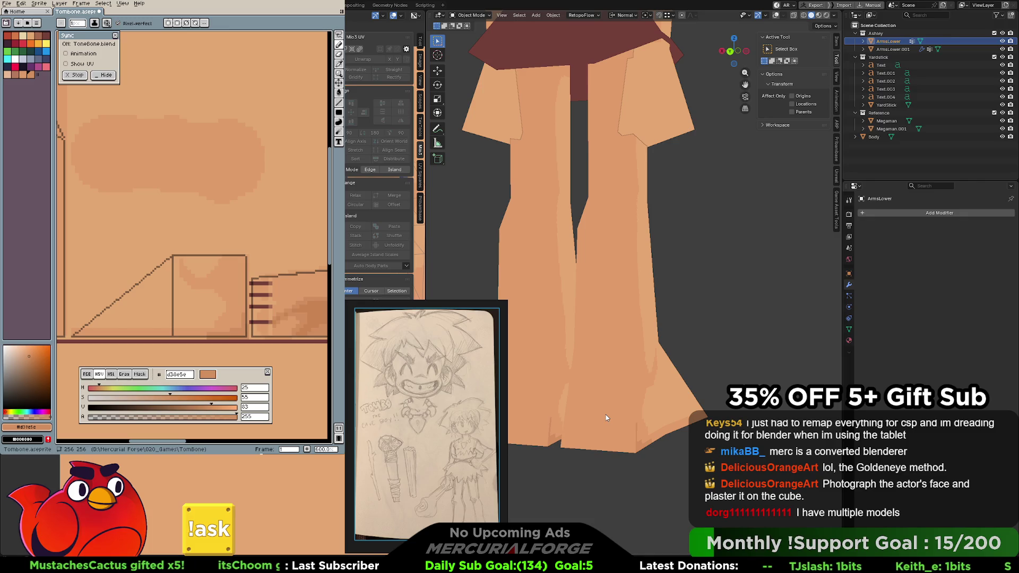
{"action": "key", "text": "Tab"}
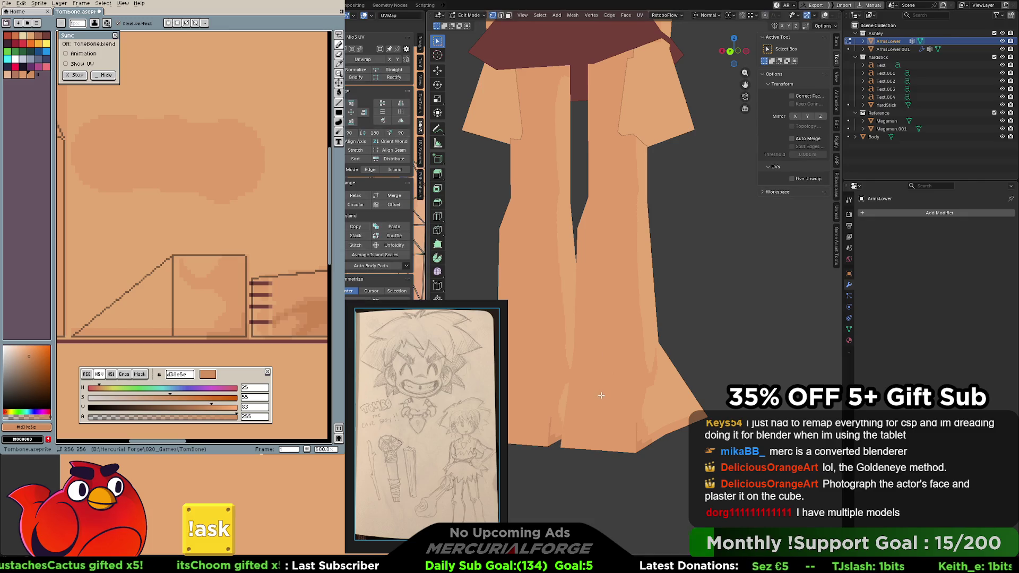
{"action": "left_click", "coordinate": [822, 16]}
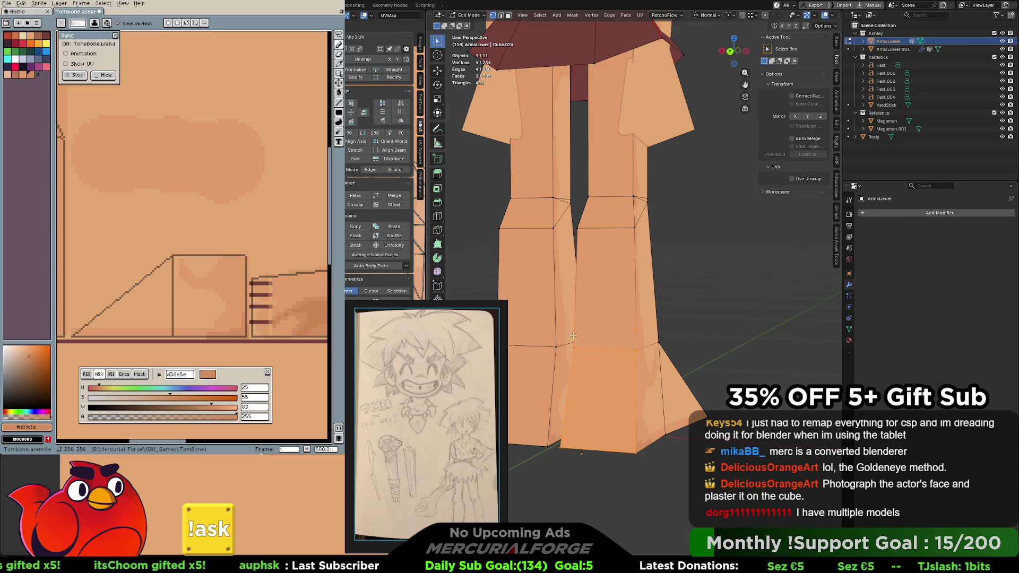
Select the front faces down both legs one by one, up to the skirt
{"action": "left_click", "coordinate": [516, 375], "text": "shift"}
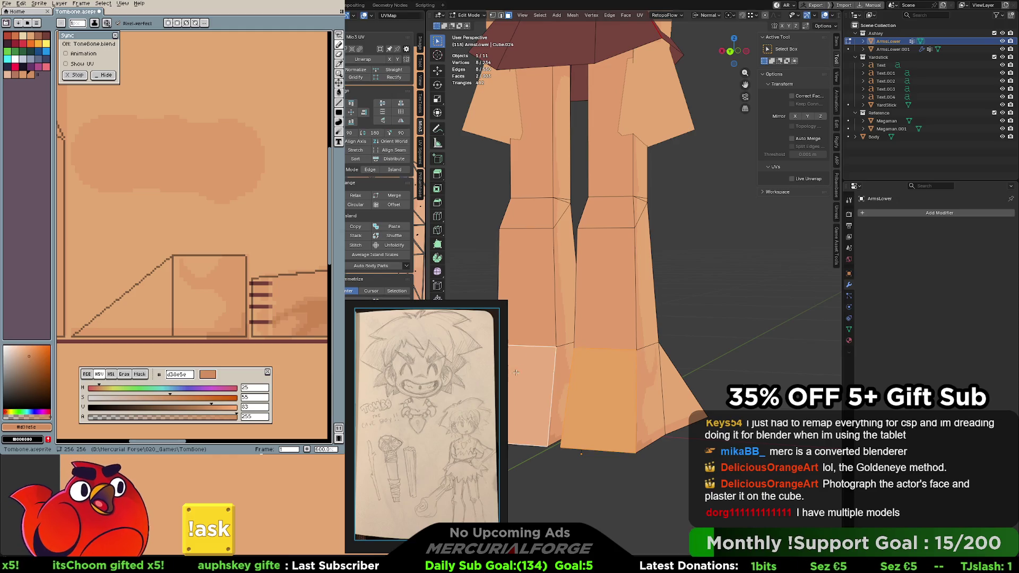
{"action": "left_click", "coordinate": [526, 291], "text": "shift"}
{"action": "left_click", "coordinate": [605, 287], "text": "shift"}
{"action": "left_click", "coordinate": [605, 214], "text": "shift"}
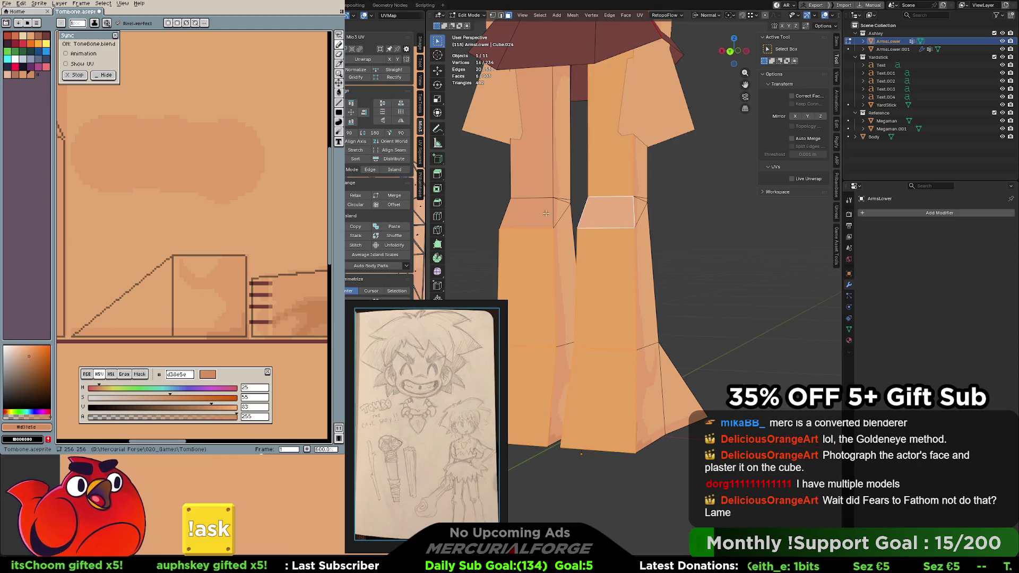
{"action": "left_click", "coordinate": [549, 213], "text": "shift"}
{"action": "left_click", "coordinate": [530, 151], "text": "shift"}
{"action": "mouse_move", "coordinate": [530, 151]}
{"action": "middle_mouse_down"}
{"action": "mouse_move", "coordinate": [622, 253]}
{"action": "mouse_move", "coordinate": [659, 256]}
{"action": "mouse_move", "coordinate": [629, 263]}
{"action": "middle_mouse_up"}
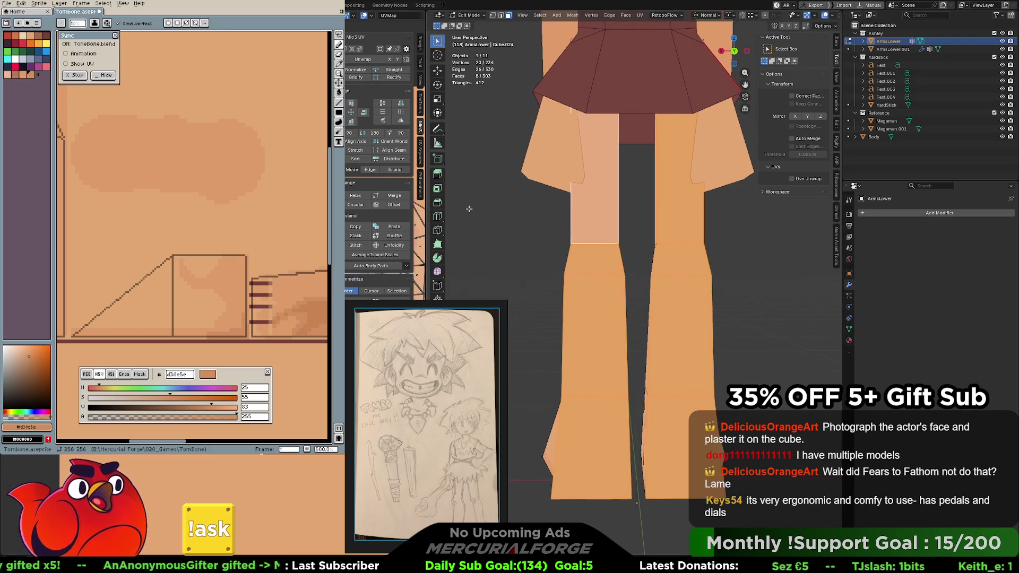
{"action": "scroll", "coordinate": [604, 238], "scroll_direction": "down", "scroll_amount": 2}
{"action": "scroll", "coordinate": [605, 237], "scroll_direction": "down", "scroll_amount": 2}
UV-project the selected leg faces from the back orthographic view with Project From View
{"action": "middle_click_drag", "start_coordinate": [604, 238], "coordinate": [603, 247]}
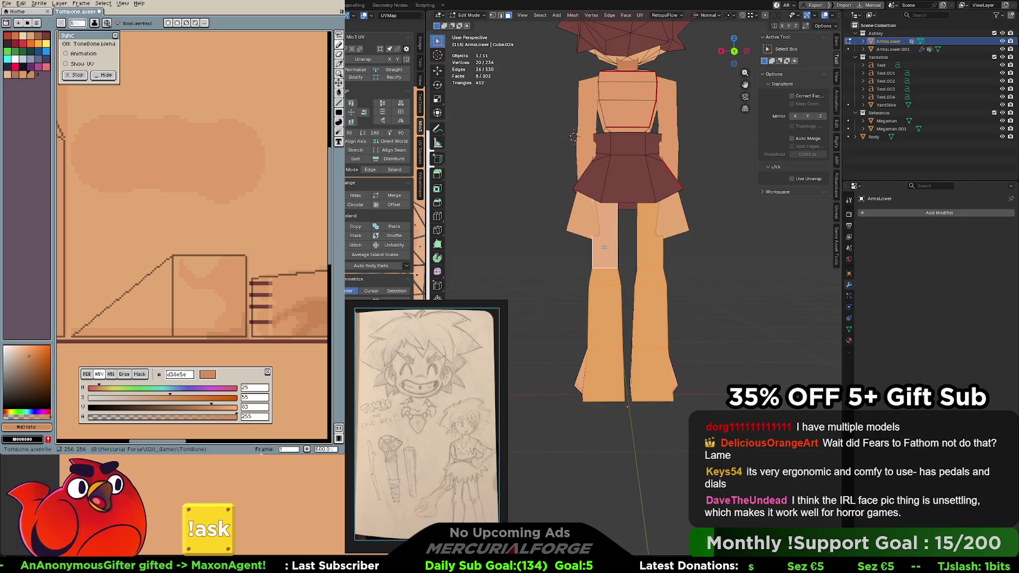
{"action": "key", "text": "KP_1"}
{"action": "key", "text": "ctrl+KP_1"}
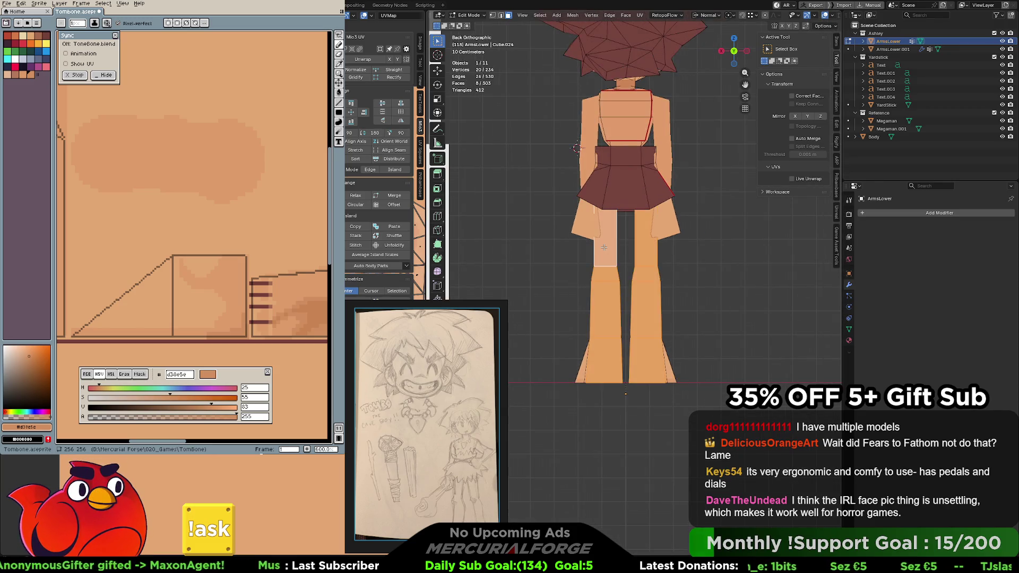
{"action": "key", "text": "u"}
{"action": "left_click", "coordinate": [602, 261]}
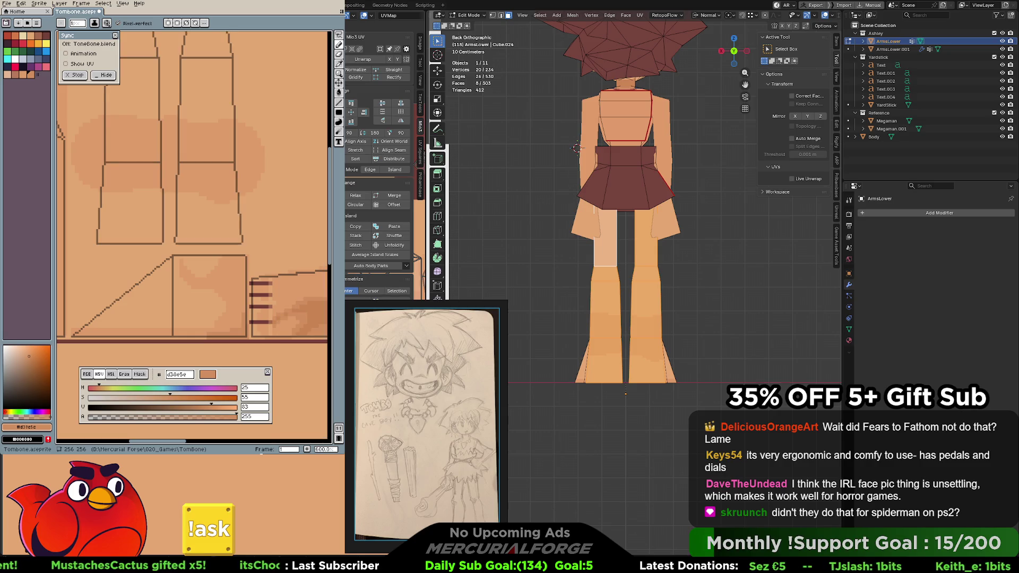
Clear the selection and select the left thigh and lower-leg faces instead
{"action": "key", "text": "alt+a"}
{"action": "left_click", "coordinate": [606, 239]}
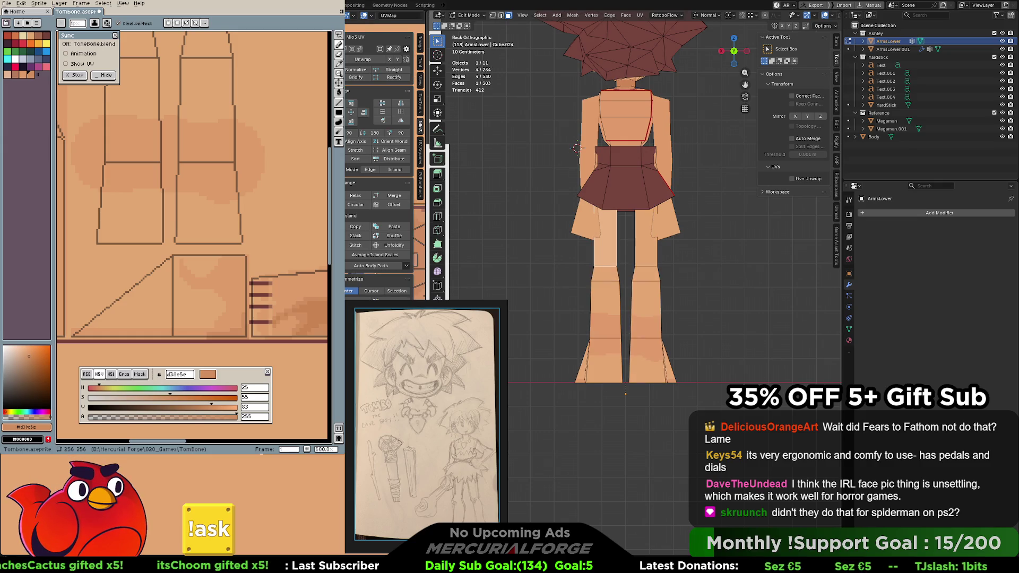
{"action": "left_click", "coordinate": [606, 311], "text": "shift"}
{"action": "left_click", "coordinate": [603, 361], "text": "shift"}
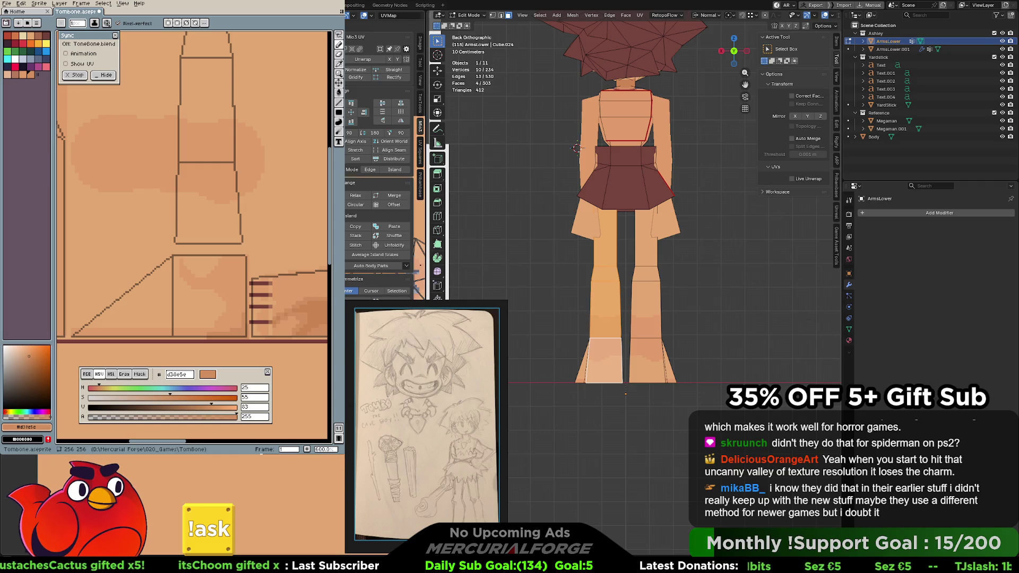
{"action": "left_click", "coordinate": [626, 393], "text": "shift"}
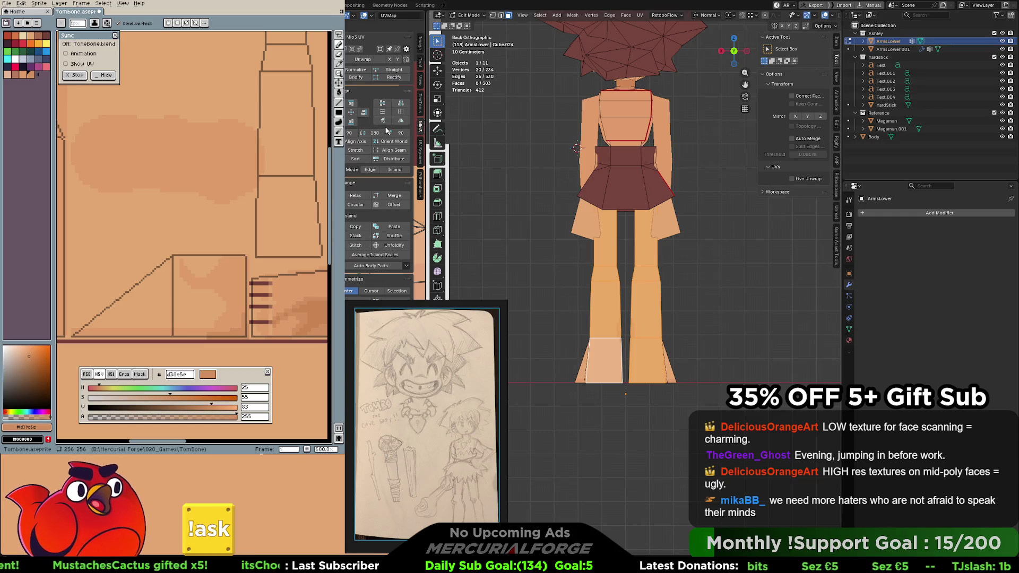
Rotate the lower-leg UV islands horizontal, adjust the selection to both lower legs, then clear it
{"action": "left_click", "coordinate": [347, 134]}
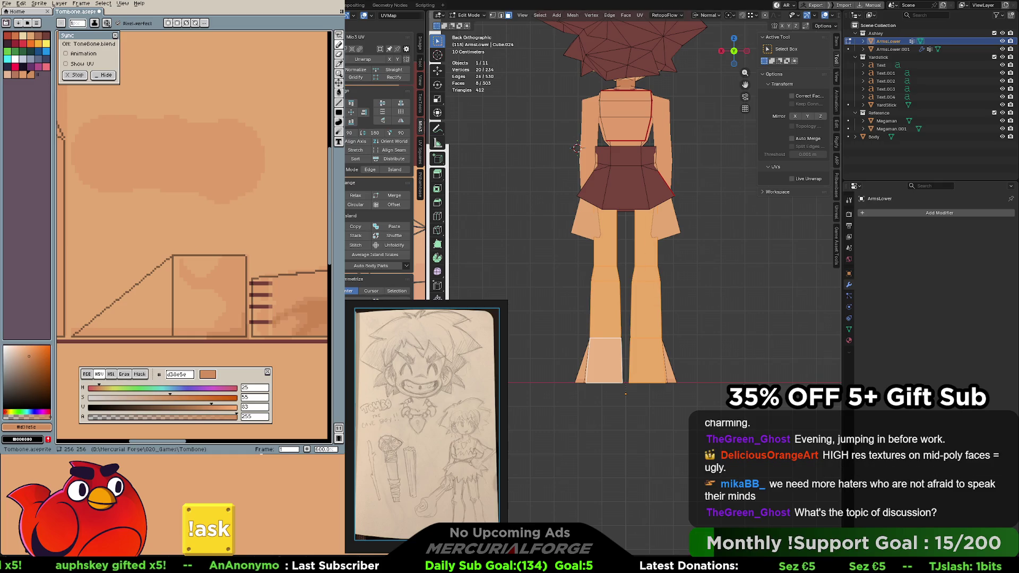
{"action": "key", "text": "ctrl+z"}
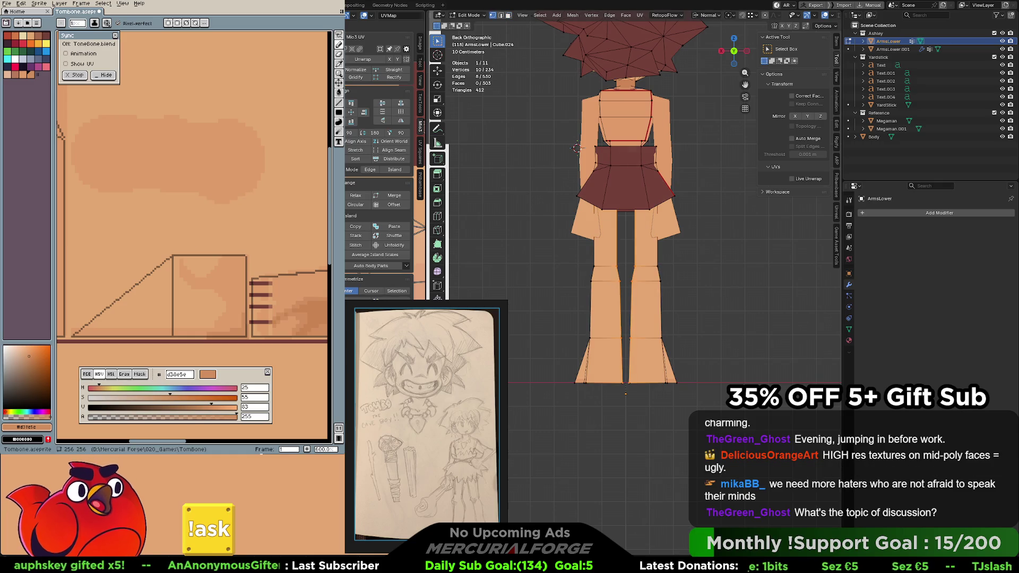
{"action": "key", "text": "ctrl+z"}
{"action": "key", "text": "ctrl+z"}
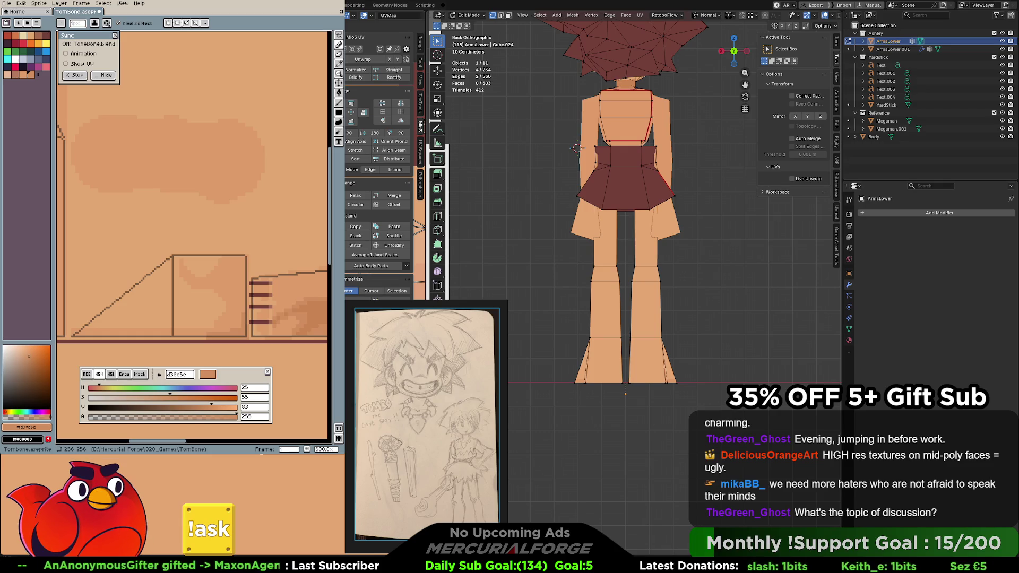
{"action": "key", "text": "ctrl+KP_Add"}
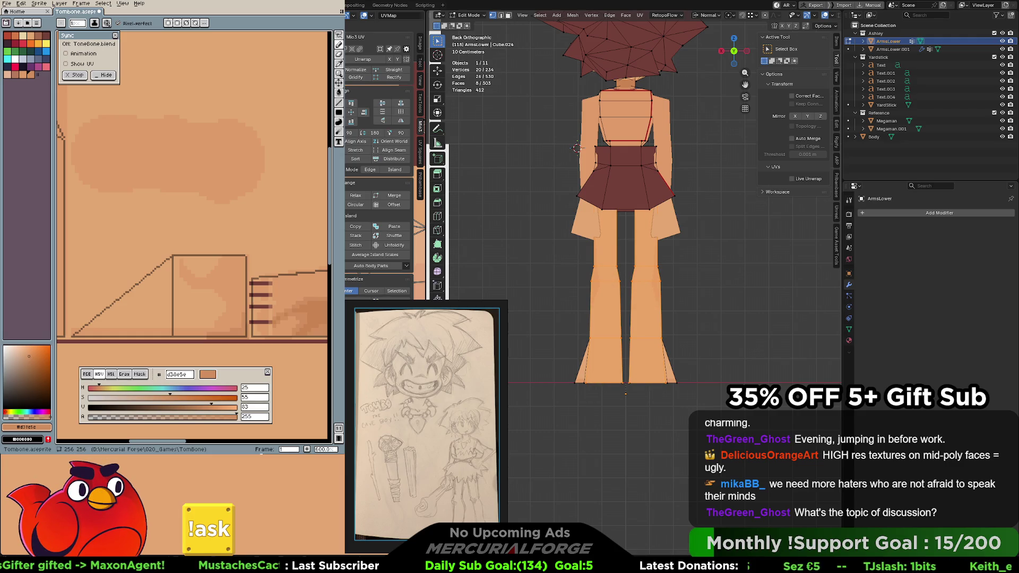
{"action": "key", "text": "alt+a"}
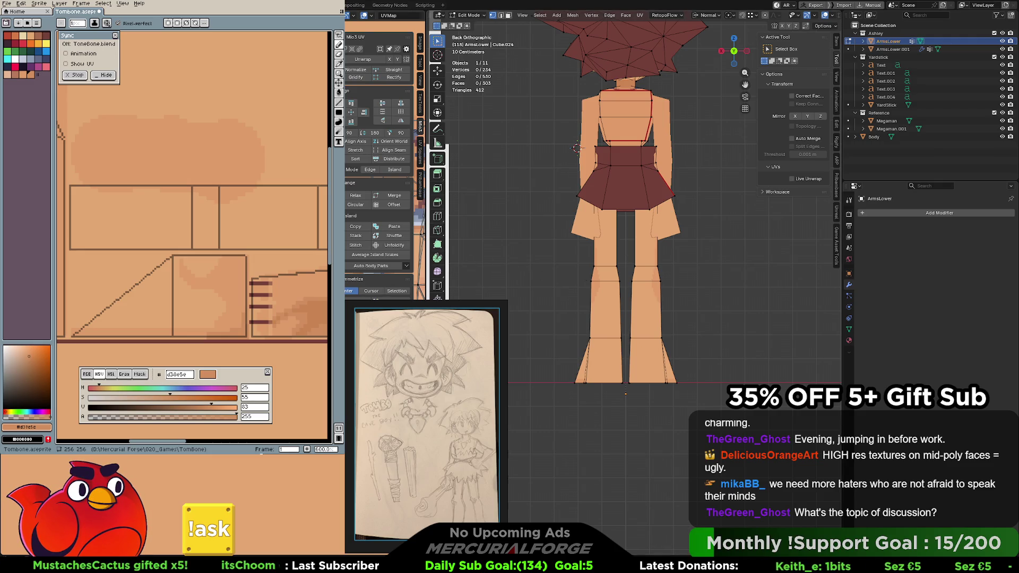
{"action": "scroll", "coordinate": [214, 190], "scroll_direction": "down", "scroll_amount": 2}
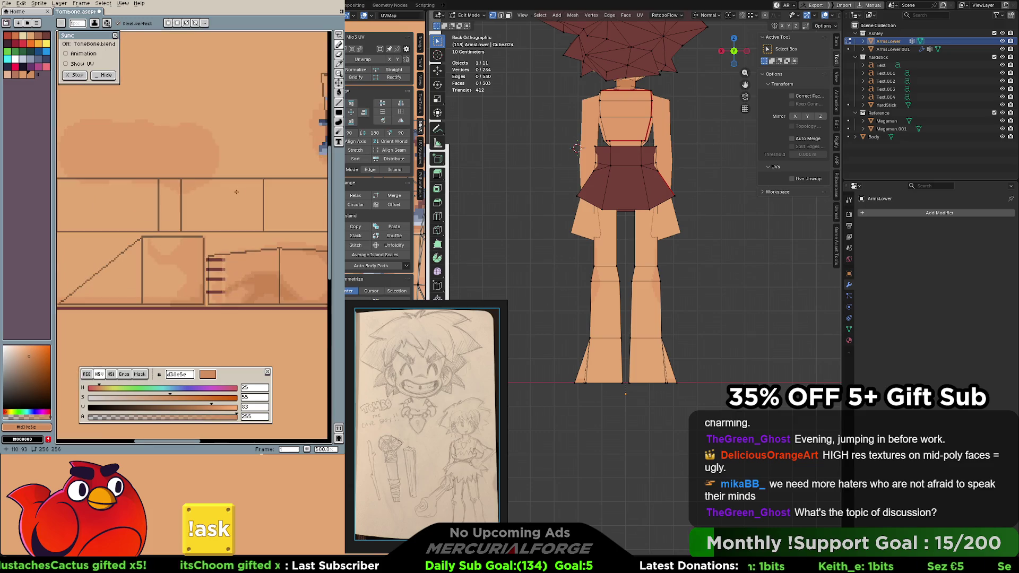
{"action": "scroll", "coordinate": [215, 190], "scroll_direction": "down", "scroll_amount": 1}
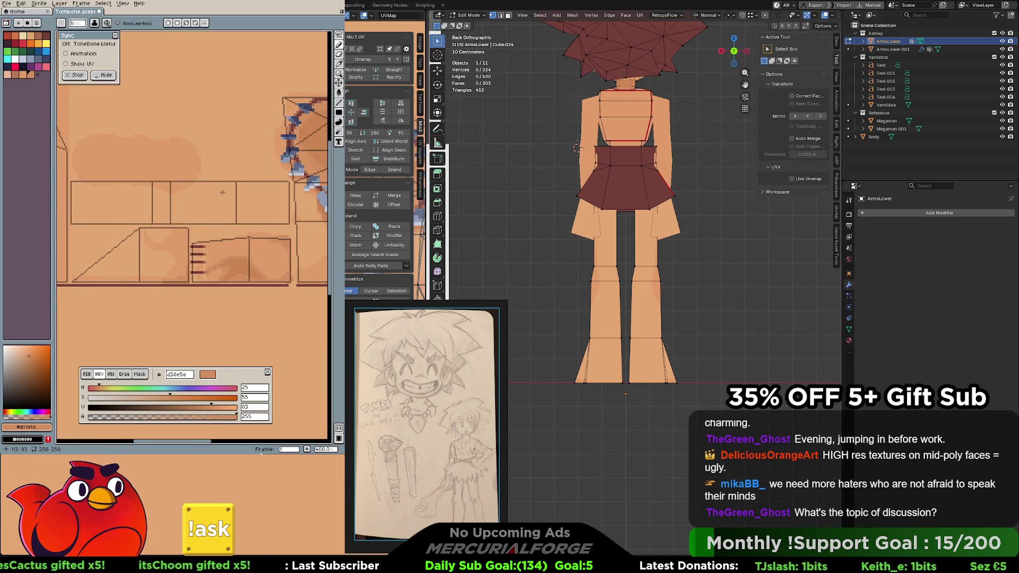
{"action": "scroll", "coordinate": [217, 204], "scroll_direction": "up", "scroll_amount": 1}
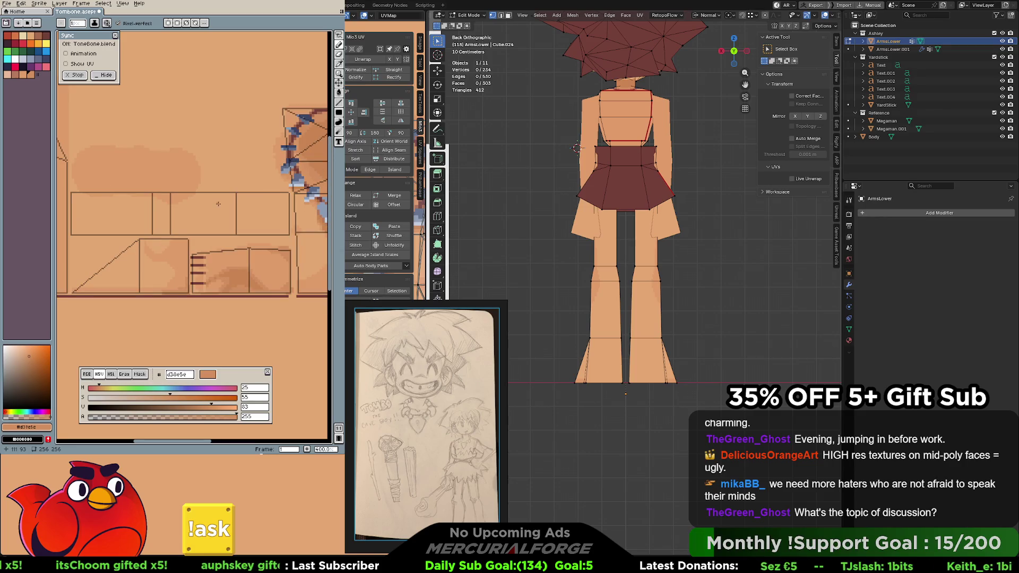
Eyedrop skin tones from the texture, settling near the light skin tone e4a672
{"action": "key", "text": "i"}
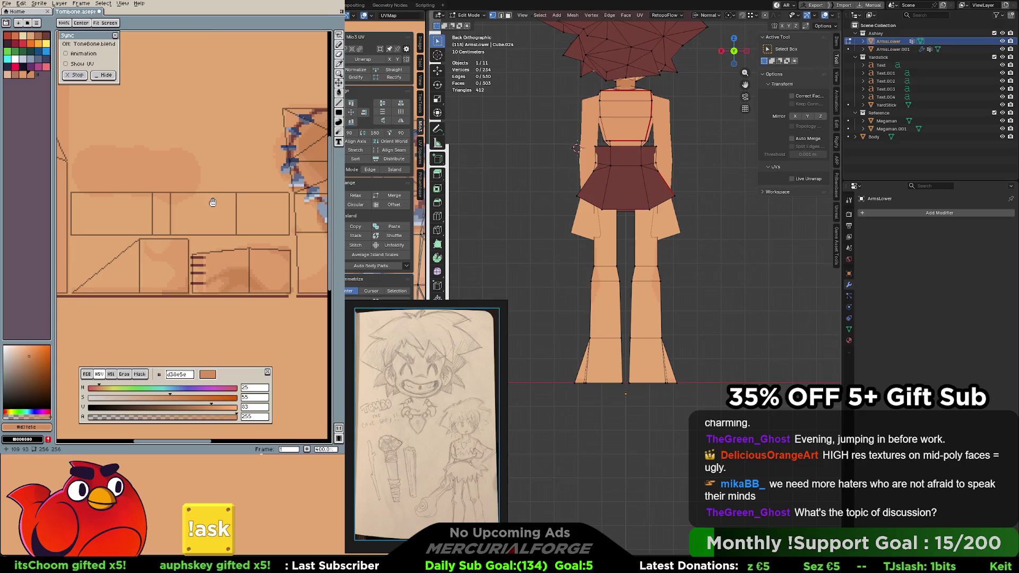
{"action": "left_click", "coordinate": [186, 190]}
{"action": "key", "text": "b"}
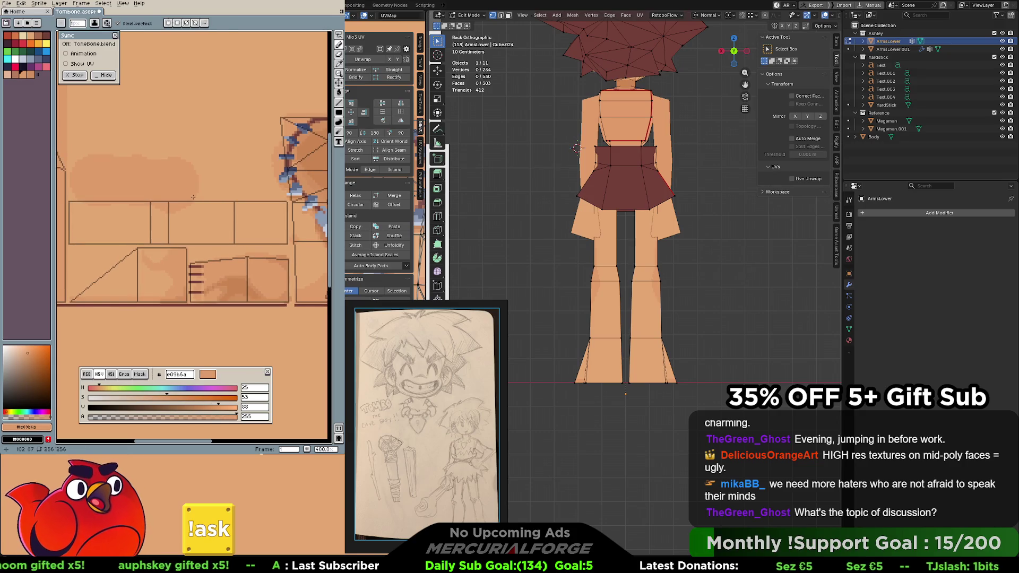
{"action": "middle_click_drag", "start_coordinate": [285, 112], "coordinate": [308, 109]}
{"action": "key", "text": "i"}
{"action": "left_click", "coordinate": [255, 149]}
{"action": "key", "text": "b"}
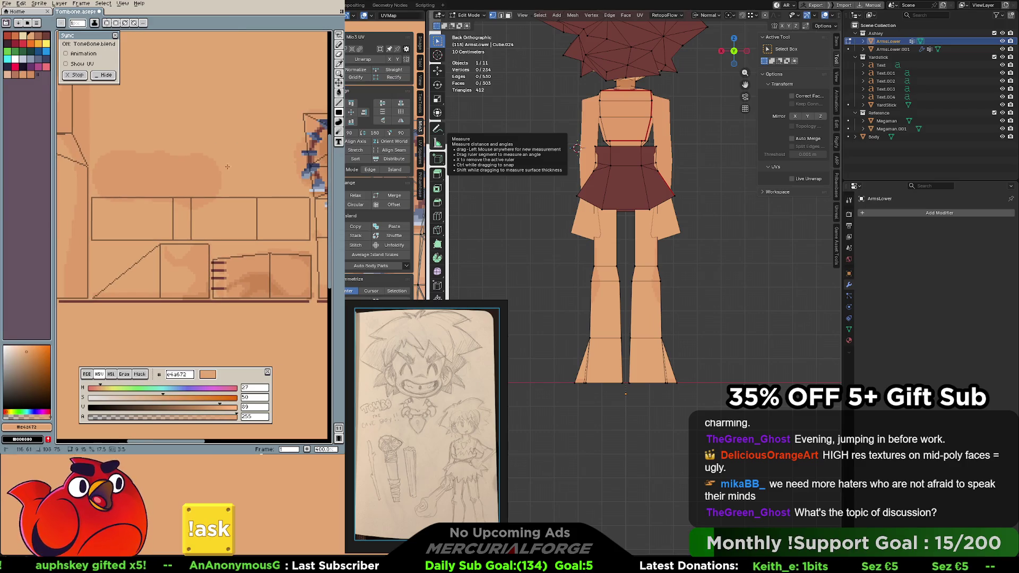
{"action": "key", "text": "ctrl+z"}
Pick the darker skin tone e09b6a, shade two cells of the leg rectangle, and hide Blender's overlays
{"action": "middle_click_drag", "start_coordinate": [95, 216], "coordinate": [73, 187]}
{"action": "left_click", "coordinate": [289, 170], "text": "alt"}
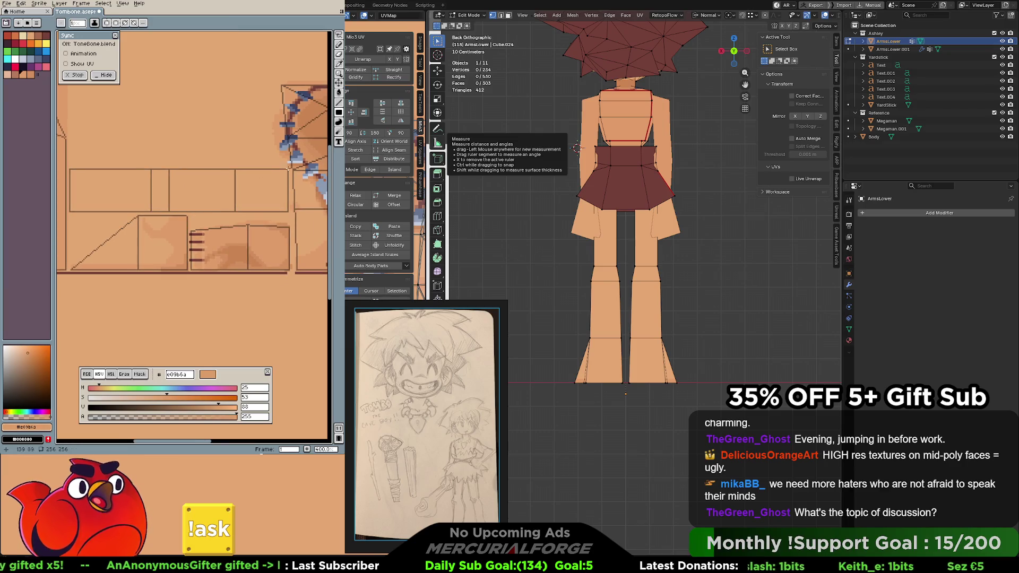
{"action": "left_click", "coordinate": [71, 210]}
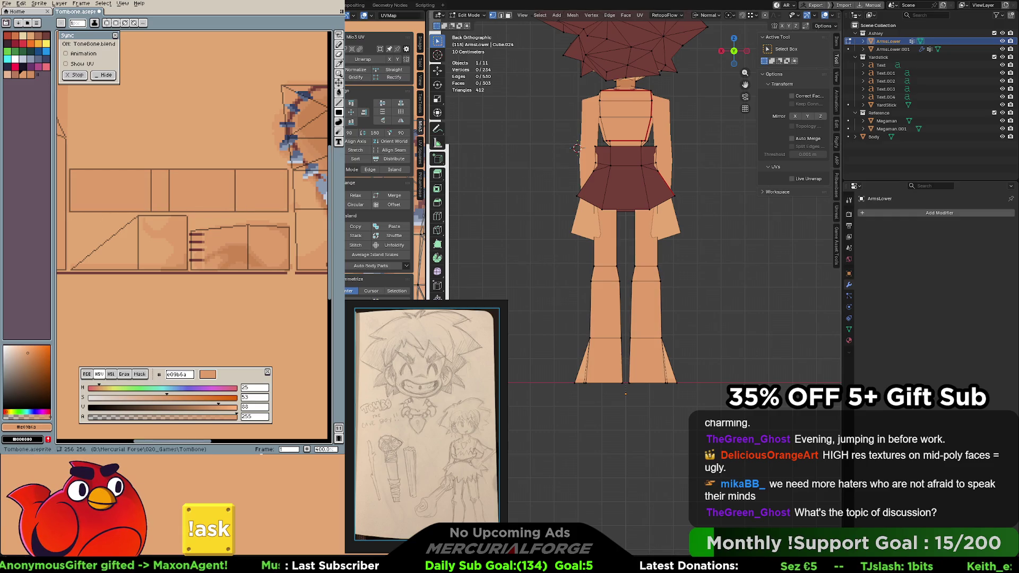
{"action": "key", "text": "shift+alt+z"}
{"action": "mouse_move", "coordinate": [749, 271]}
{"action": "middle_mouse_down"}
{"action": "mouse_move", "coordinate": [720, 279]}
{"action": "mouse_move", "coordinate": [659, 337]}
{"action": "middle_mouse_up"}
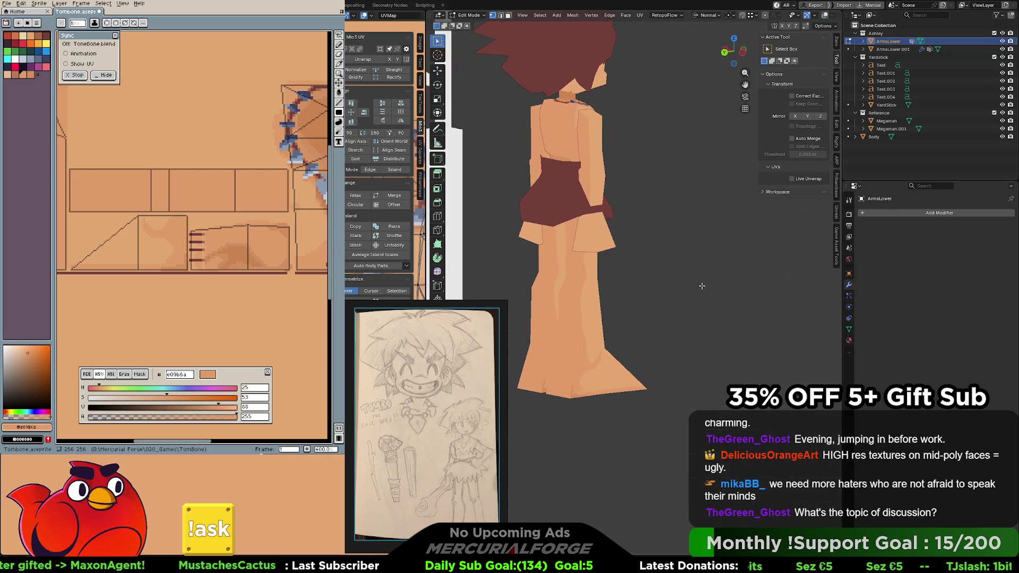
{"action": "key", "text": "F3"}
{"action": "type", "text": "e"}
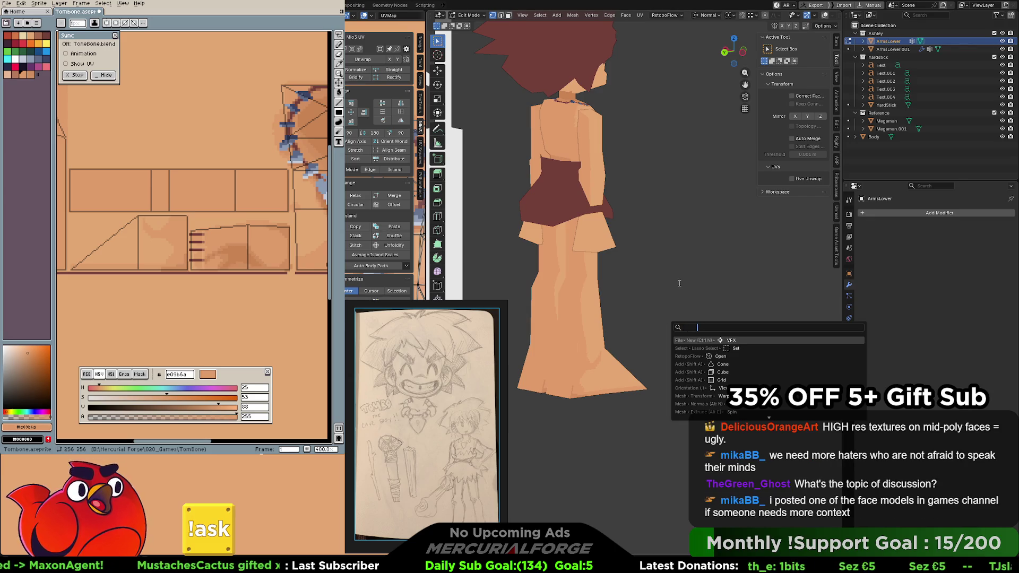
{"action": "key", "text": "Escape"}
{"action": "middle_click_drag", "start_coordinate": [635, 353], "coordinate": [539, 210]}
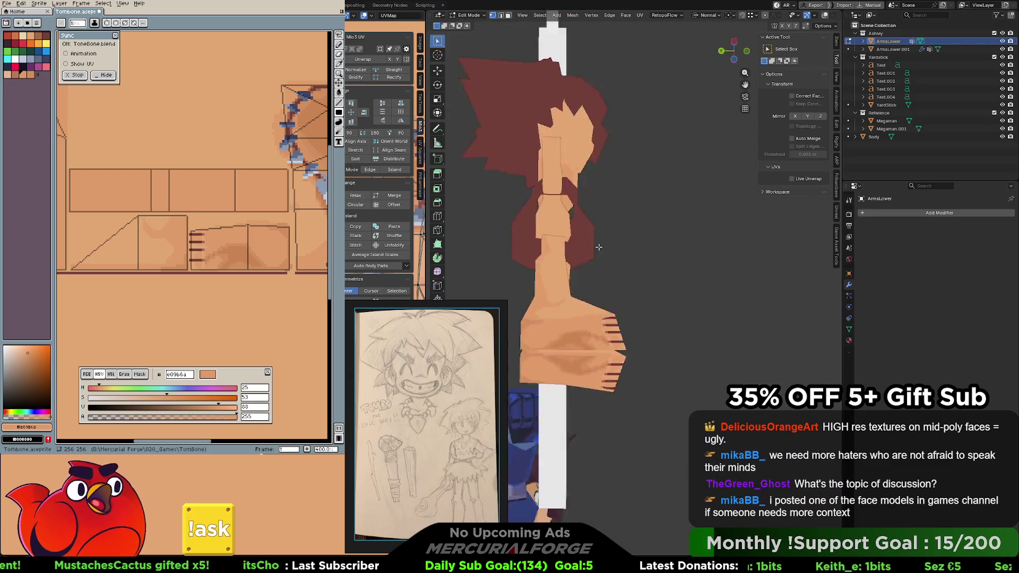
{"action": "mouse_move", "coordinate": [538, 212]}
{"action": "middle_mouse_down"}
{"action": "mouse_move", "coordinate": [654, 259]}
{"action": "mouse_move", "coordinate": [633, 281]}
{"action": "middle_mouse_up"}
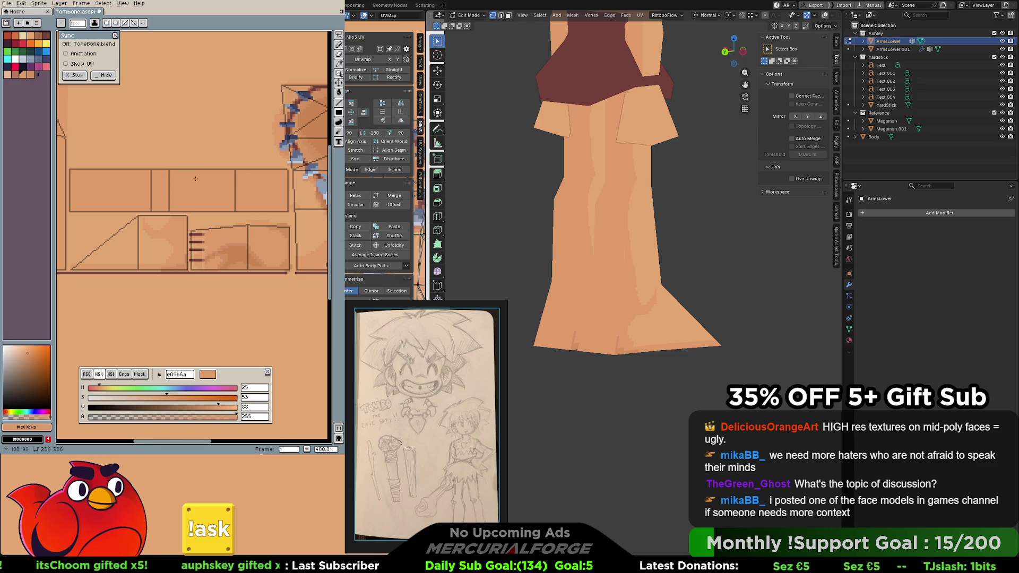
{"action": "scroll", "coordinate": [239, 241], "scroll_direction": "up", "scroll_amount": 1}
Sample colours and draw a thin 3x13 filled rectangle on the leg texture
{"action": "key", "text": "i"}
{"action": "left_click", "coordinate": [252, 246], "text": "alt"}
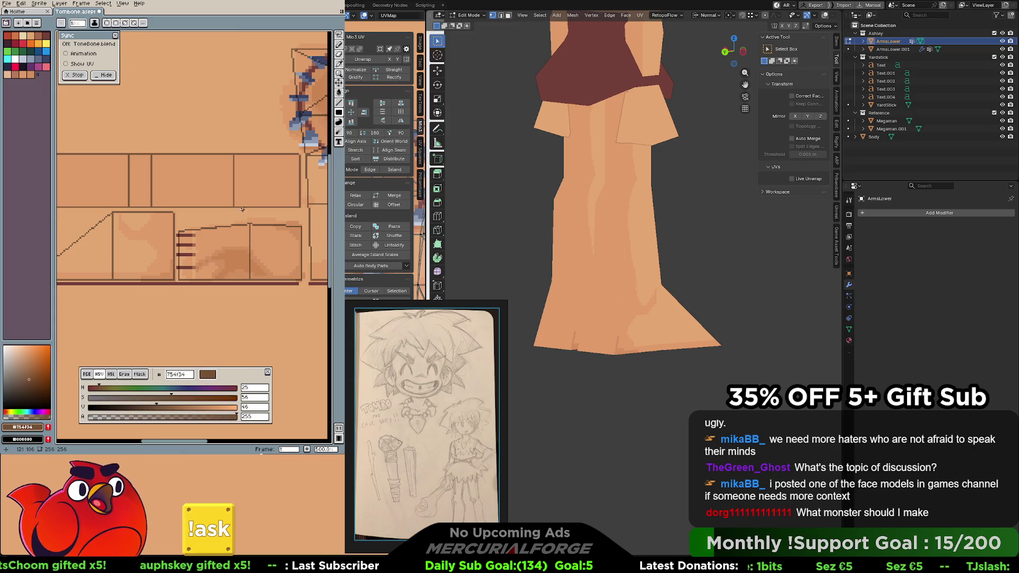
{"action": "scroll", "coordinate": [245, 202], "scroll_direction": "up", "scroll_amount": 2}
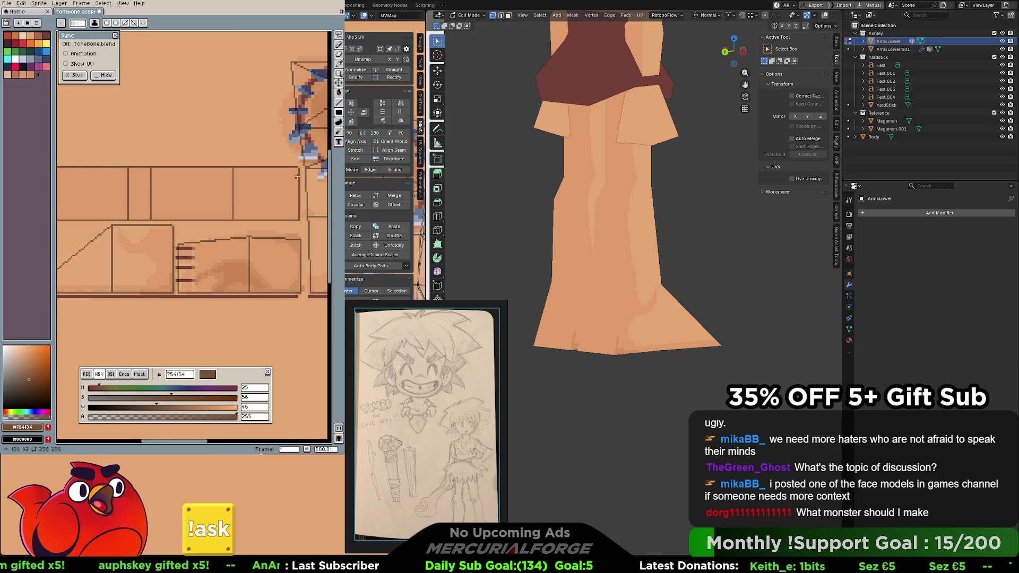
{"action": "key", "text": "v"}
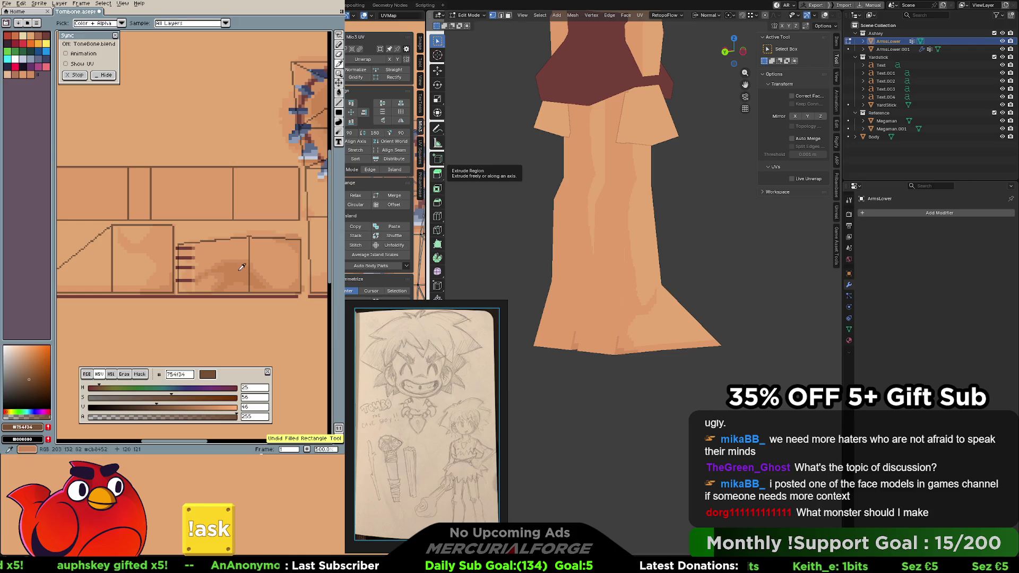
{"action": "left_click", "coordinate": [293, 188], "text": "alt"}
{"action": "left_click_drag", "start_coordinate": [292, 189], "coordinate": [290, 221]}
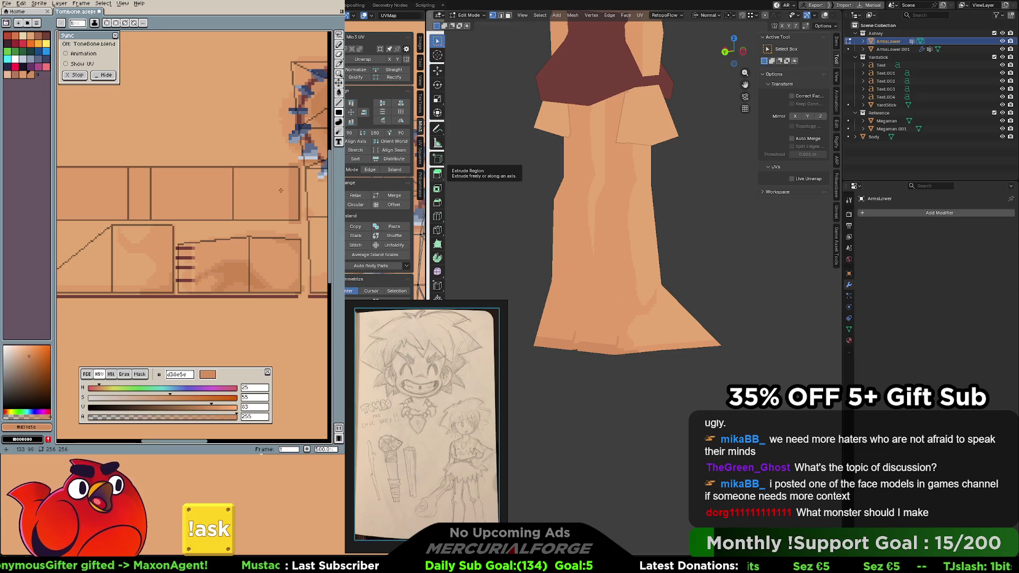
Draw a darker rectangular shading block on the long leg strip and check it on the model
{"action": "middle_click_drag", "start_coordinate": [290, 229], "coordinate": [247, 227]}
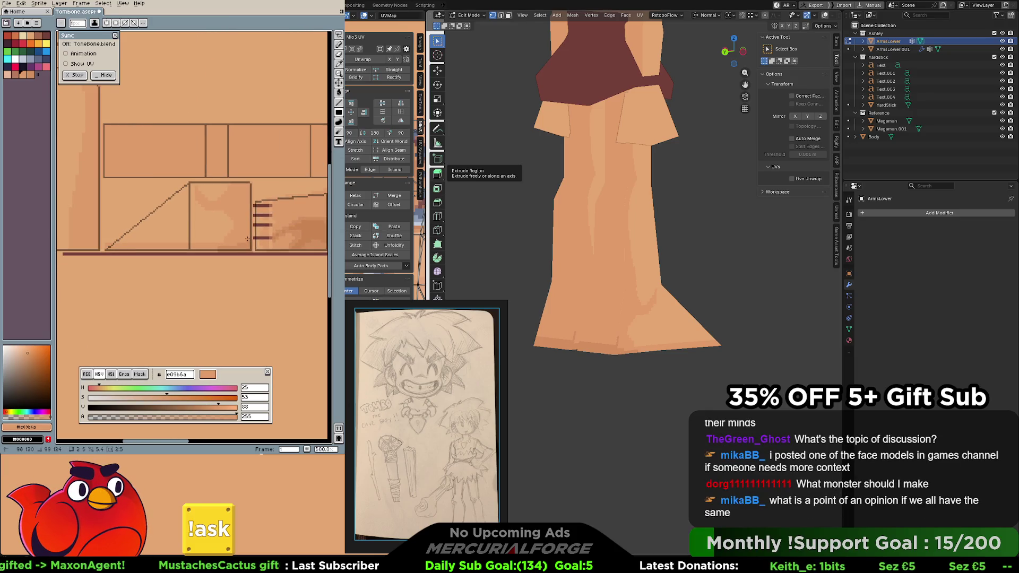
{"action": "middle_click_drag", "start_coordinate": [325, 203], "coordinate": [225, 219]}
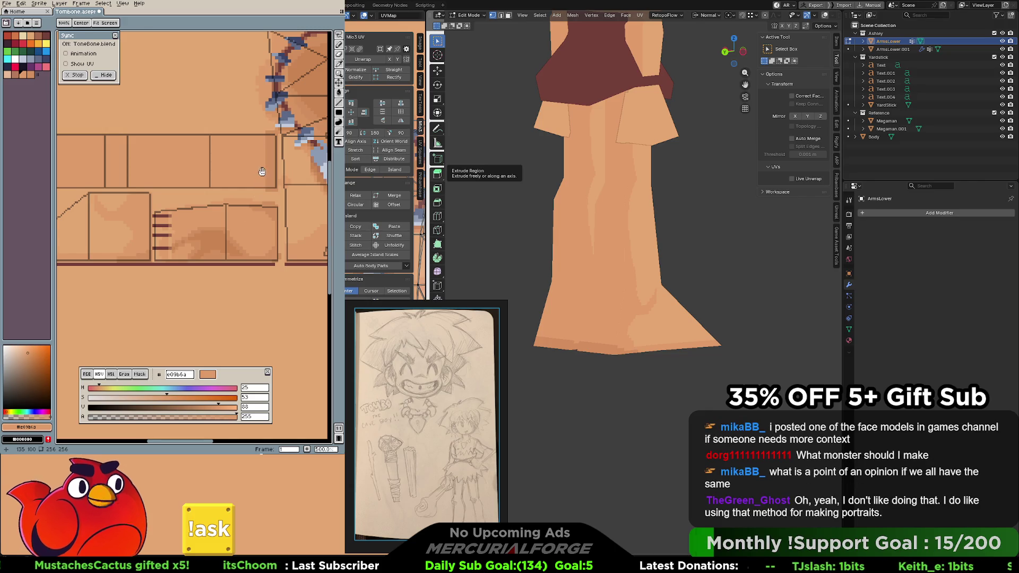
{"action": "middle_click_drag", "start_coordinate": [263, 174], "coordinate": [264, 208]}
{"action": "middle_click_drag", "start_coordinate": [214, 176], "coordinate": [303, 184]}
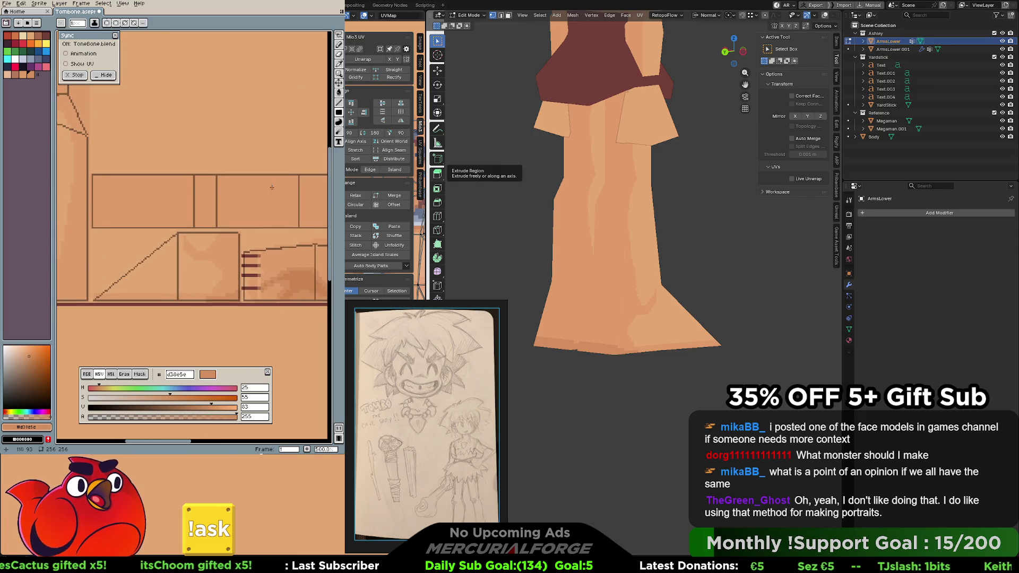
{"action": "left_click_drag", "start_coordinate": [227, 214], "coordinate": [263, 226]}
{"action": "middle_click_drag", "start_coordinate": [279, 209], "coordinate": [253, 196]}
{"action": "mouse_move", "coordinate": [605, 231]}
{"action": "middle_mouse_down"}
{"action": "mouse_move", "coordinate": [679, 234]}
{"action": "mouse_move", "coordinate": [647, 254]}
{"action": "middle_mouse_up"}
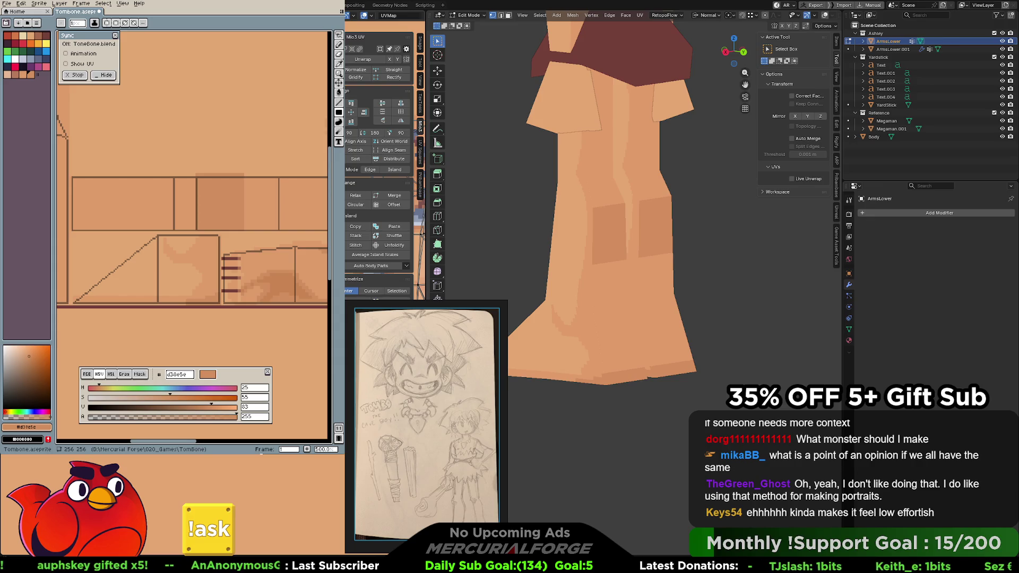
Pick the lighter skin tone, try a filled block on the leg strip and undo it
{"action": "left_click", "coordinate": [258, 186], "text": "alt"}
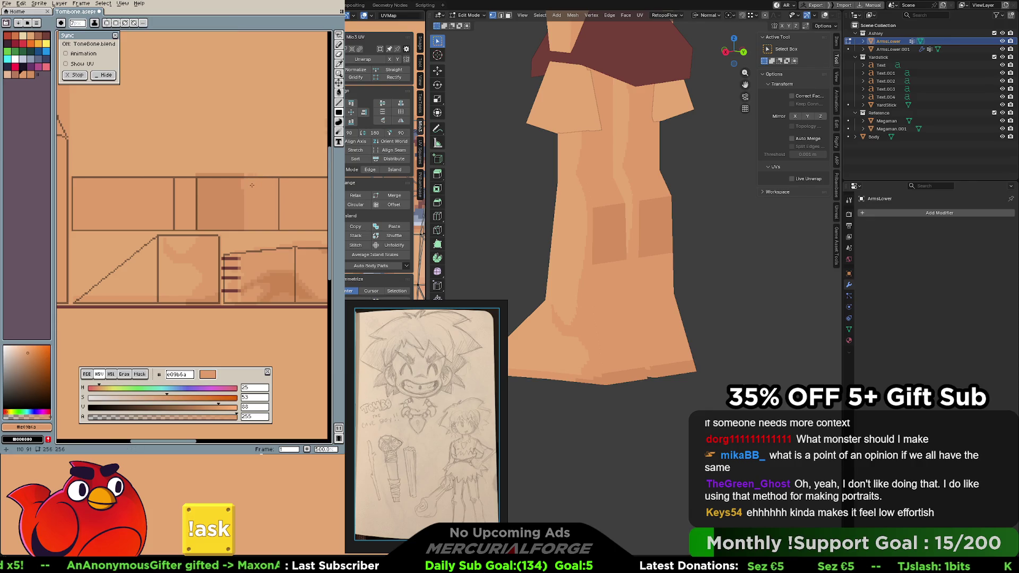
{"action": "left_click_drag", "start_coordinate": [256, 201], "coordinate": [258, 179]}
{"action": "key", "text": "ctrl+z"}
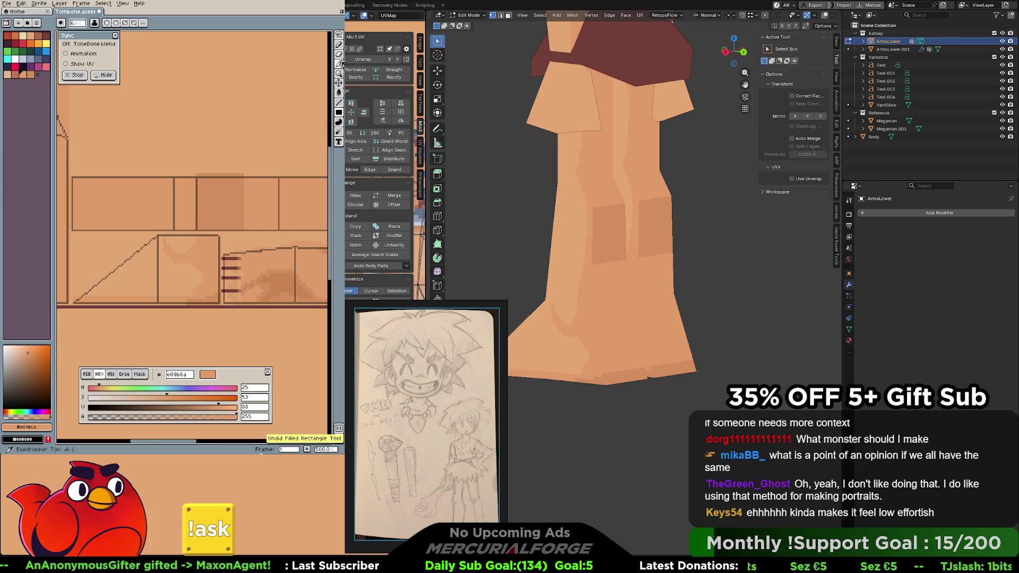
{"action": "left_click", "coordinate": [339, 47]}
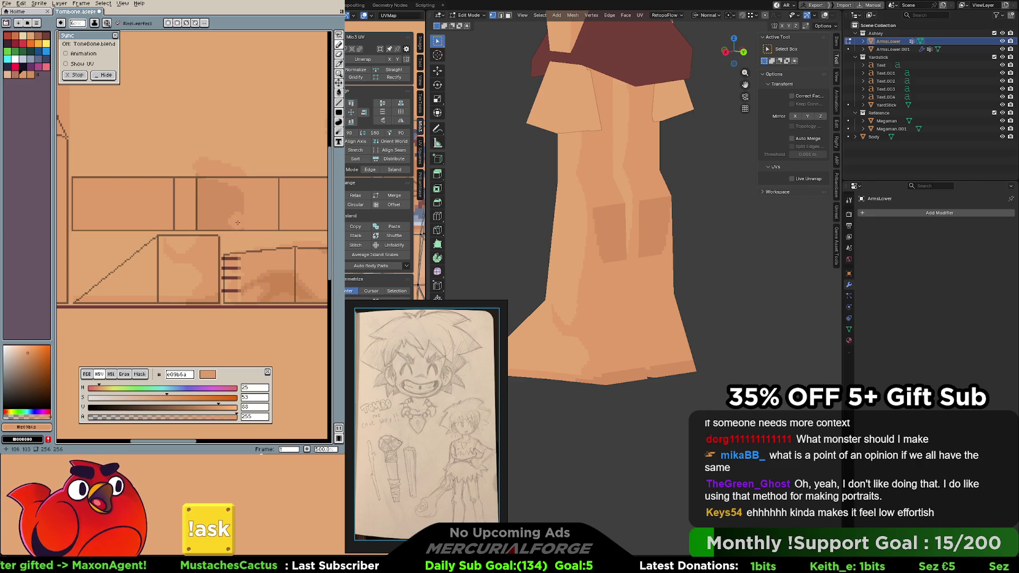
{"action": "key", "text": "ctrl+z"}
Switch to the Lasso and drag a selection around the long upper leg strip
{"action": "middle_click_drag", "start_coordinate": [264, 210], "coordinate": [247, 200]}
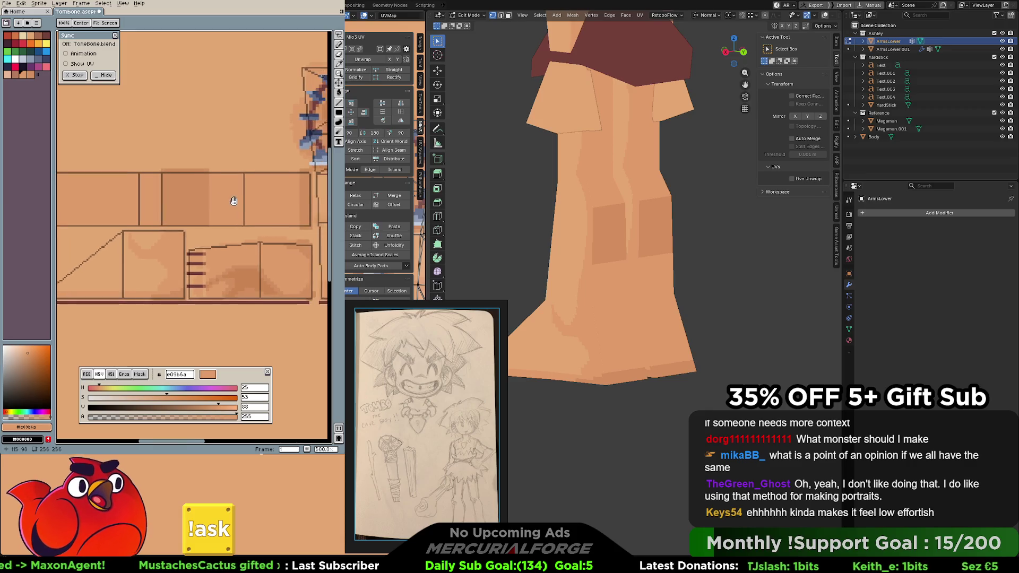
{"action": "key", "text": "q"}
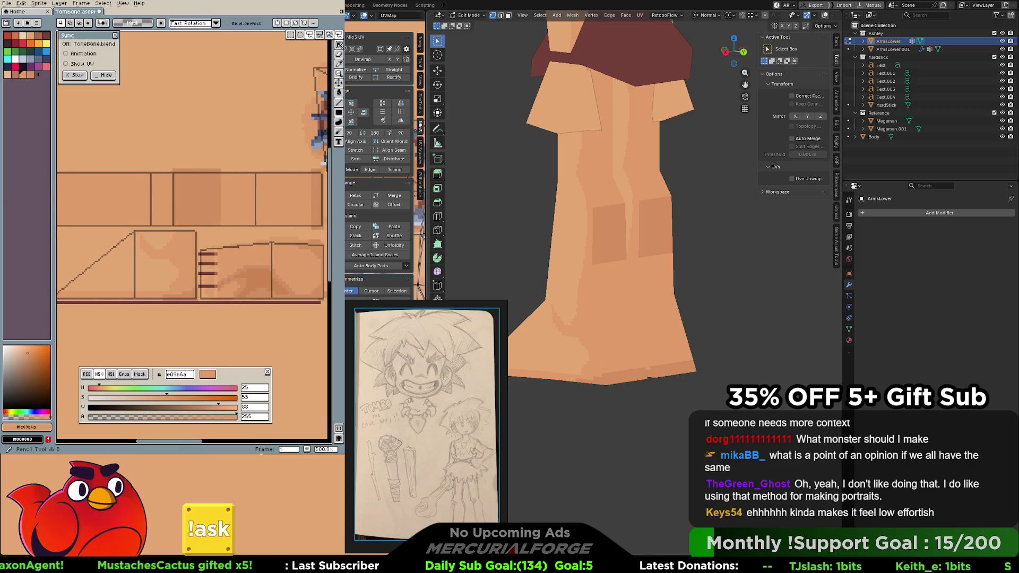
{"action": "middle_click_drag", "start_coordinate": [122, 171], "coordinate": [177, 162]}
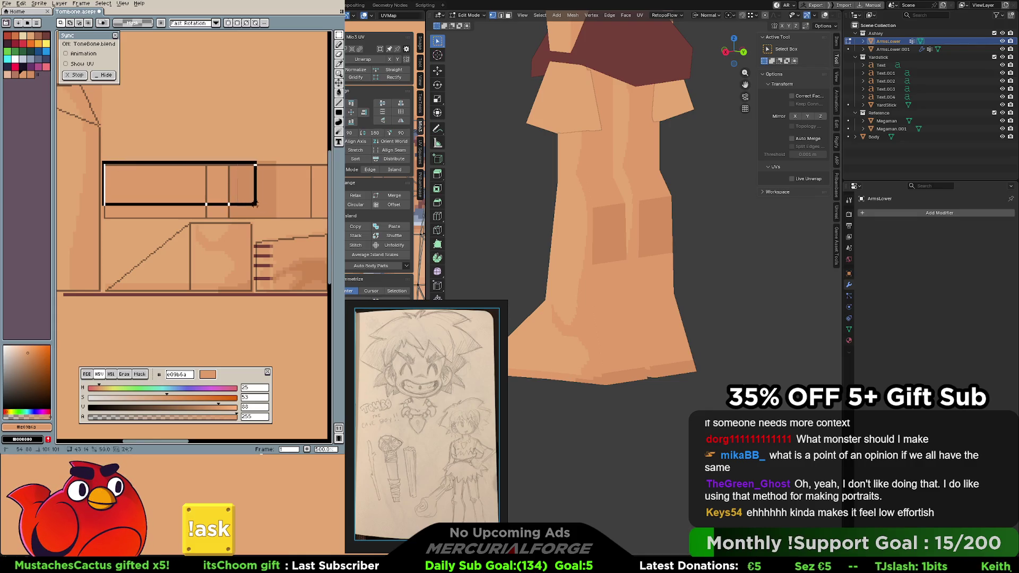
{"action": "left_click_drag", "start_coordinate": [103, 163], "coordinate": [287, 221]}
Adjust the selection until it encloses both leg strips and centre the view on them
{"action": "middle_click_drag", "start_coordinate": [302, 190], "coordinate": [161, 175]}
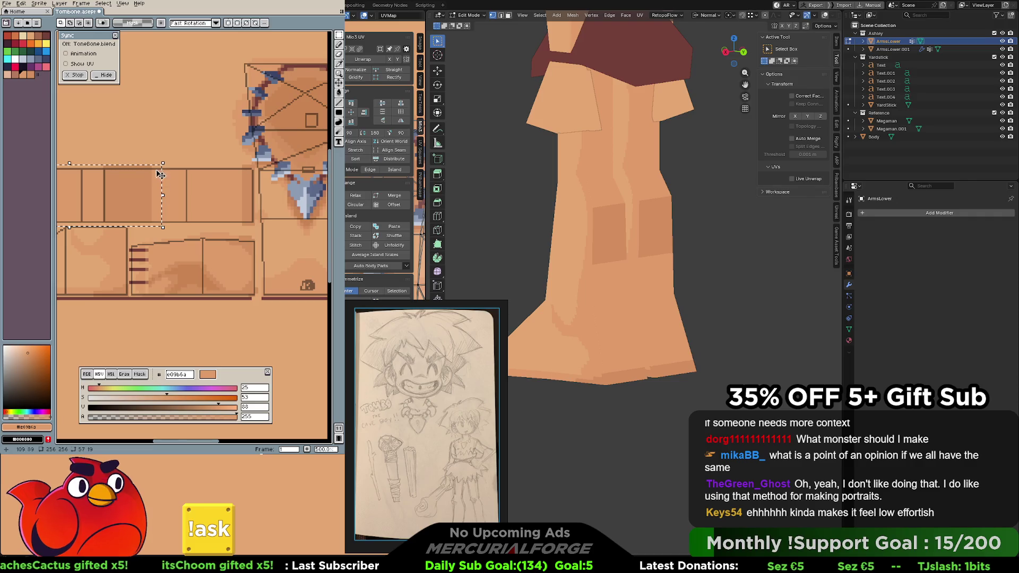
{"action": "left_click_drag", "start_coordinate": [157, 170], "coordinate": [184, 172]}
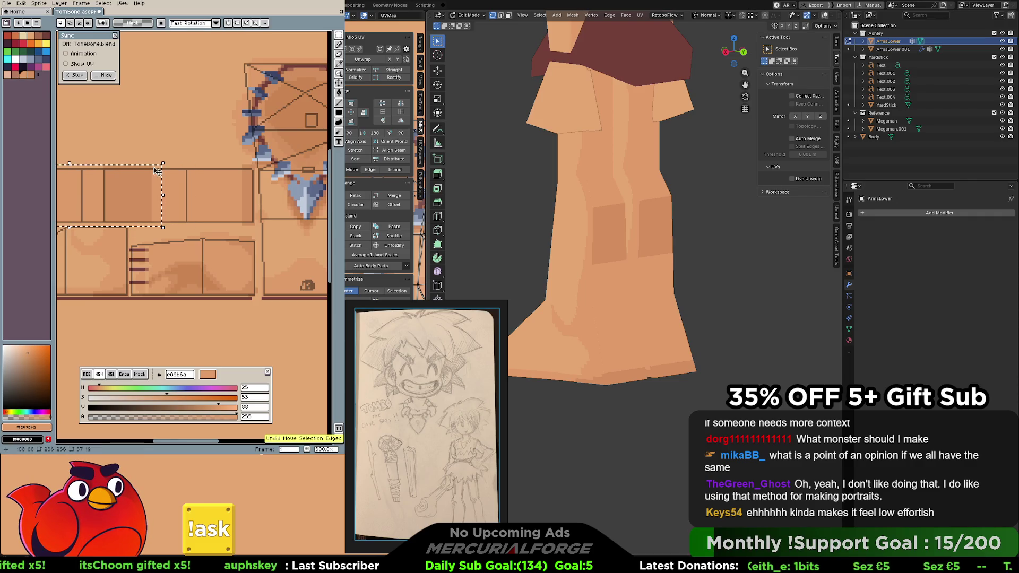
{"action": "left_click_drag", "start_coordinate": [188, 170], "coordinate": [157, 170]}
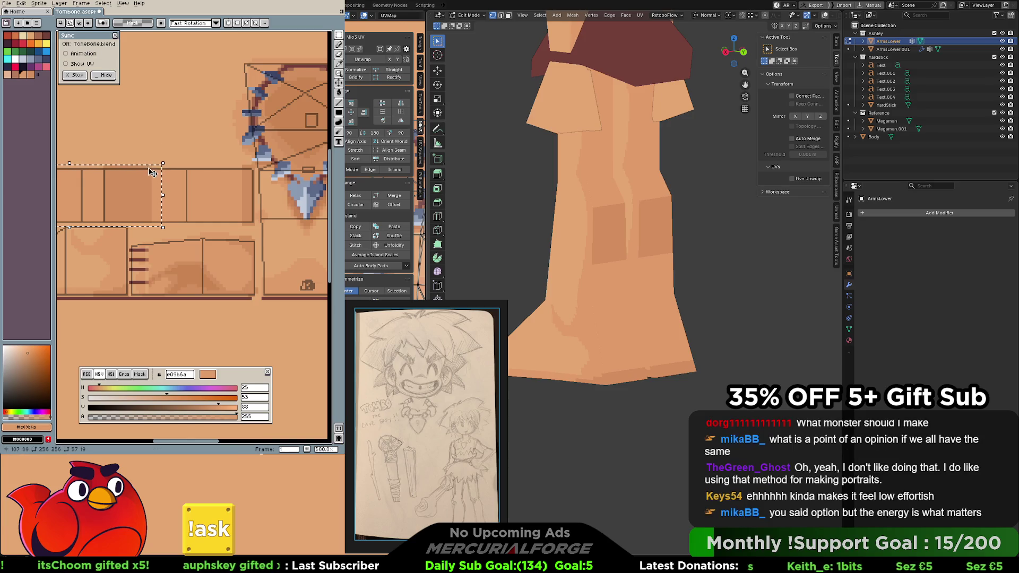
{"action": "mouse_move", "coordinate": [251, 168]}
{"action": "left_mouse_down"}
{"action": "mouse_move", "coordinate": [154, 214]}
{"action": "mouse_move", "coordinate": [152, 226]}
{"action": "left_mouse_up"}
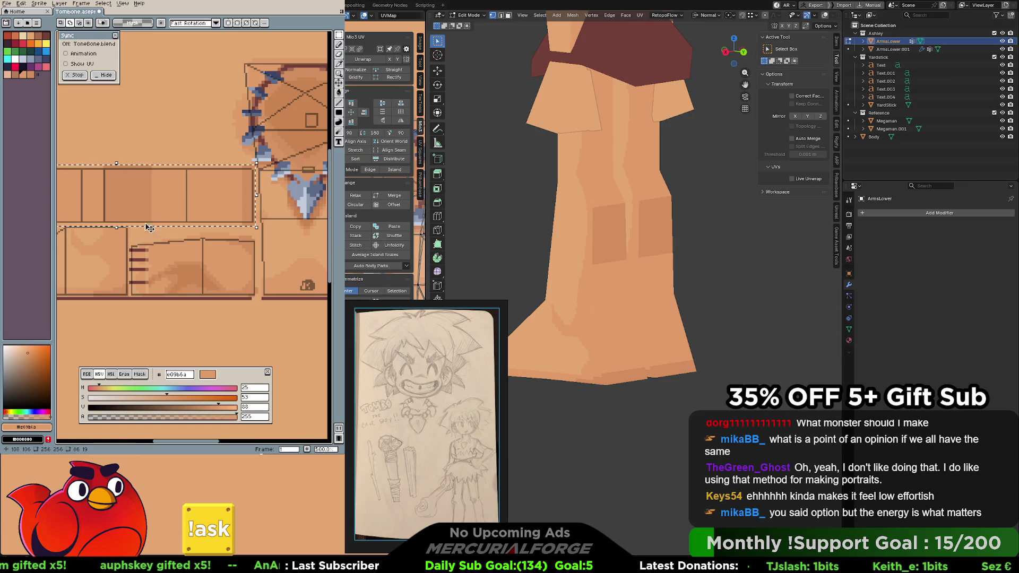
{"action": "middle_click_drag", "start_coordinate": [195, 150], "coordinate": [273, 135]}
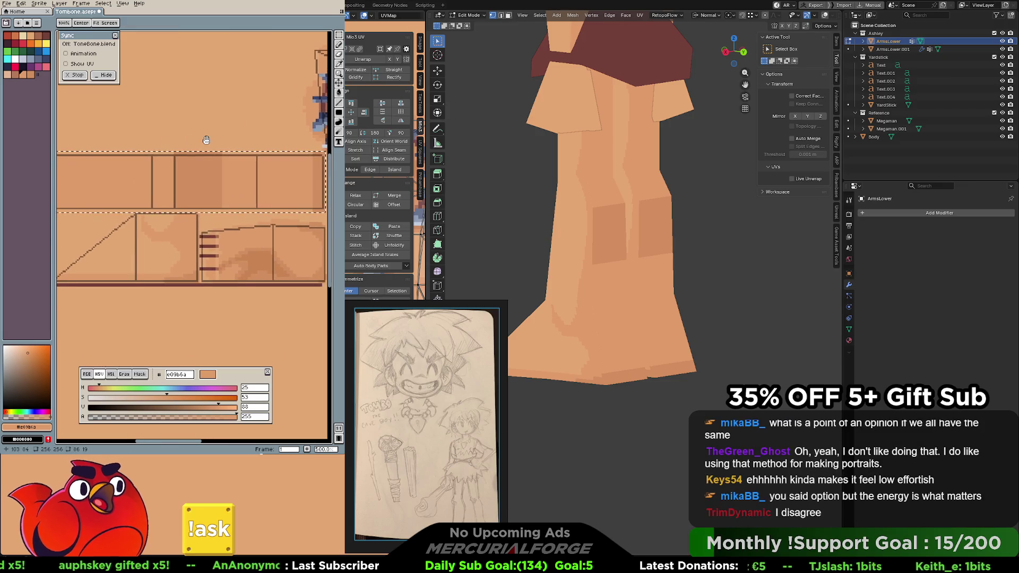
Switch to the Pencil tool and undo the last shading stroke before repainting the knee patch
{"action": "left_click", "coordinate": [339, 46]}
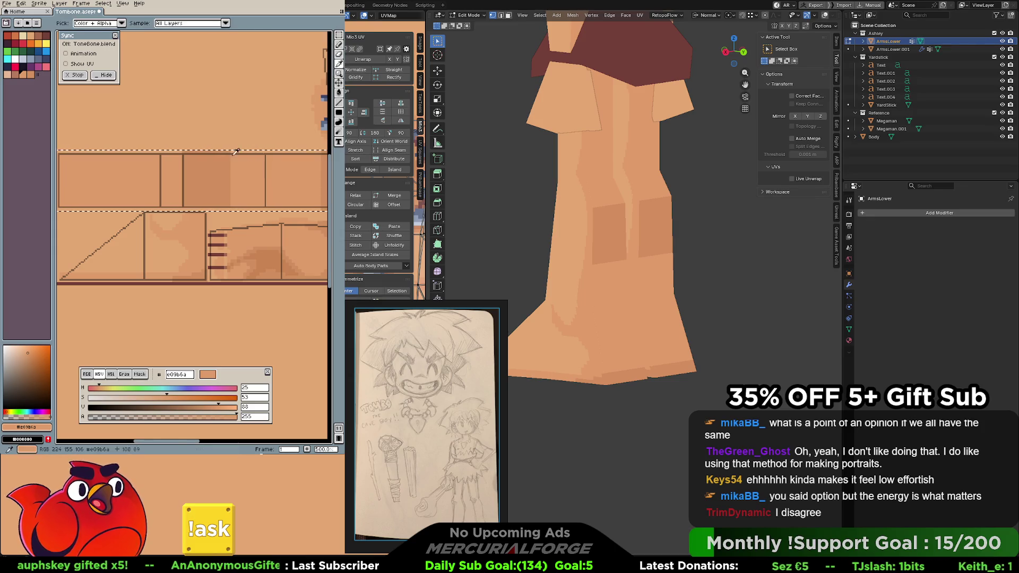
{"action": "key", "text": "ctrl+z"}
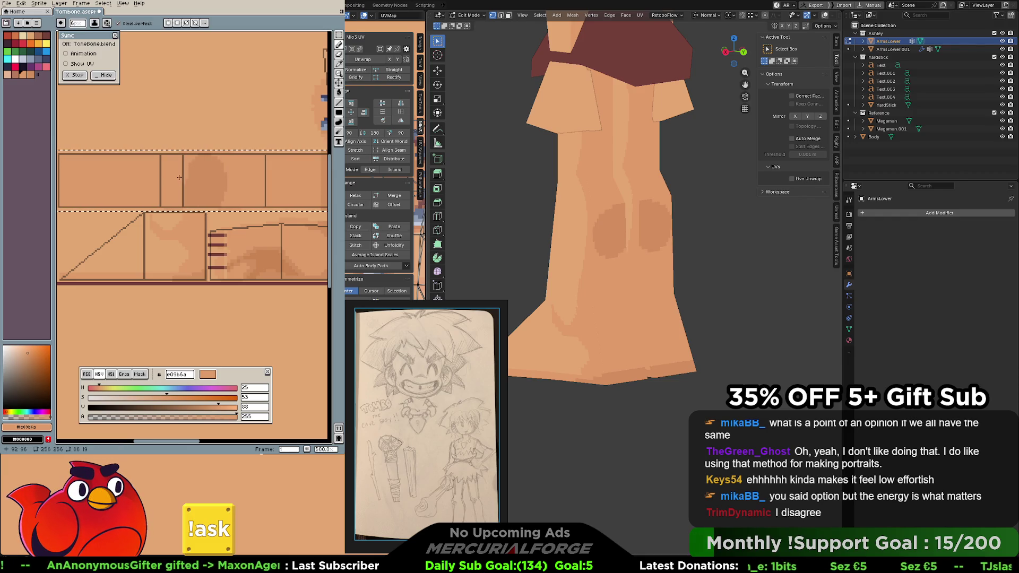
Paint darker knee shading, then lighten its edges with the lighter skin tone
{"action": "left_click", "coordinate": [180, 182], "text": "alt"}
{"action": "mouse_move", "coordinate": [169, 181]}
{"action": "left_mouse_down"}
{"action": "mouse_move", "coordinate": [183, 191]}
{"action": "mouse_move", "coordinate": [188, 181]}
{"action": "left_mouse_up"}
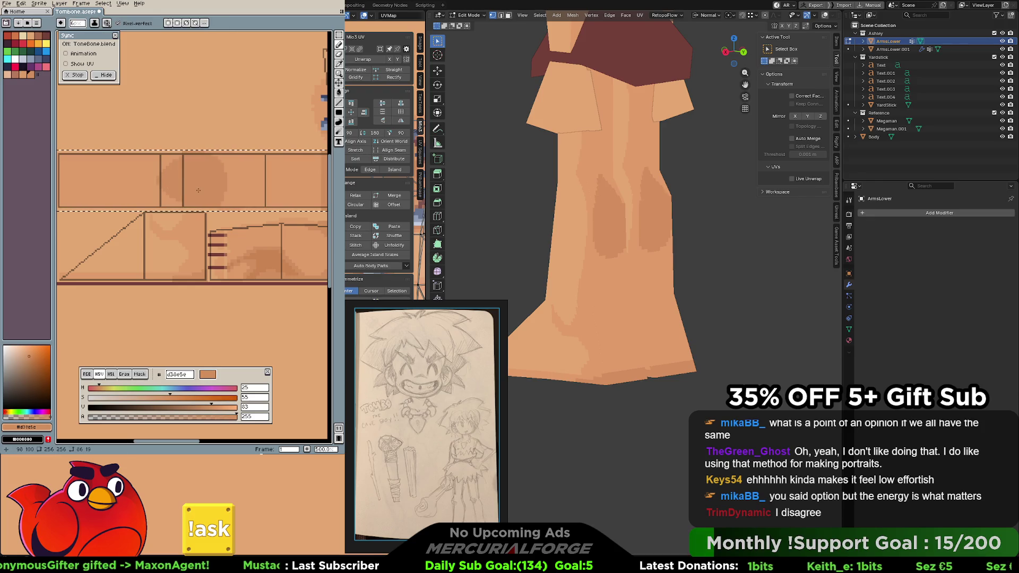
{"action": "middle_click_drag", "start_coordinate": [197, 191], "coordinate": [207, 195]}
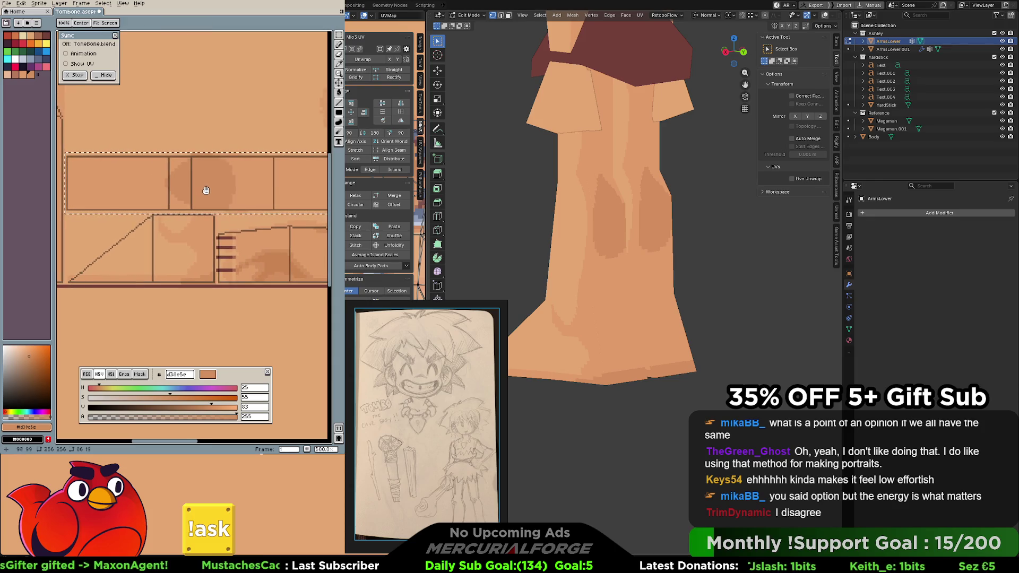
{"action": "left_click", "coordinate": [180, 157], "text": "alt"}
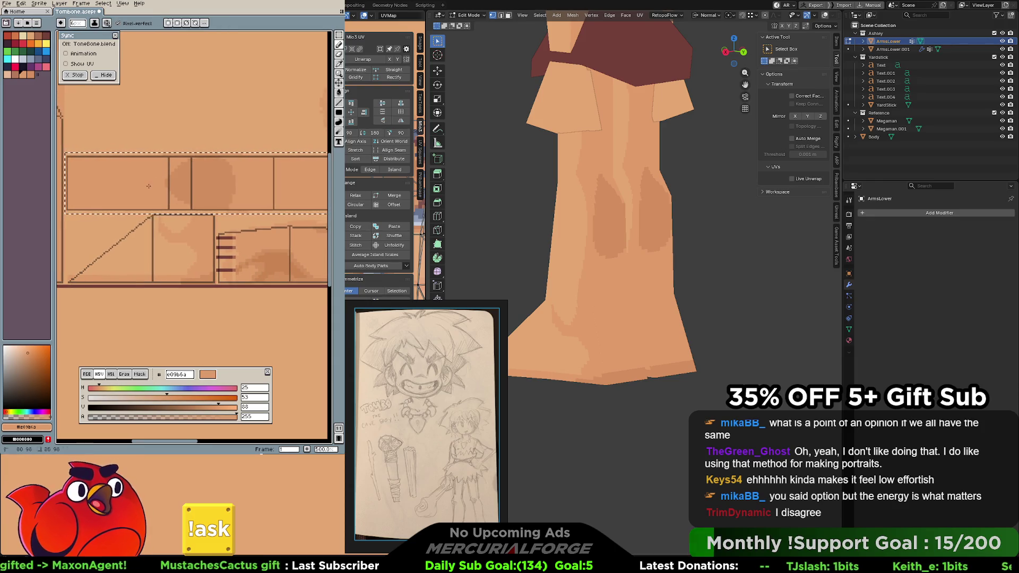
{"action": "left_click_drag", "start_coordinate": [152, 174], "coordinate": [262, 202]}
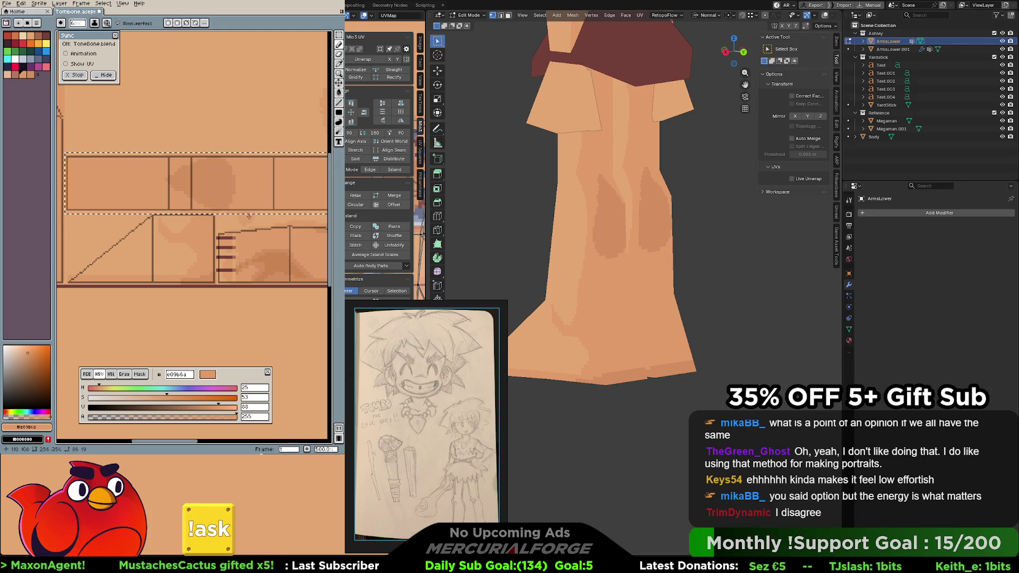
{"action": "left_click", "coordinate": [191, 191], "text": "alt"}
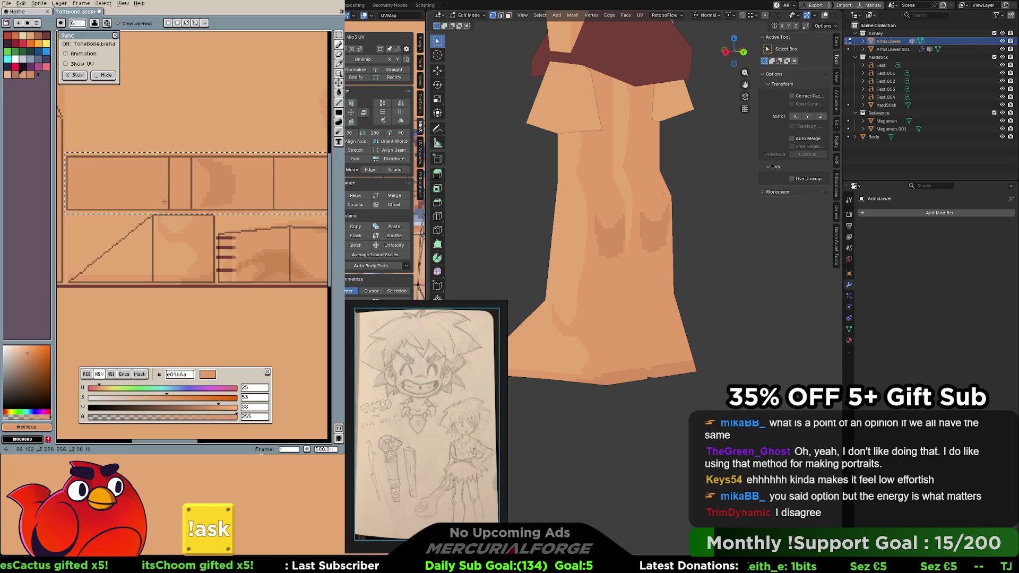
Repaint the knee patch into chevron marks with sampled tones, undoing stray dark marks
{"action": "left_click", "coordinate": [227, 177], "text": "alt"}
{"action": "left_click_drag", "start_coordinate": [244, 182], "coordinate": [213, 212]}
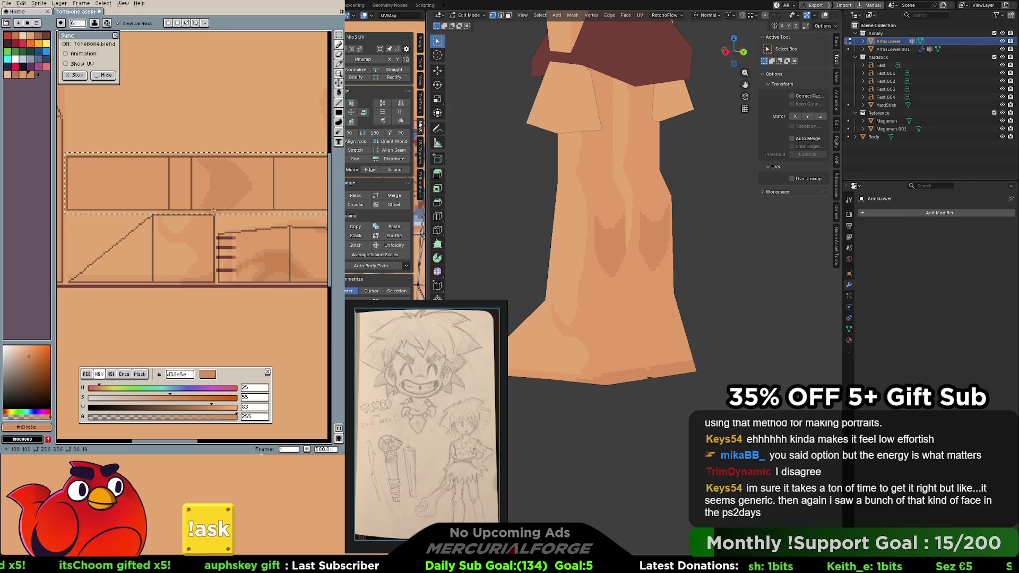
{"action": "scroll", "coordinate": [239, 191], "scroll_direction": "right", "scroll_amount": 5}
{"action": "scroll", "coordinate": [267, 173], "scroll_direction": "up", "scroll_amount": 2}
{"action": "left_click", "coordinate": [271, 180], "text": "alt"}
{"action": "scroll", "coordinate": [184, 187], "scroll_direction": "left", "scroll_amount": 5}
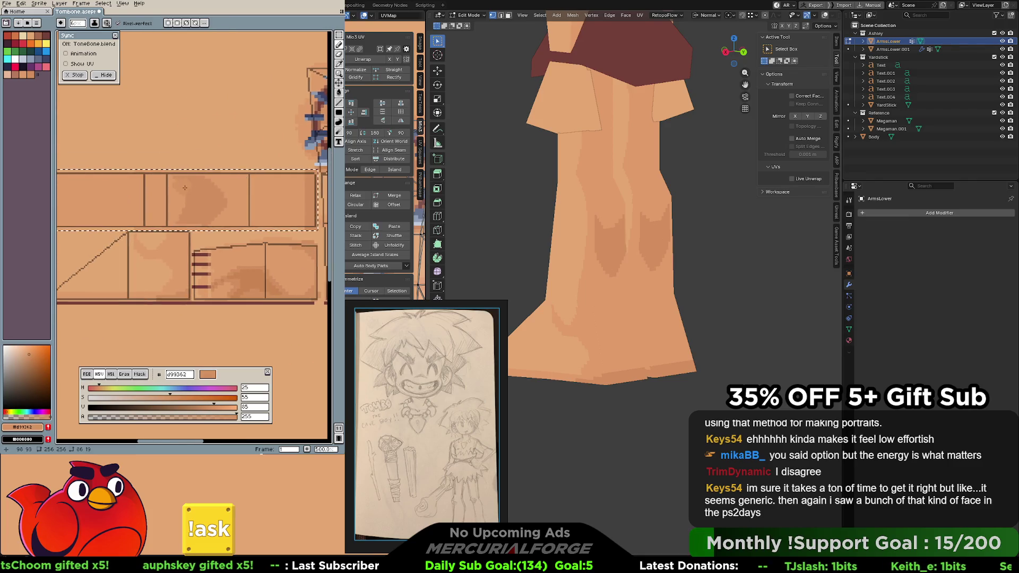
{"action": "left_click", "coordinate": [188, 220], "text": "alt"}
{"action": "left_click_drag", "start_coordinate": [183, 214], "coordinate": [167, 182]}
{"action": "key", "text": "ctrl+z"}
{"action": "left_click", "coordinate": [170, 188], "text": "alt"}
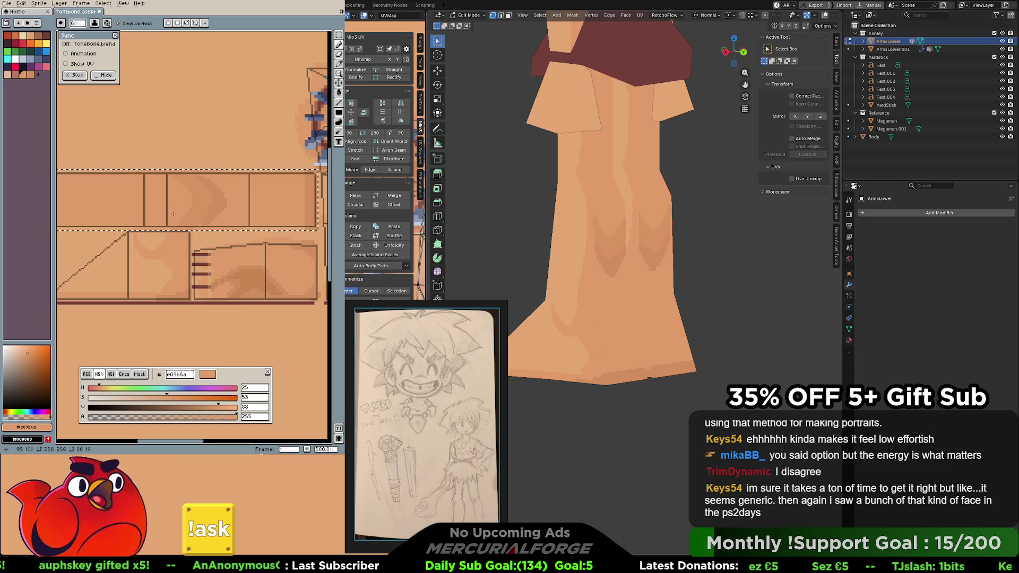
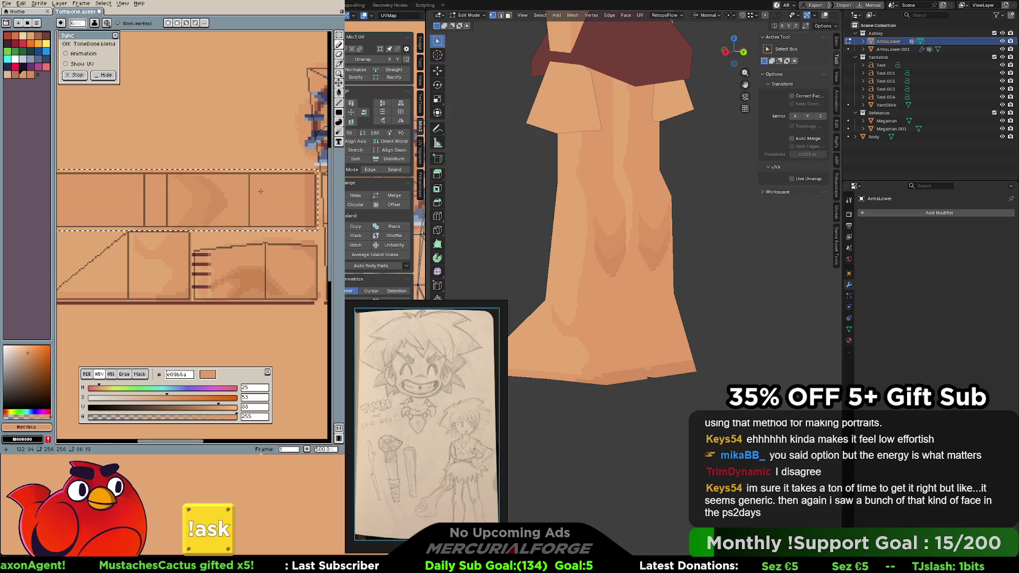
Face the legs front-on, sample darker tone d38e5e, paint a trial shadow patch and undo it
{"action": "middle_click_drag", "start_coordinate": [558, 239], "coordinate": [603, 248]}
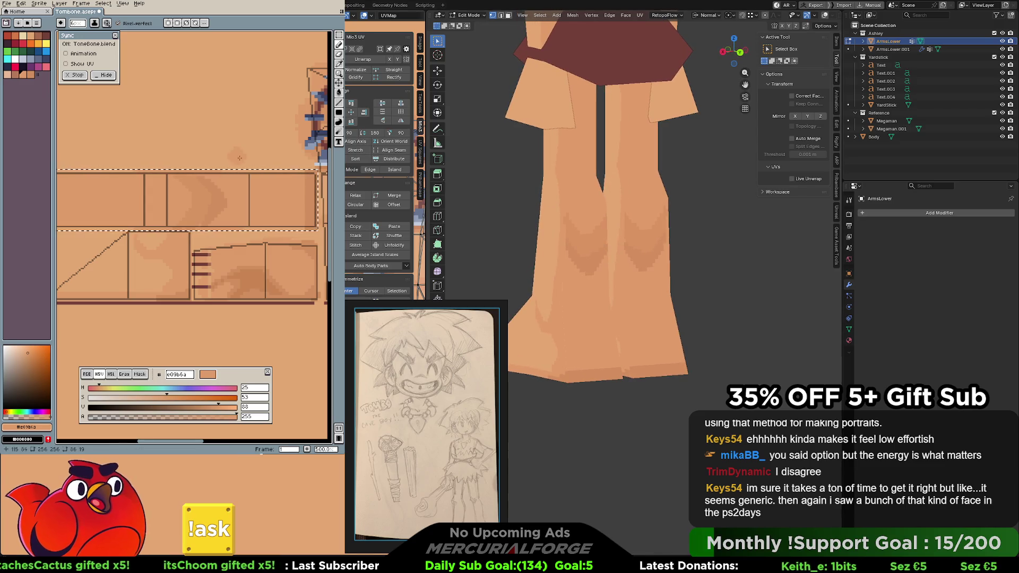
{"action": "key", "text": "i"}
{"action": "left_click", "coordinate": [224, 199]}
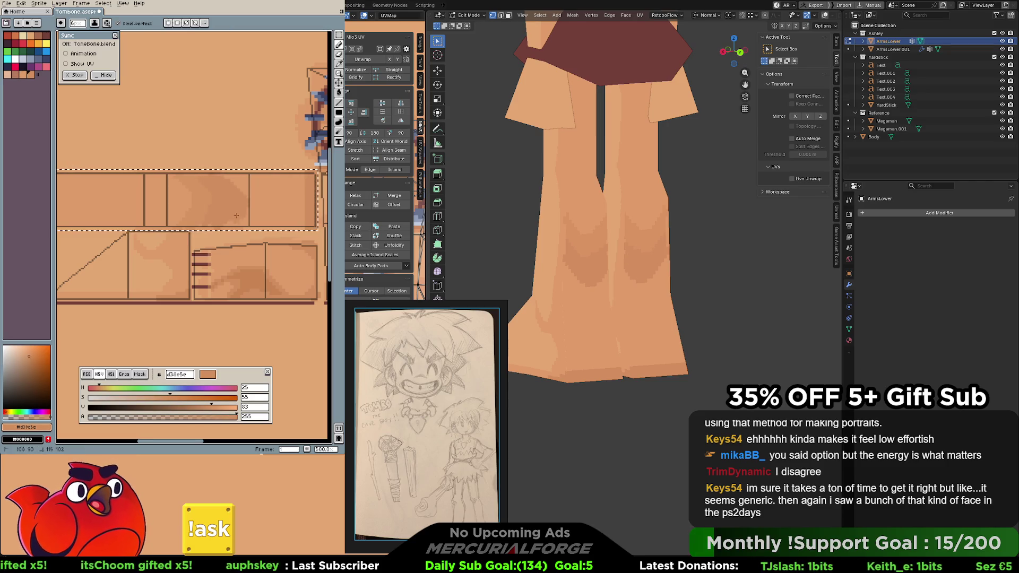
{"action": "key", "text": "v"}
{"action": "key", "text": "b"}
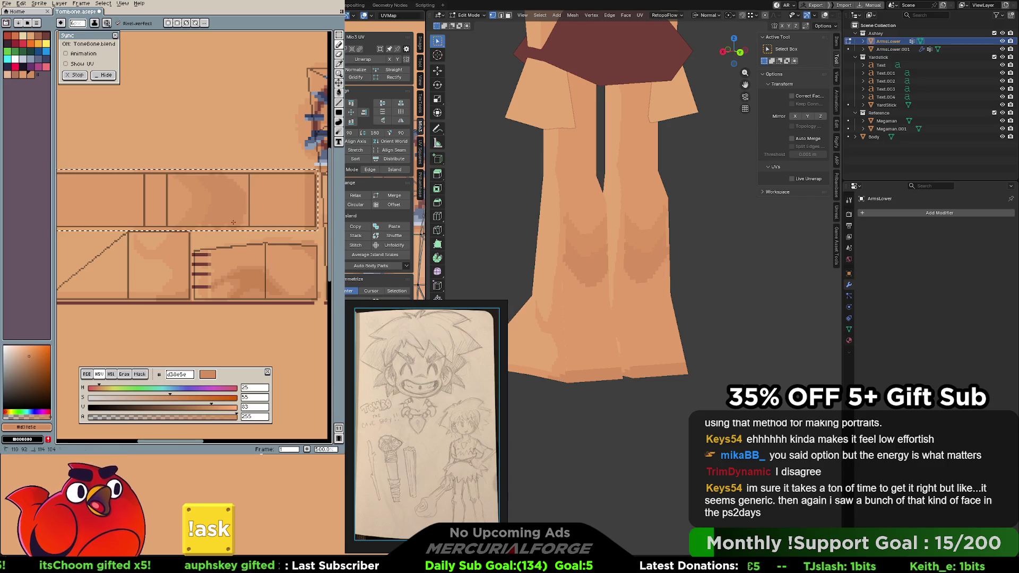
{"action": "left_click_drag", "start_coordinate": [300, 192], "coordinate": [305, 215]}
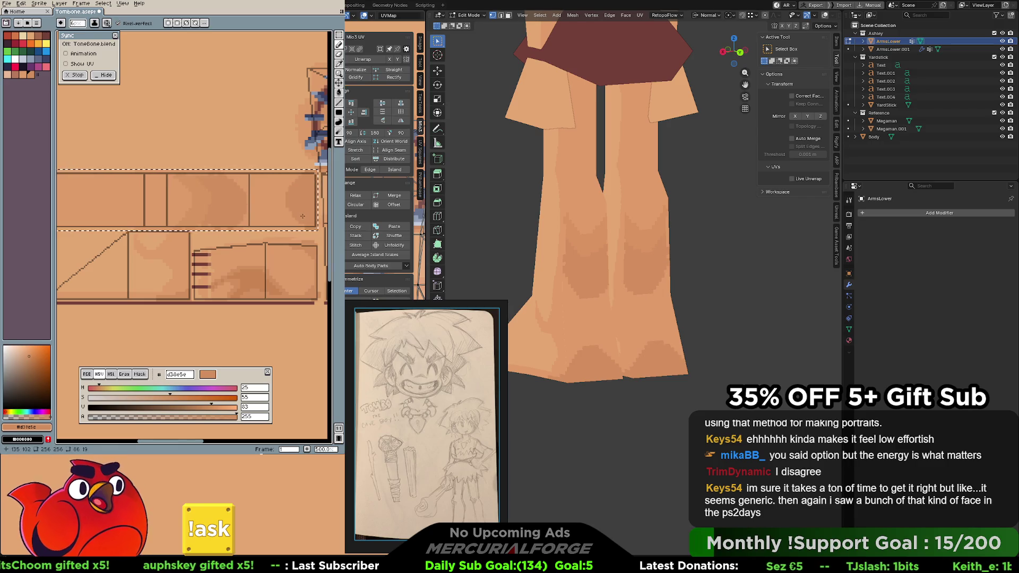
{"action": "key", "text": "ctrl+z"}
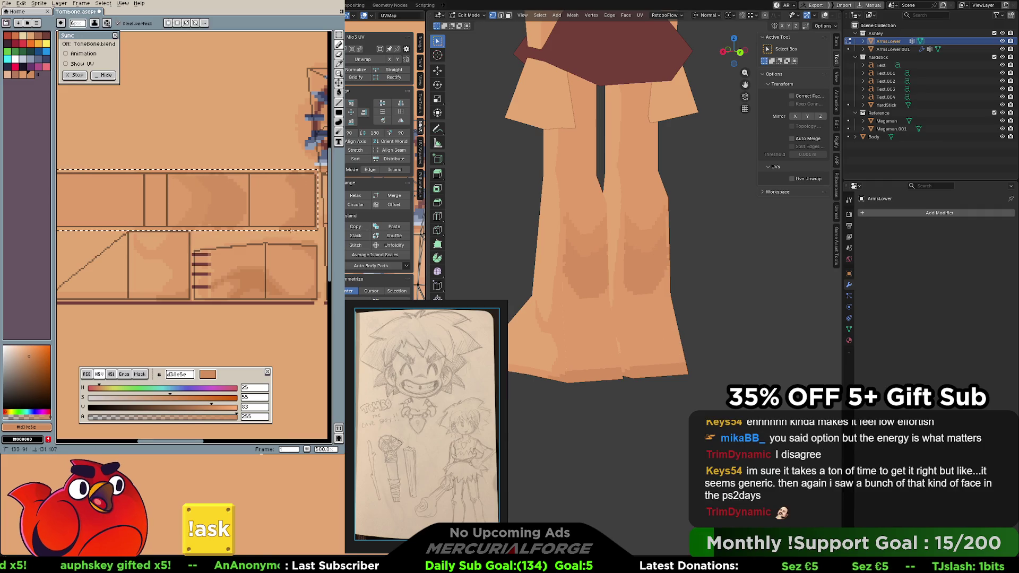
Sample between the e09b6a, d38e5e and d99362 skin tones while panning the texture
{"action": "left_click", "coordinate": [271, 187], "text": "alt"}
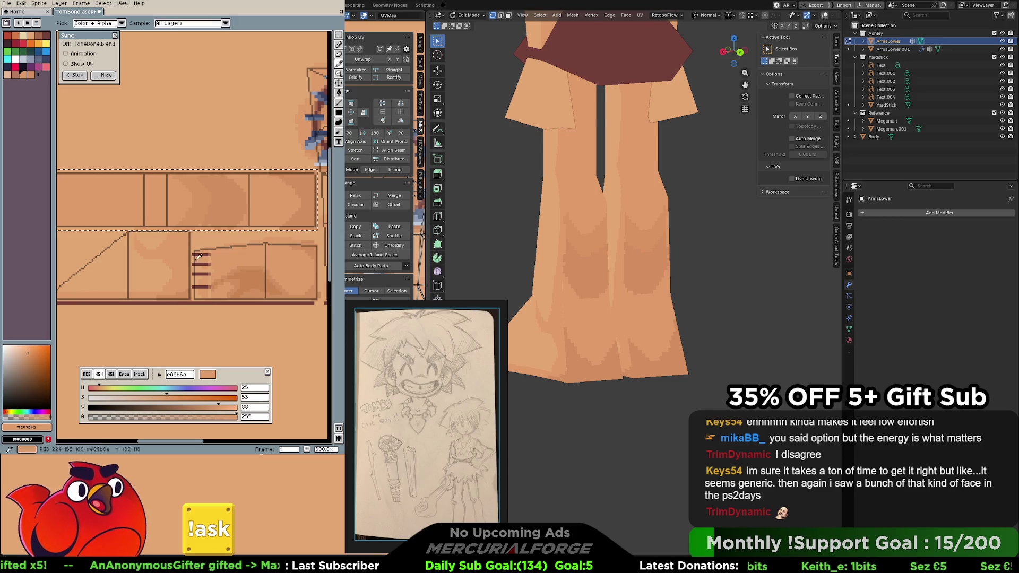
{"action": "left_click", "coordinate": [180, 282], "text": "alt"}
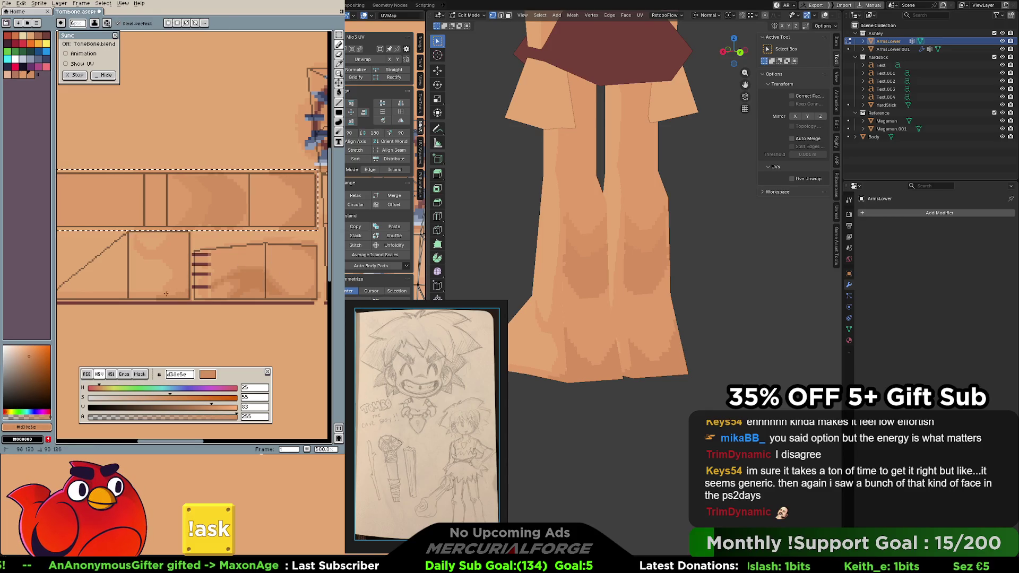
{"action": "mouse_move", "coordinate": [262, 210]}
{"action": "middle_mouse_down"}
{"action": "mouse_move", "coordinate": [308, 199]}
{"action": "mouse_move", "coordinate": [203, 190]}
{"action": "middle_mouse_up"}
{"action": "left_click", "coordinate": [203, 189], "text": "alt"}
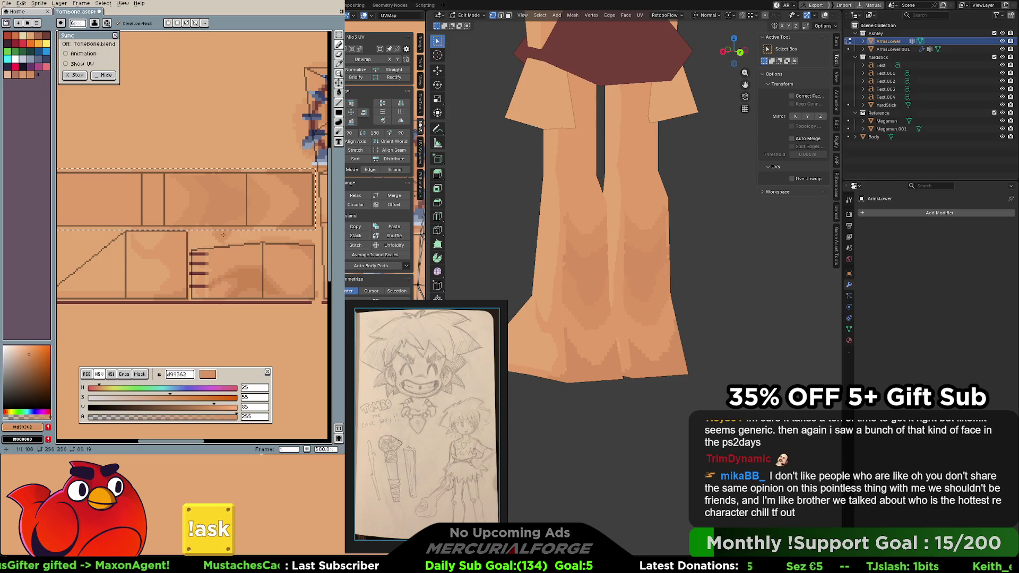
{"action": "left_click", "coordinate": [274, 210], "text": "alt"}
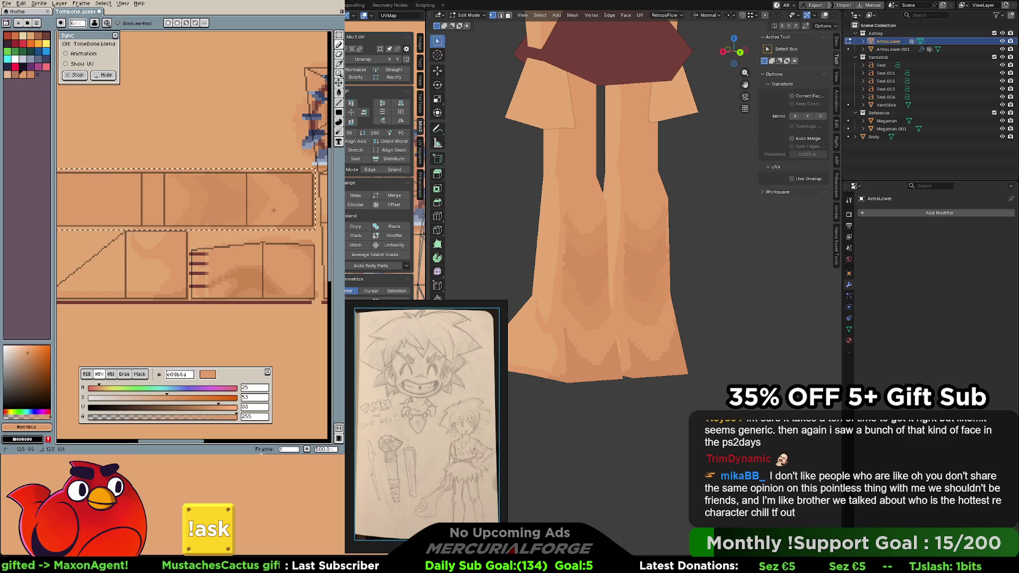
{"action": "left_click", "coordinate": [230, 188], "text": "alt"}
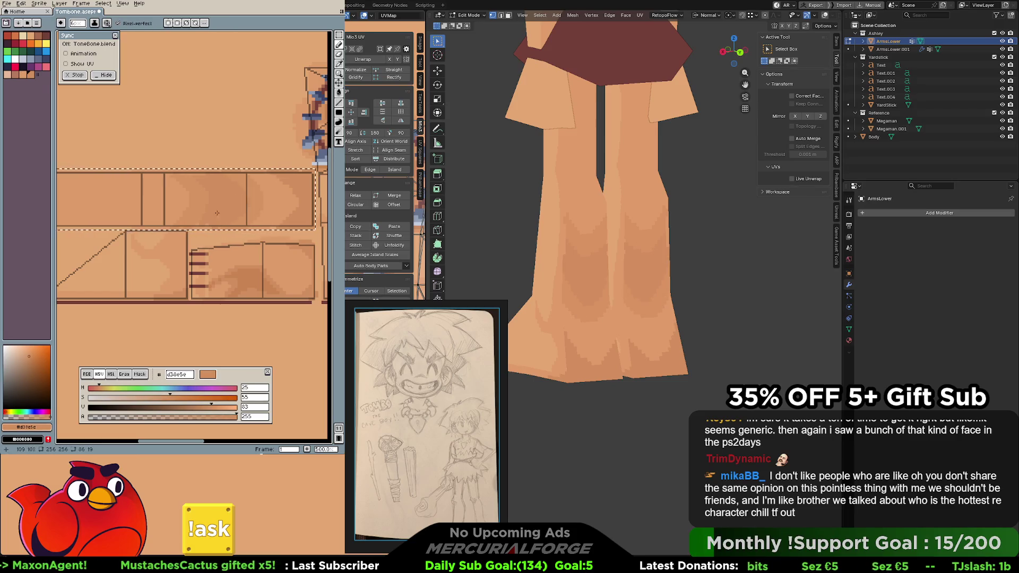
{"action": "left_click", "coordinate": [198, 196], "text": "alt"}
{"action": "left_click", "coordinate": [169, 197], "text": "alt"}
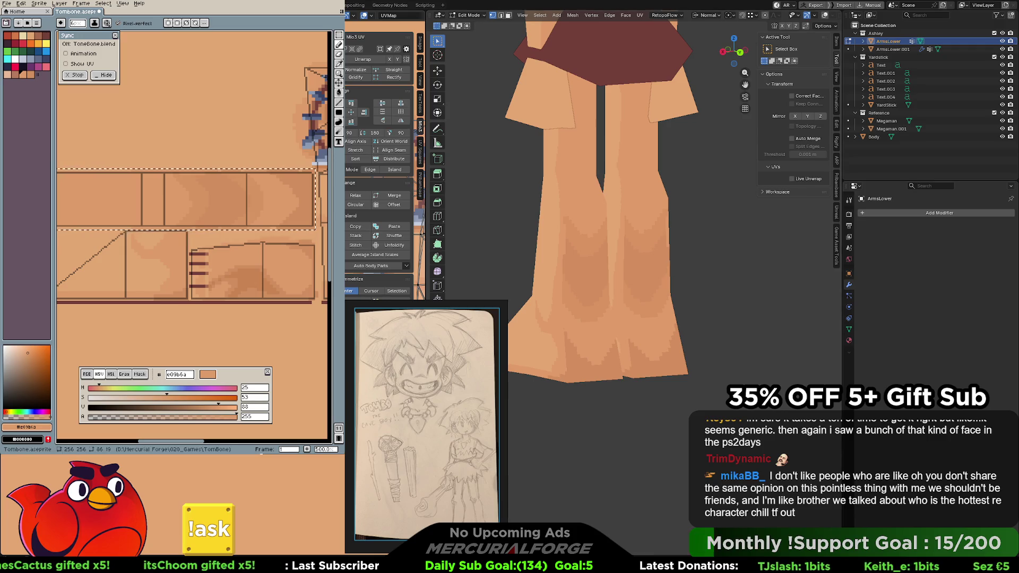
Settle on mid skin tone d99362 as the painting colour and clear the selection
{"action": "middle_click_drag", "start_coordinate": [289, 184], "coordinate": [299, 180]}
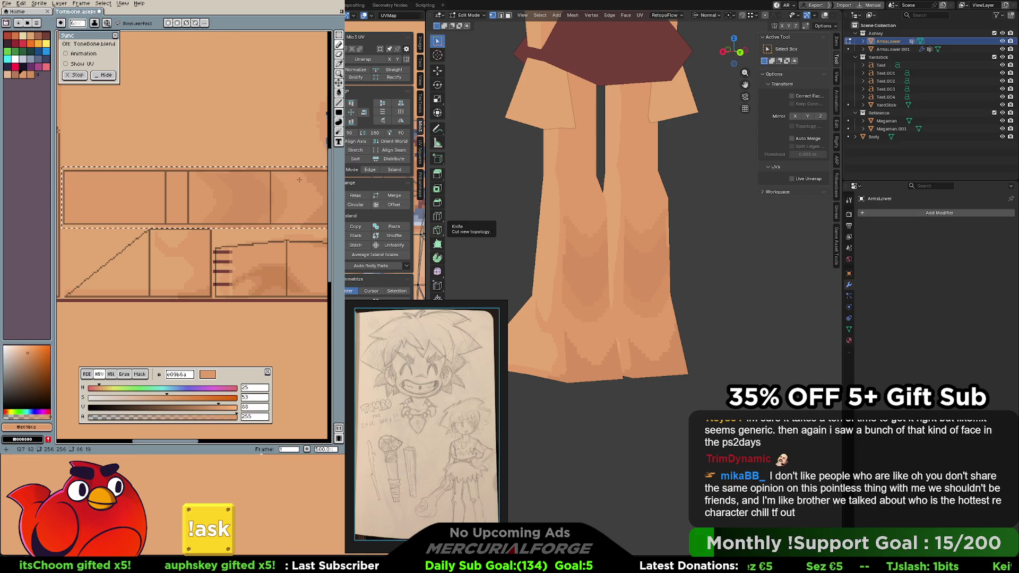
{"action": "key", "text": "alt"}
{"action": "left_click_drag", "start_coordinate": [301, 175], "coordinate": [294, 182]}
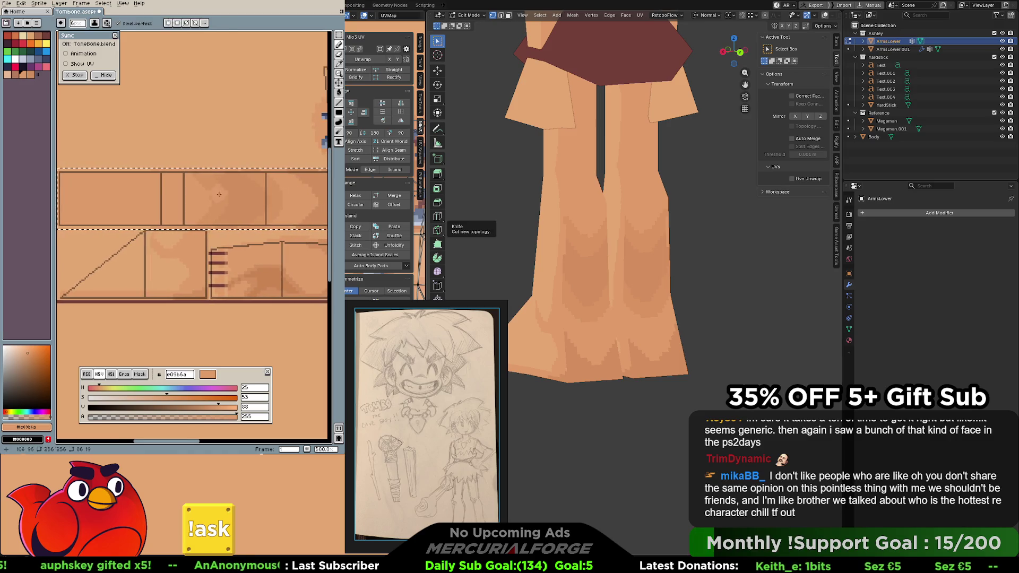
{"action": "left_click", "coordinate": [197, 180], "text": "alt"}
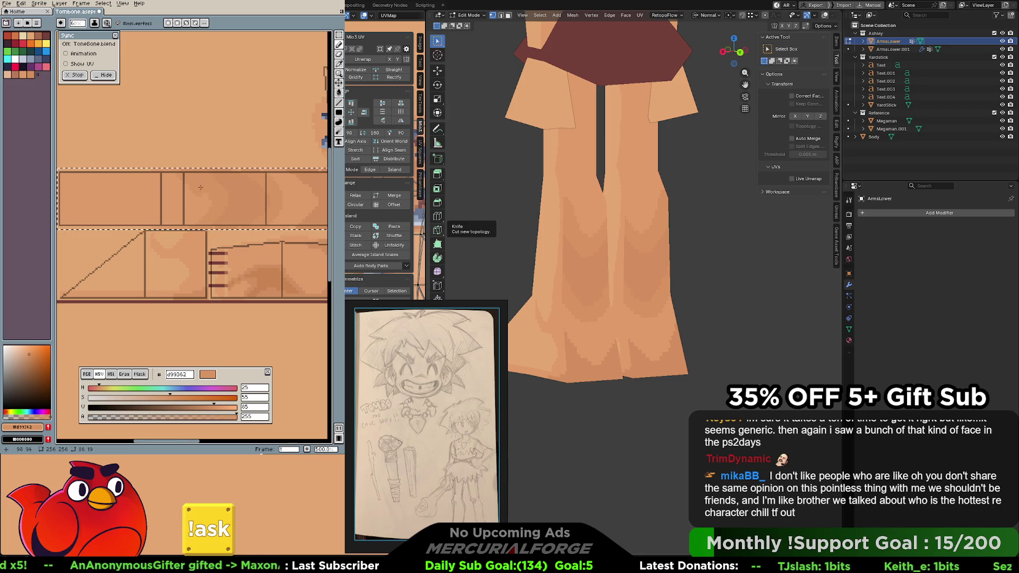
{"action": "middle_click_drag", "start_coordinate": [203, 188], "coordinate": [209, 191]}
{"action": "key", "text": "ctrl+d"}
{"action": "key", "text": "i"}
{"action": "mouse_move", "coordinate": [226, 191]}
{"action": "middle_mouse_down"}
{"action": "mouse_move", "coordinate": [220, 211]}
{"action": "mouse_move", "coordinate": [209, 207]}
{"action": "middle_mouse_up"}
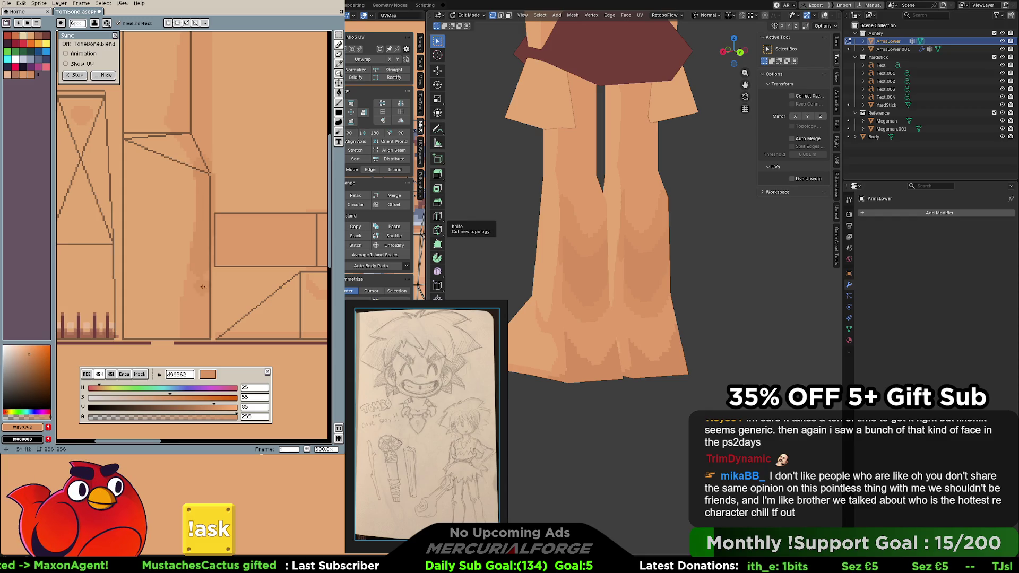
Move to the neighbouring leg strips and sample the mid d99362 and pale e6b796 skin tones
{"action": "middle_click_drag", "start_coordinate": [197, 284], "coordinate": [133, 205]}
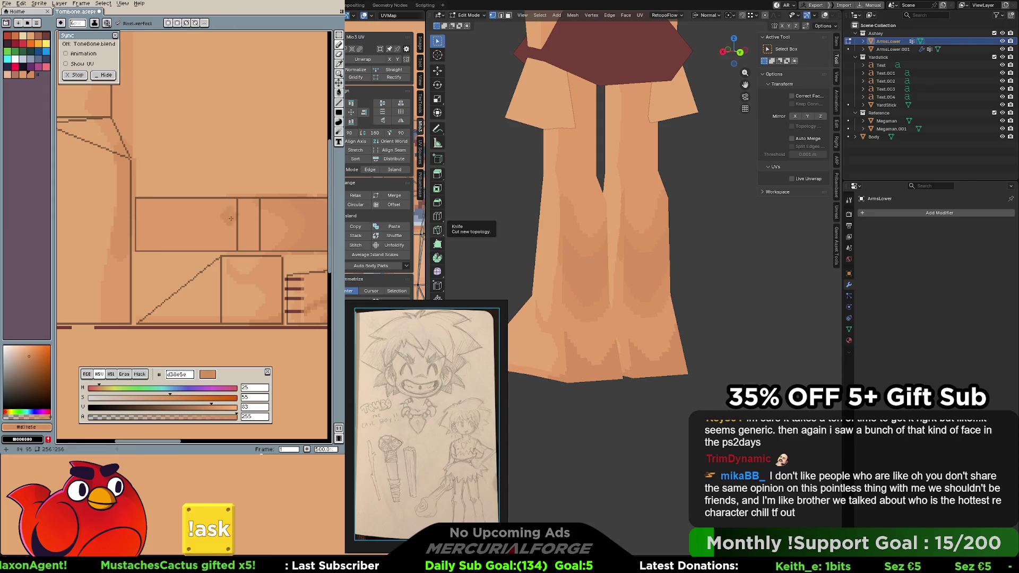
{"action": "middle_click", "coordinate": [128, 234]}
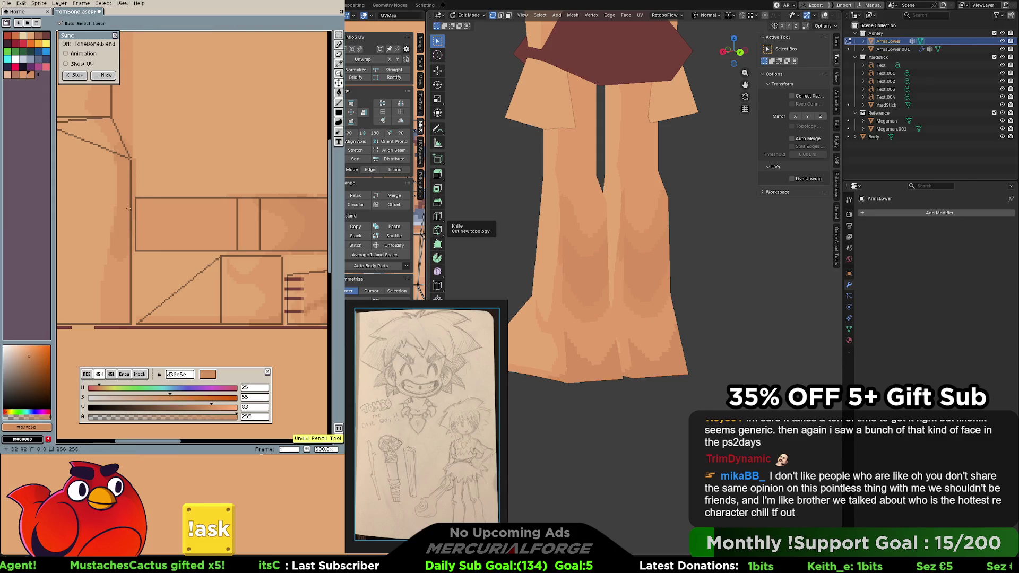
{"action": "middle_click", "coordinate": [129, 242]}
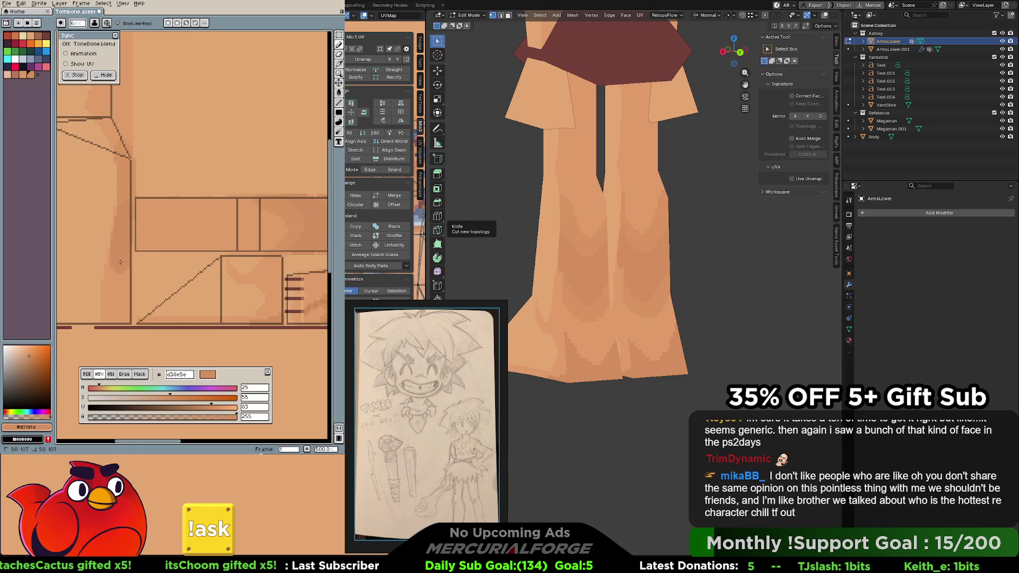
{"action": "left_click", "coordinate": [163, 265], "text": "alt"}
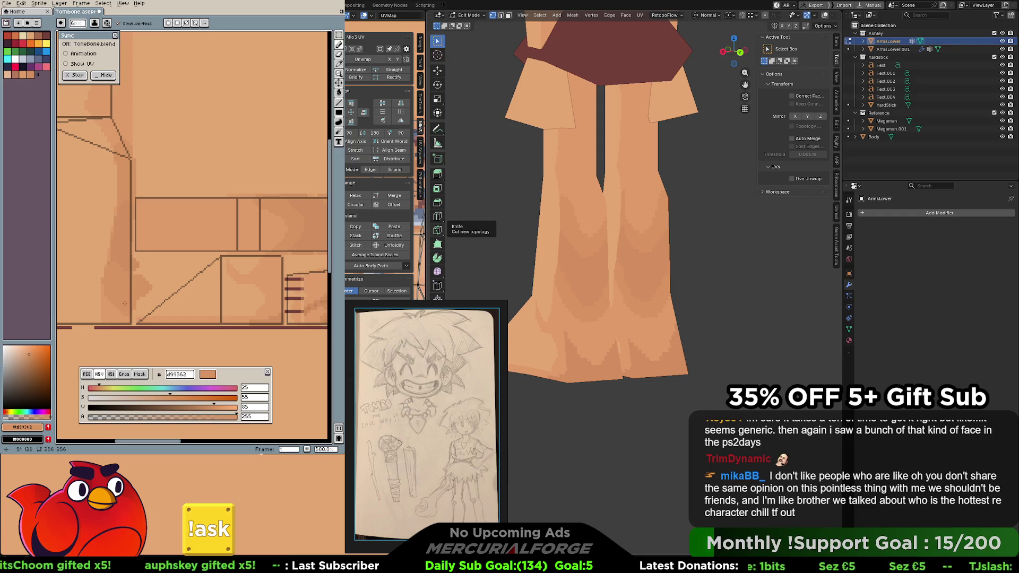
{"action": "key", "text": "alt"}
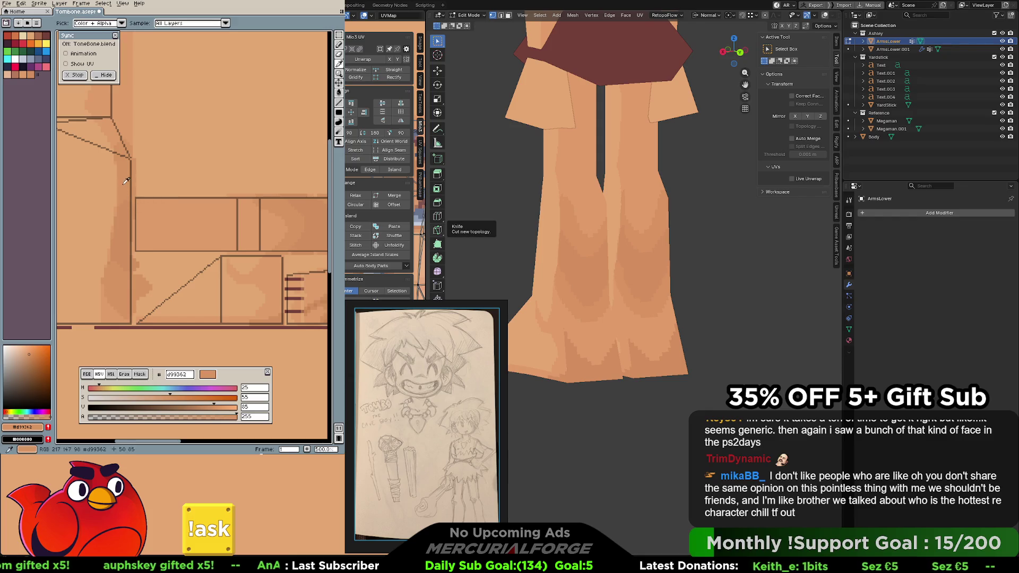
{"action": "left_click", "coordinate": [121, 164], "text": "alt"}
{"action": "middle_click_drag", "start_coordinate": [121, 164], "coordinate": [188, 157]}
{"action": "left_click", "coordinate": [188, 156], "text": "alt"}
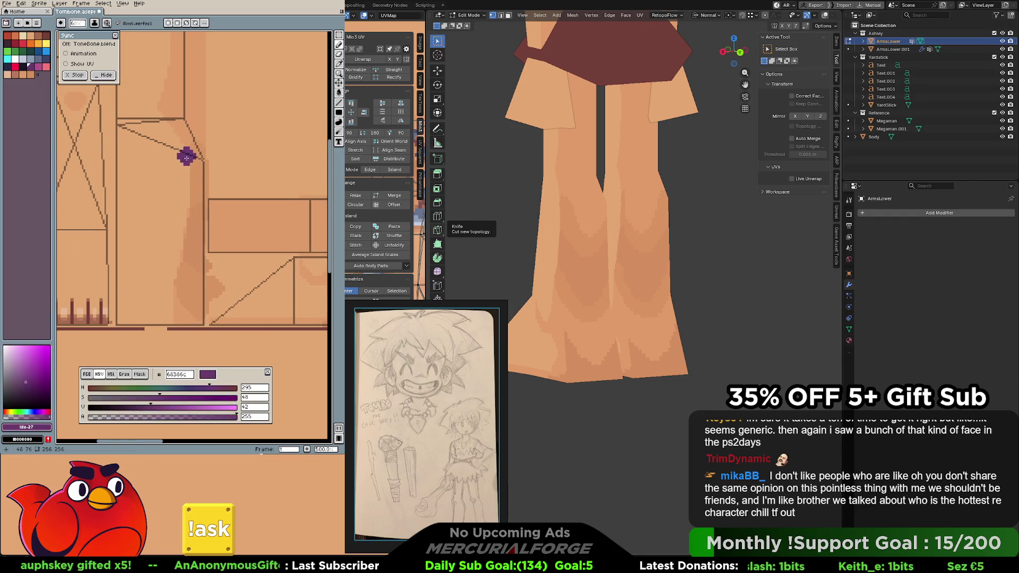
Cycle through the palette swatches and settle on base skin tone e09b6a
{"action": "left_click", "coordinate": [186, 156]}
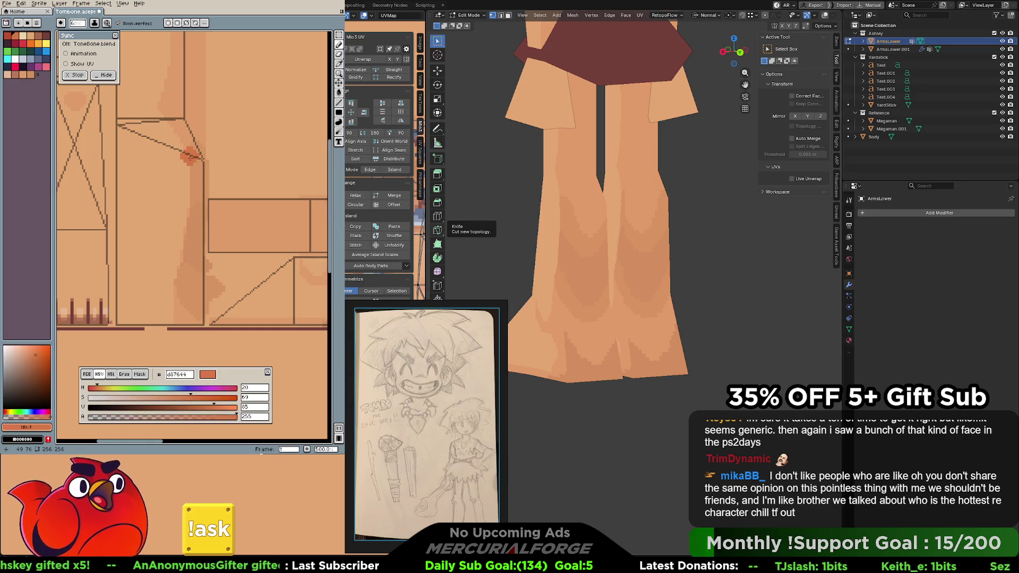
{"action": "left_click", "coordinate": [188, 157], "text": "alt"}
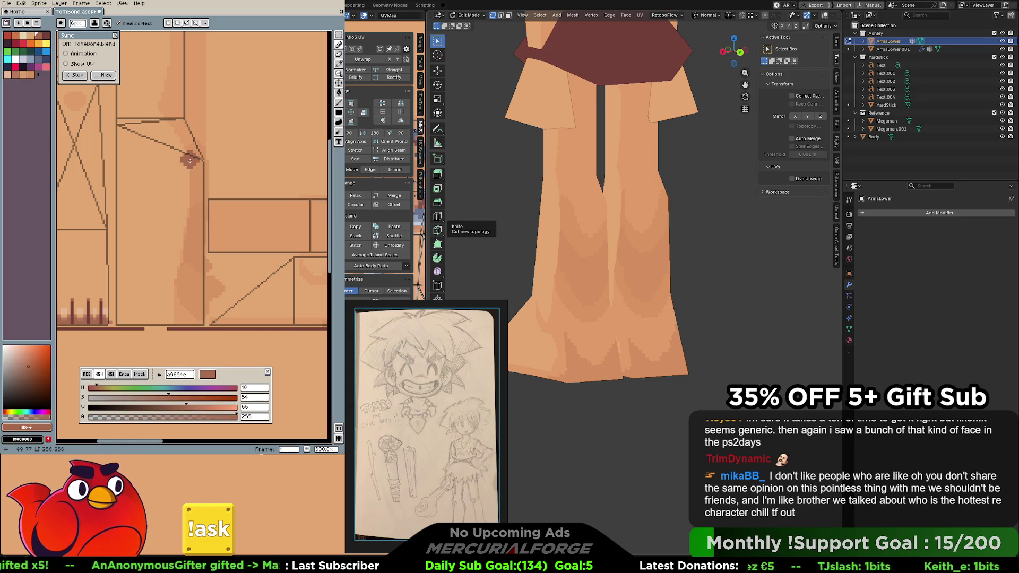
{"action": "left_click", "coordinate": [191, 162], "text": "alt"}
{"action": "left_click", "coordinate": [190, 162], "text": "alt"}
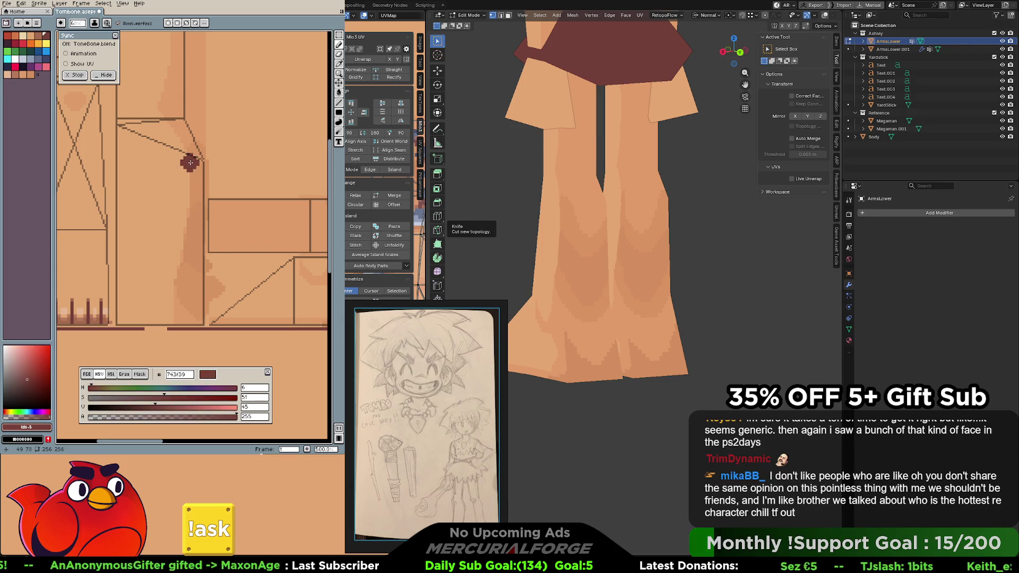
{"action": "left_click", "coordinate": [189, 164], "text": "alt"}
{"action": "key", "text": "bracketright"}
{"action": "key", "text": "bracketright"}
{"action": "key", "text": "bracketright"}
{"action": "key", "text": "bracketright"}
{"action": "key", "text": "bracketright"}
{"action": "key", "text": "bracketleft"}
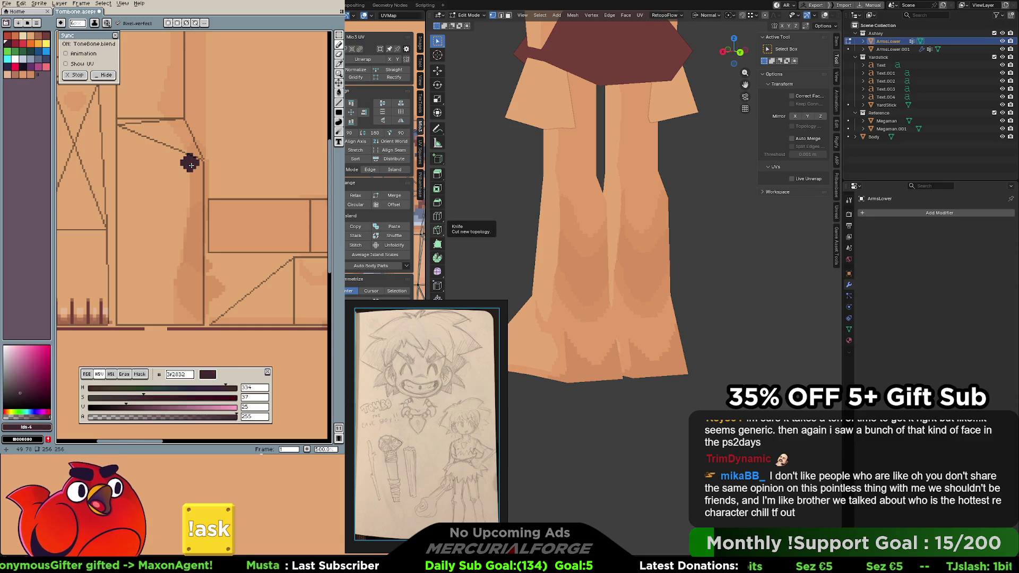
{"action": "key", "text": "bracketleft"}
{"action": "key", "text": "bracketleft"}
{"action": "key", "text": "bracketleft"}
{"action": "key", "text": "bracketright"}
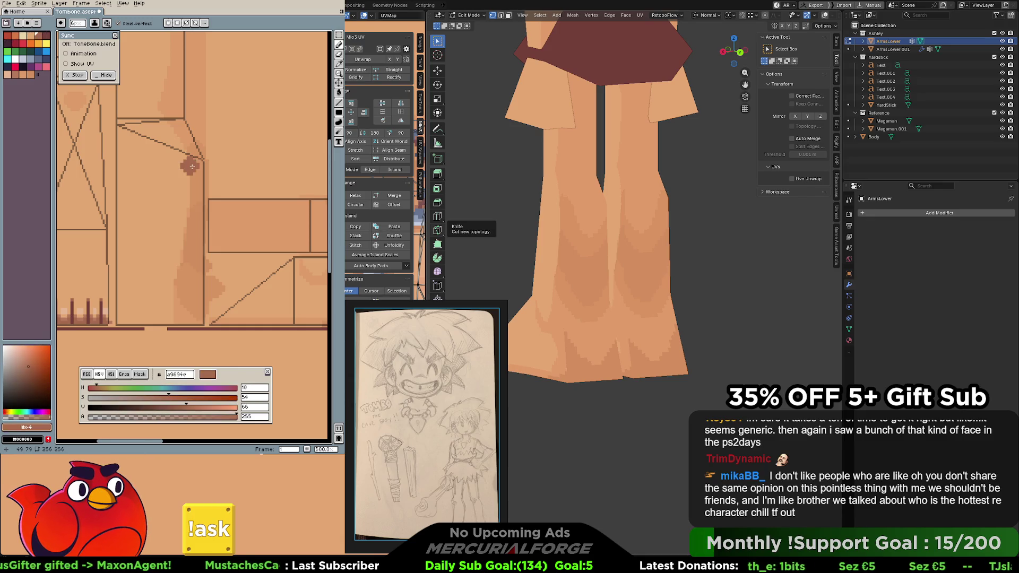
{"action": "key", "text": "bracketleft"}
{"action": "key", "text": "bracketright"}
{"action": "left_click", "coordinate": [187, 165], "text": "alt"}
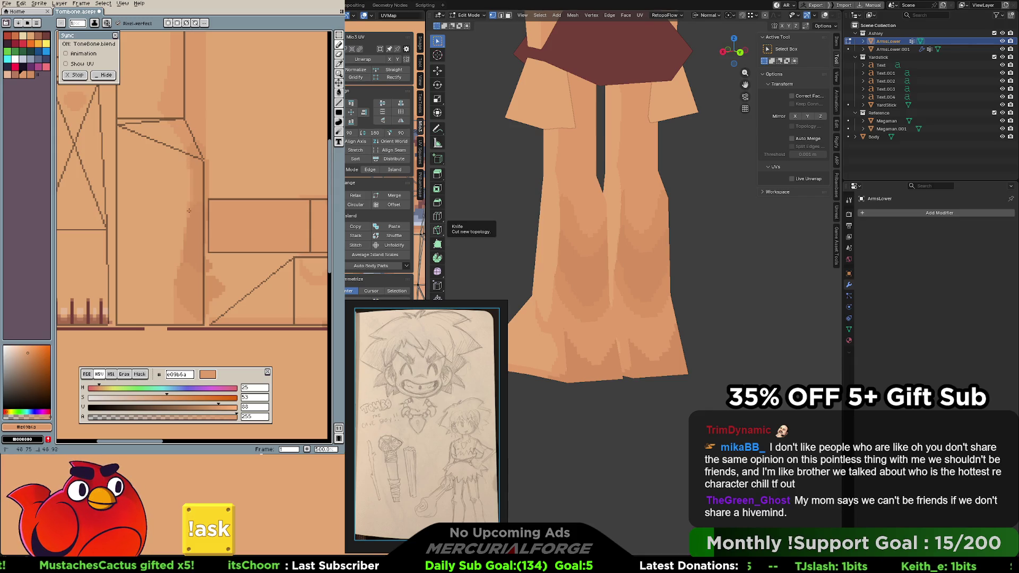
Paint shading bands on the leg strips, check them on the model, and undo the last stroke
{"action": "key", "text": "b"}
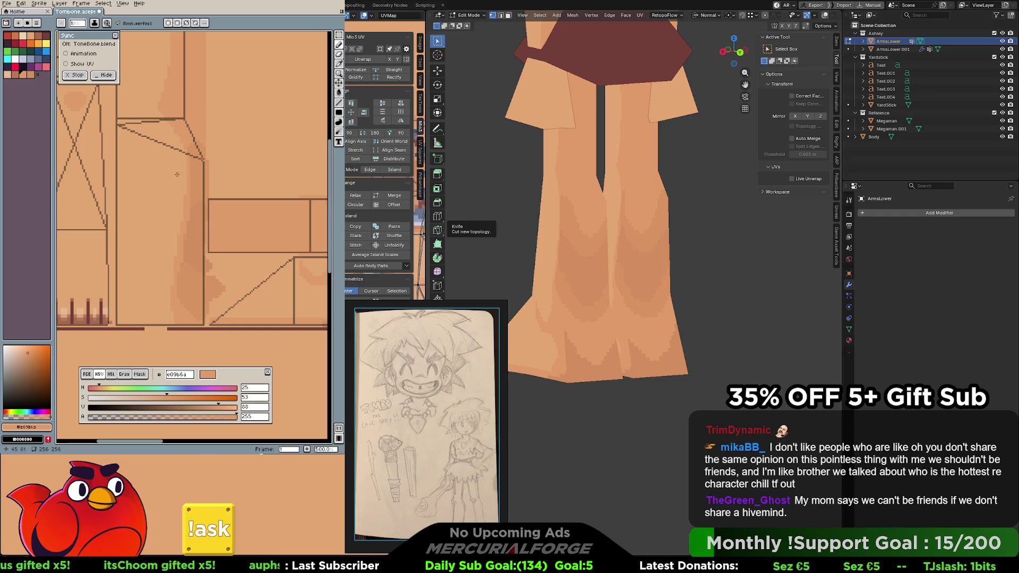
{"action": "mouse_move", "coordinate": [606, 240]}
{"action": "middle_mouse_down"}
{"action": "mouse_move", "coordinate": [627, 239]}
{"action": "mouse_move", "coordinate": [611, 250]}
{"action": "mouse_move", "coordinate": [605, 240]}
{"action": "middle_mouse_up"}
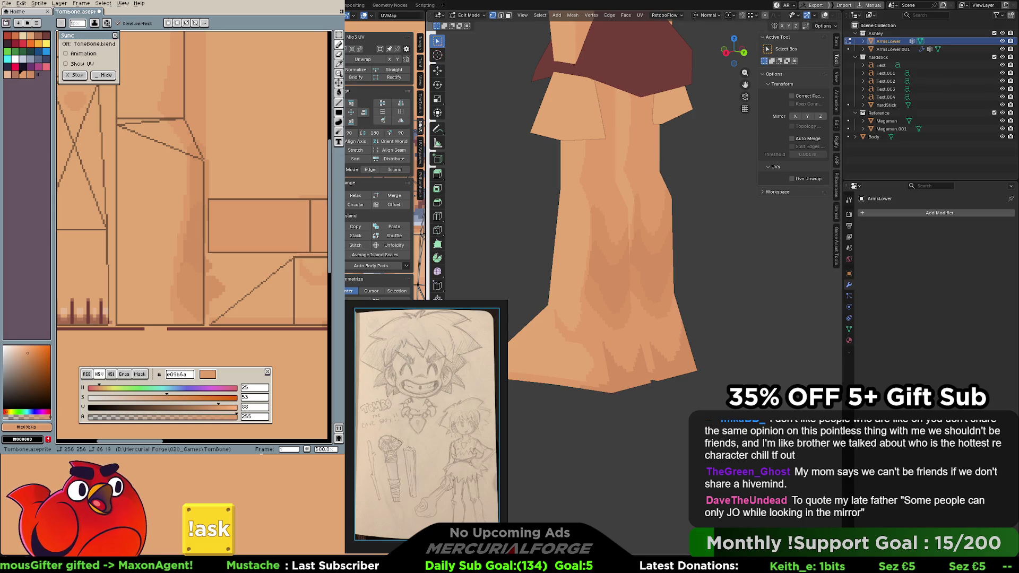
{"action": "key", "text": "ctrl+z"}
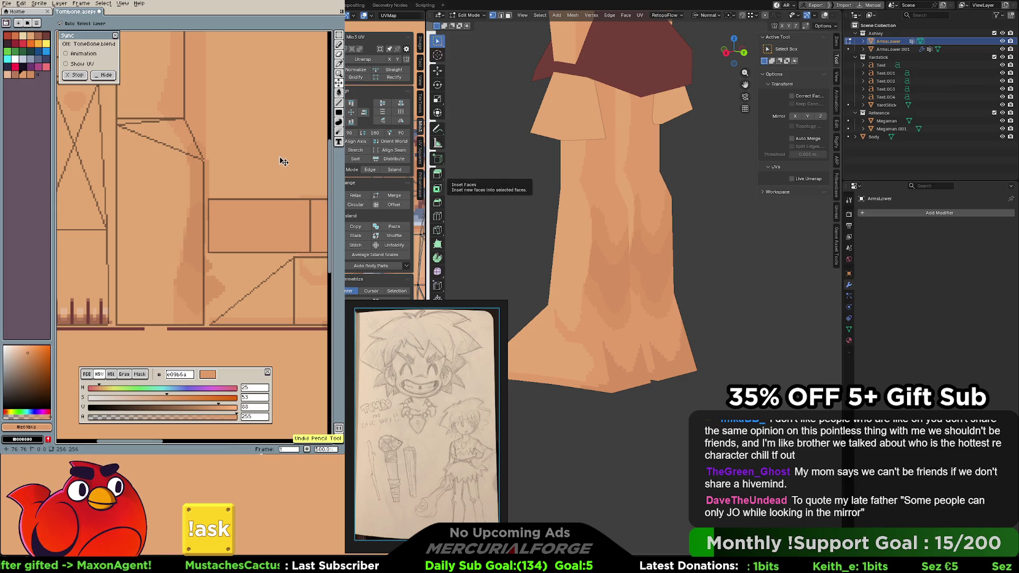
{"action": "scroll", "coordinate": [288, 163], "scroll_direction": "right", "scroll_amount": 2}
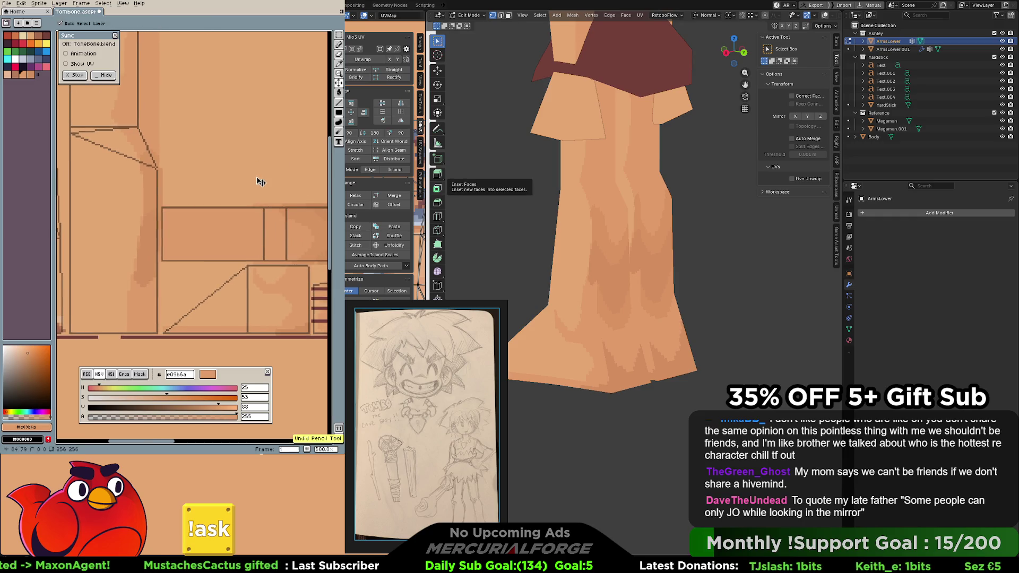
Select the rectangular leg strip, pick the darker tone and paint a shading stroke, then undo it
{"action": "key", "text": "ctrl+shift+d"}
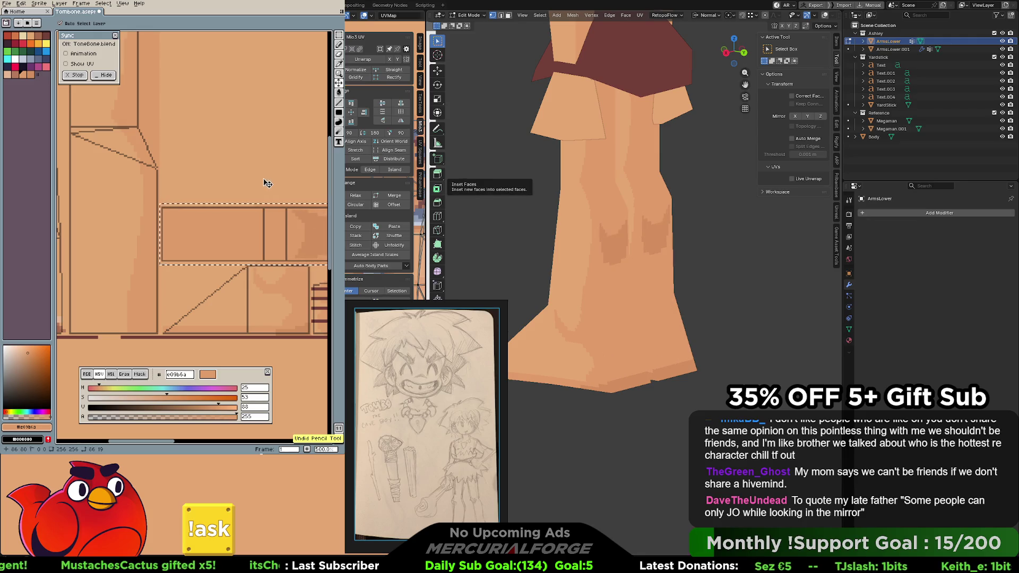
{"action": "key", "text": "i"}
{"action": "scroll", "coordinate": [239, 207], "scroll_direction": "right", "scroll_amount": 4}
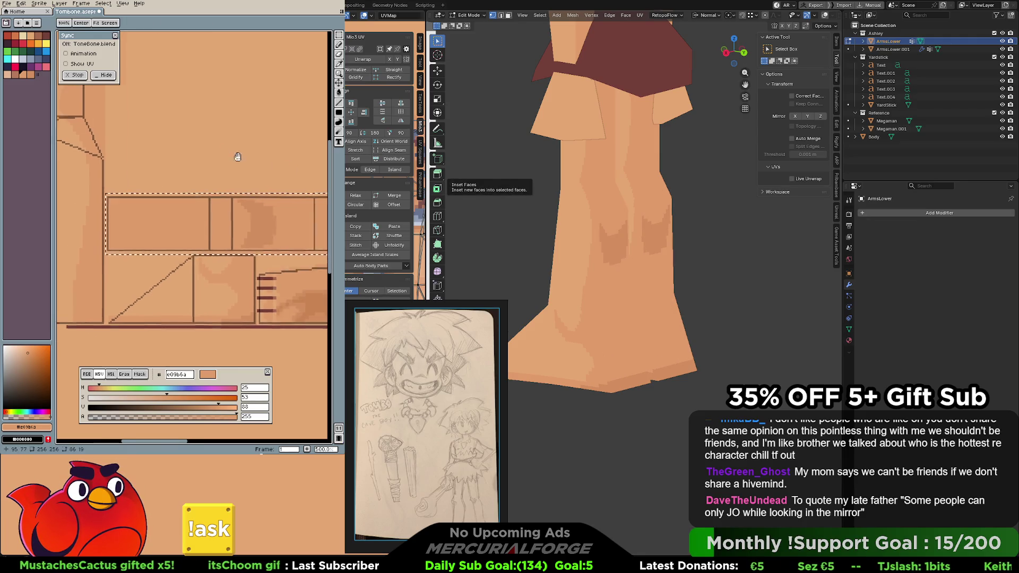
{"action": "key", "text": "b"}
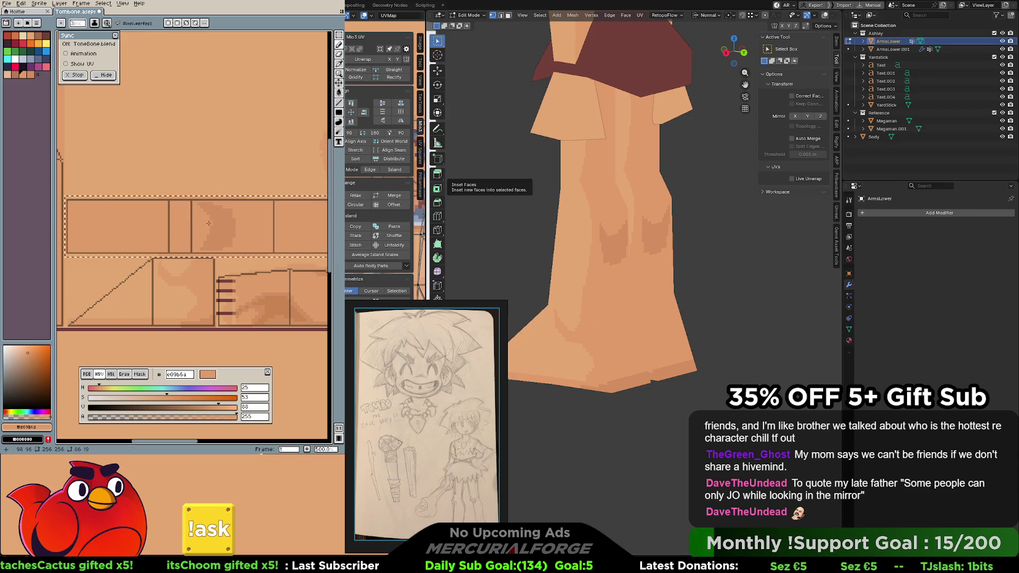
{"action": "scroll", "coordinate": [216, 231], "scroll_direction": "right", "scroll_amount": 3}
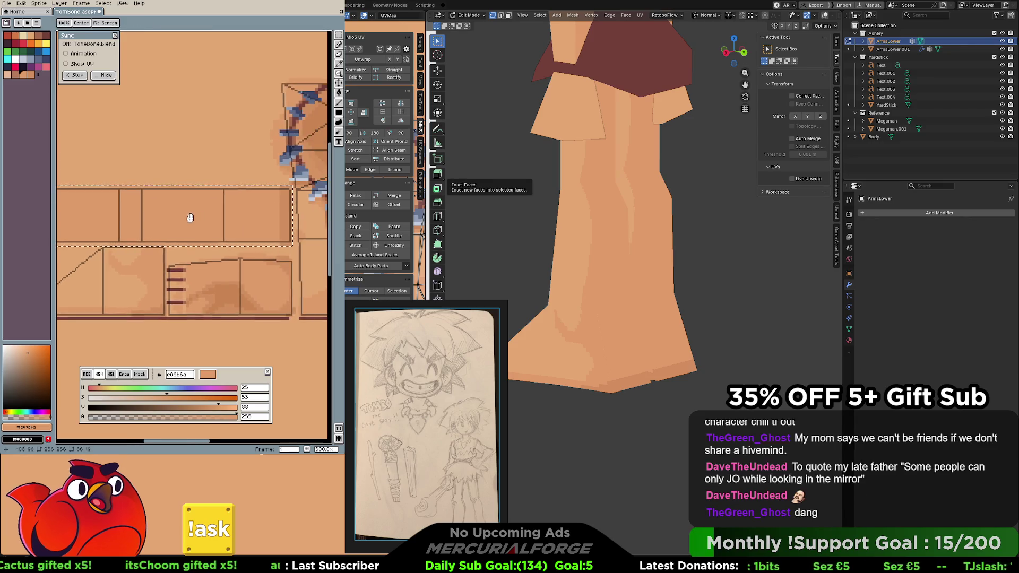
{"action": "left_click", "coordinate": [159, 215], "text": "alt"}
{"action": "left_click_drag", "start_coordinate": [139, 209], "coordinate": [169, 228]}
{"action": "key", "text": "ctrl+z"}
Paint darker d38e5e shading down the middle panel, try a lighter patch and revert it
{"action": "left_click", "coordinate": [203, 283], "text": "alt"}
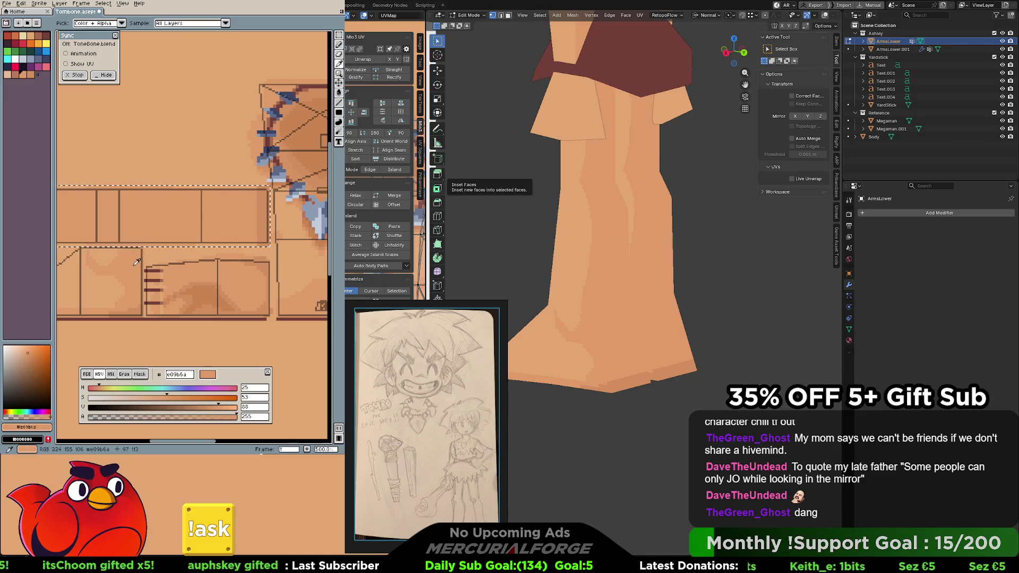
{"action": "left_click", "coordinate": [207, 281], "text": "alt"}
{"action": "left_click", "coordinate": [157, 217]}
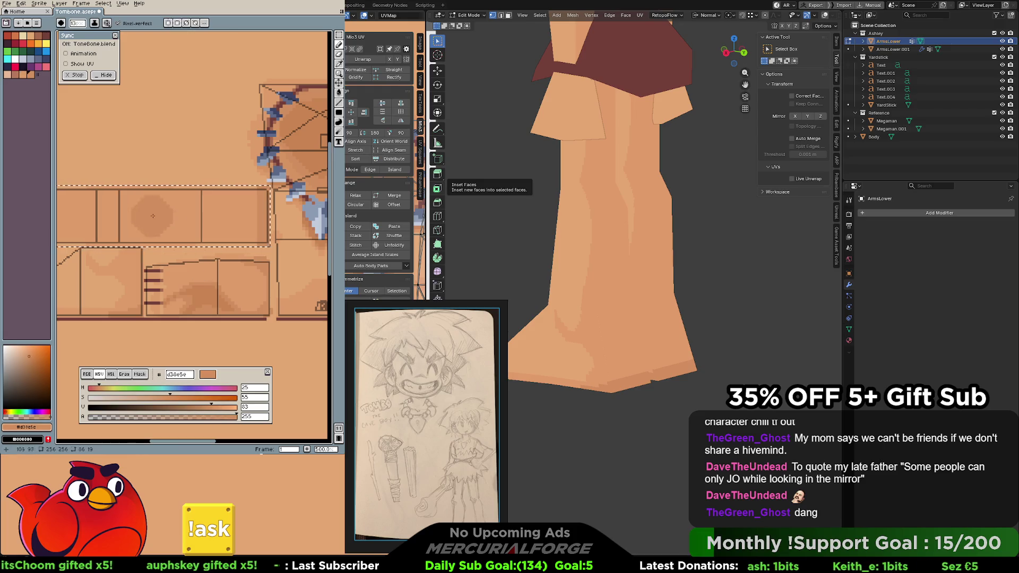
{"action": "left_click_drag", "start_coordinate": [164, 200], "coordinate": [165, 235]}
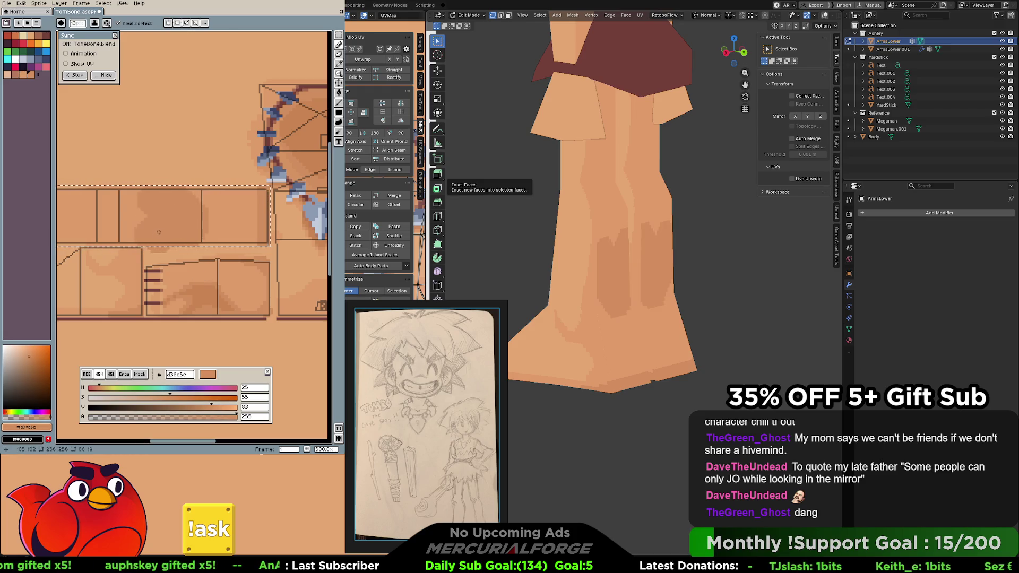
{"action": "left_click", "coordinate": [204, 185], "text": "alt"}
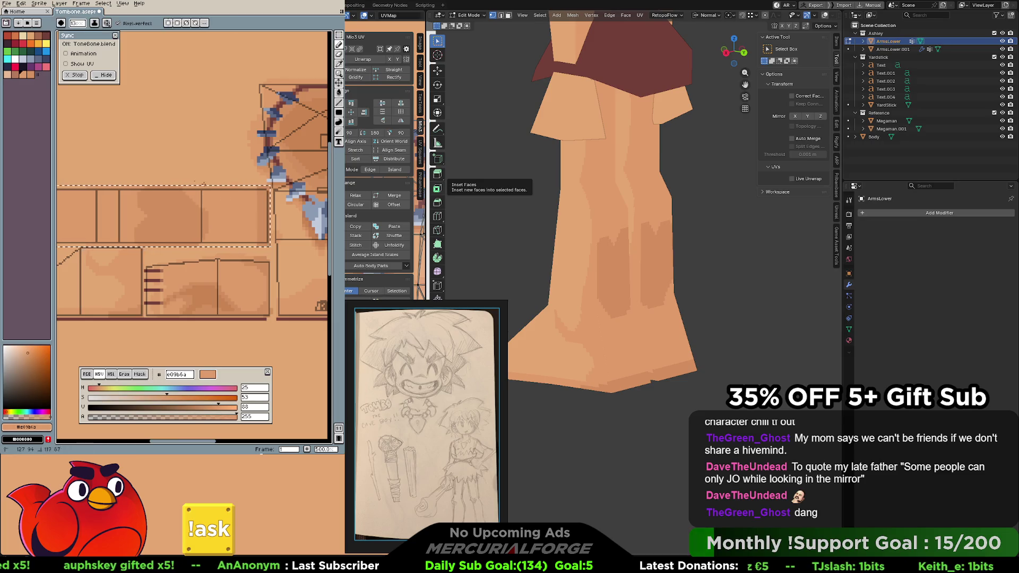
{"action": "left_click", "coordinate": [109, 256]}
{"action": "key", "text": "ctrl+z"}
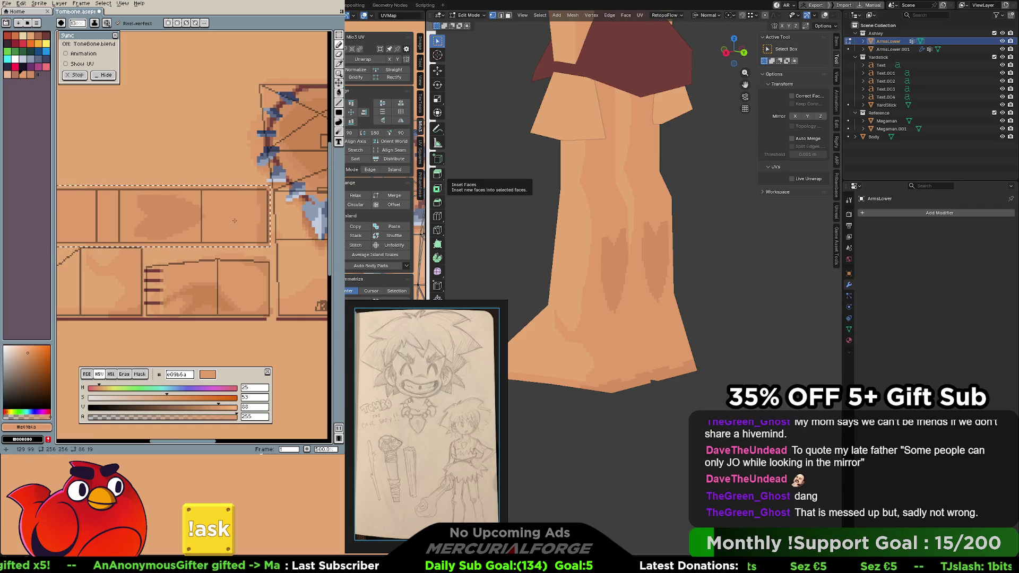
{"action": "scroll", "coordinate": [568, 287], "scroll_direction": "down", "scroll_amount": 4}
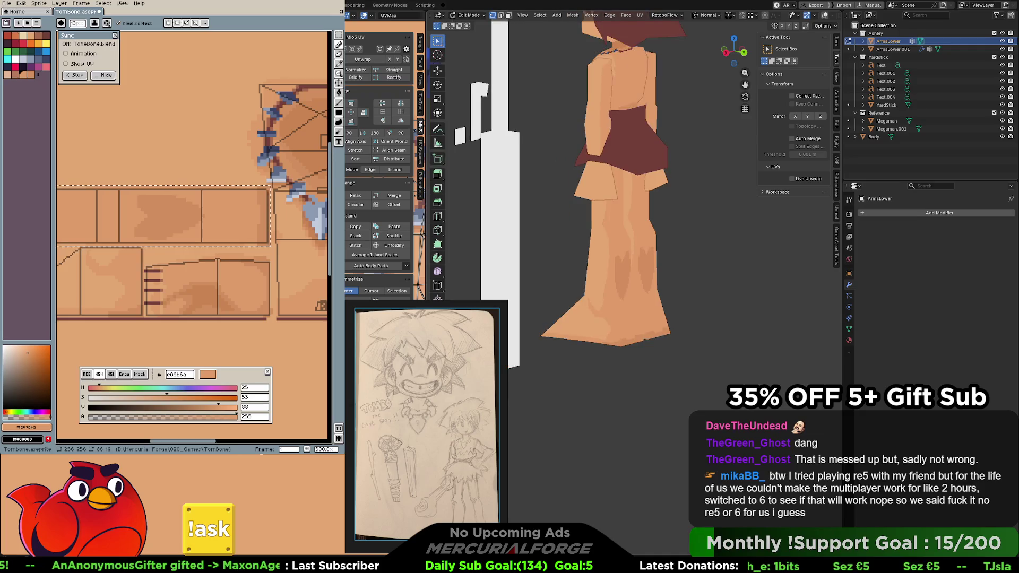
Orbit the Blender view to show both shaded legs full length
{"action": "middle_click_drag", "start_coordinate": [510, 287], "coordinate": [568, 287]}
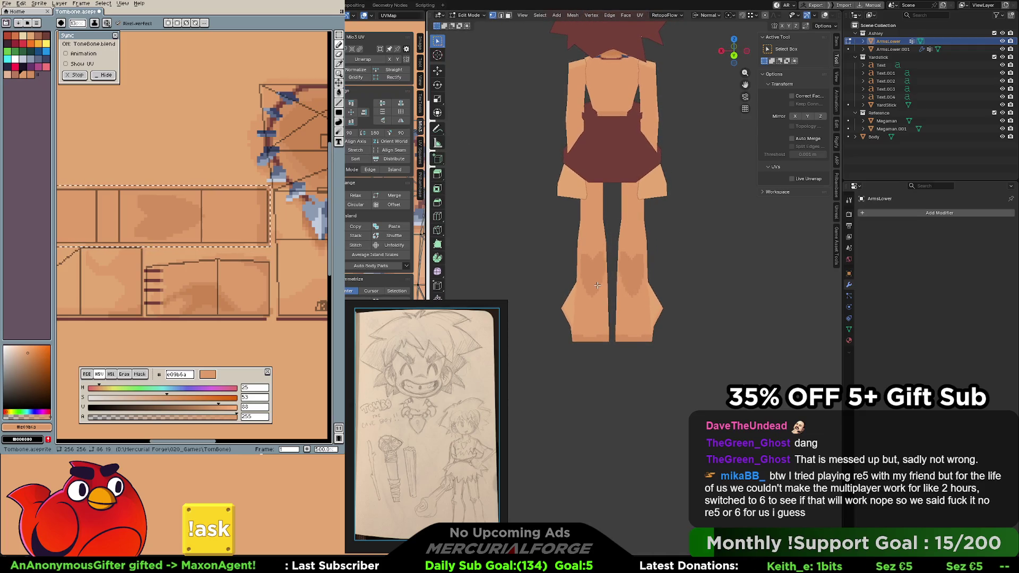
{"action": "scroll", "coordinate": [635, 290], "scroll_direction": "up", "scroll_amount": 2}
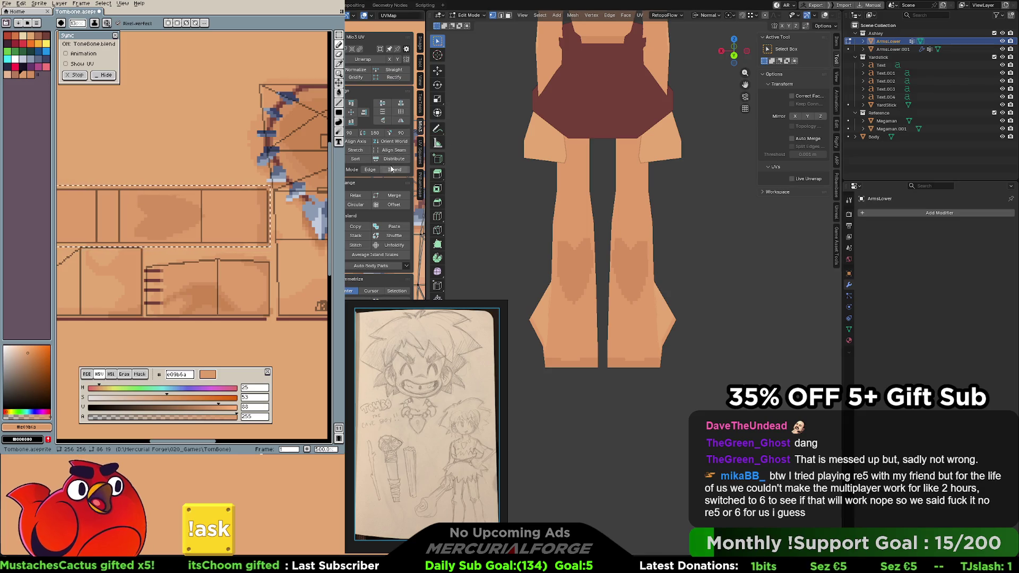
{"action": "scroll", "coordinate": [216, 206], "scroll_direction": "left", "scroll_amount": 2}
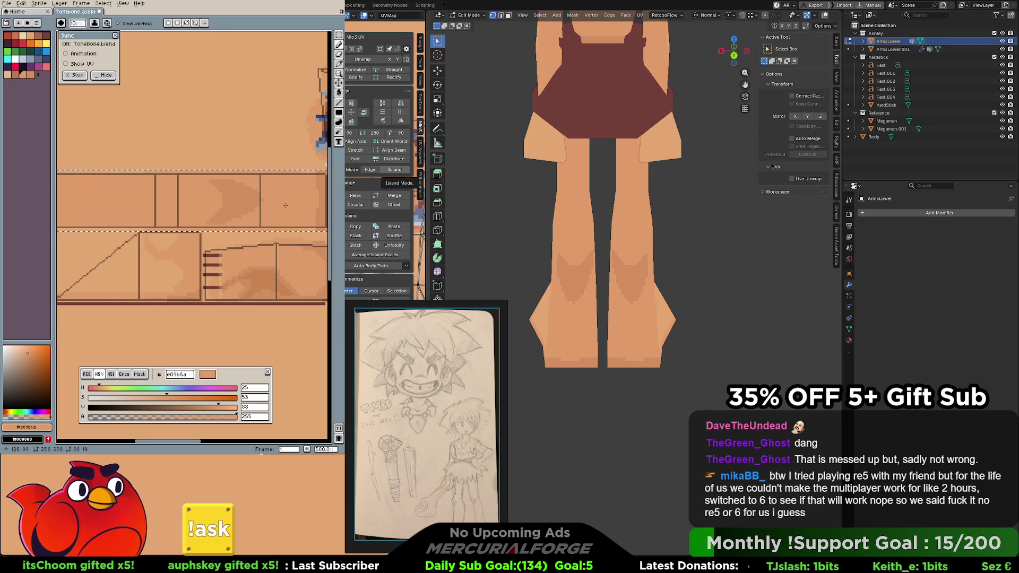
{"action": "scroll", "coordinate": [285, 206], "scroll_direction": "right", "scroll_amount": 1}
Pick mid skin tone d99362 and a lighter tone, switching to rectangular selection for the leg strip
{"action": "key", "text": "i"}
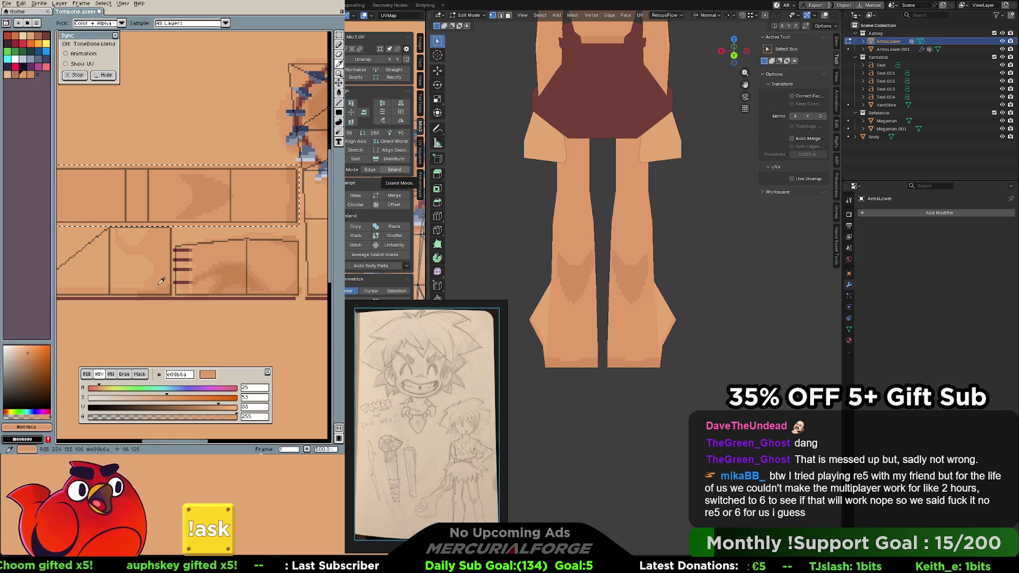
{"action": "key", "text": "b"}
{"action": "key", "text": "i"}
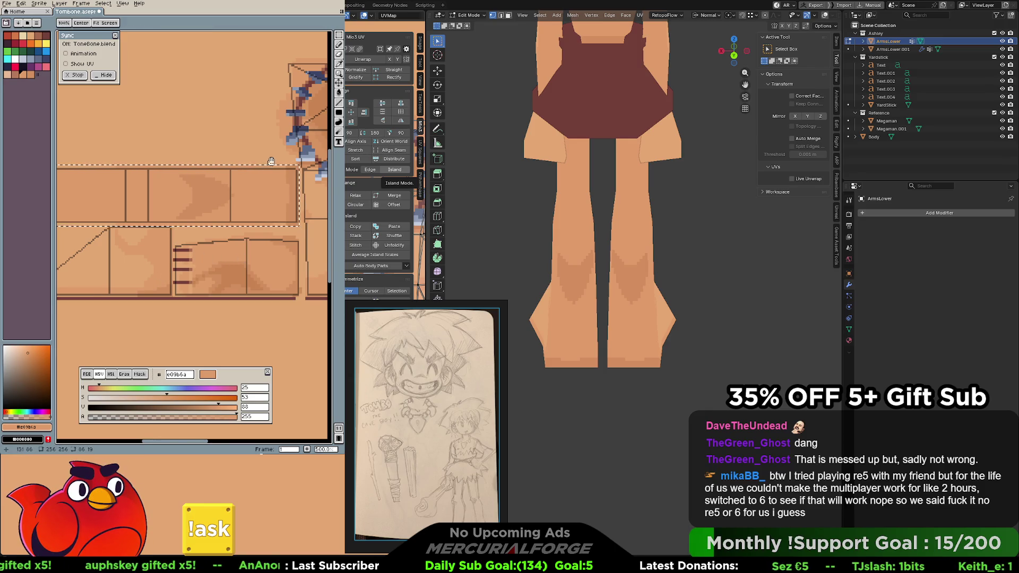
{"action": "scroll", "coordinate": [263, 187], "scroll_direction": "right", "scroll_amount": 2}
{"action": "left_click", "coordinate": [285, 179]}
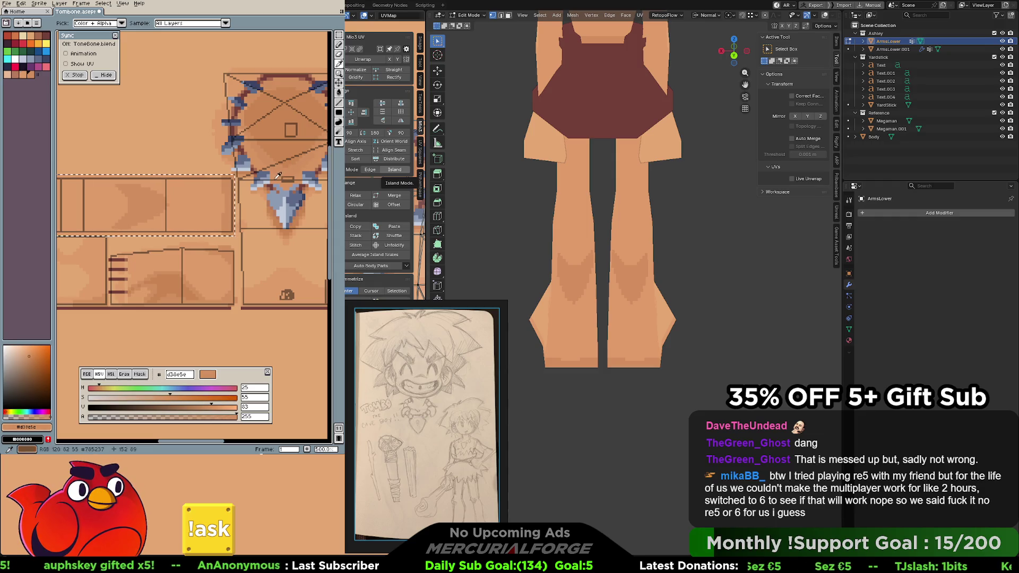
{"action": "left_click", "coordinate": [285, 178]}
{"action": "key", "text": "b"}
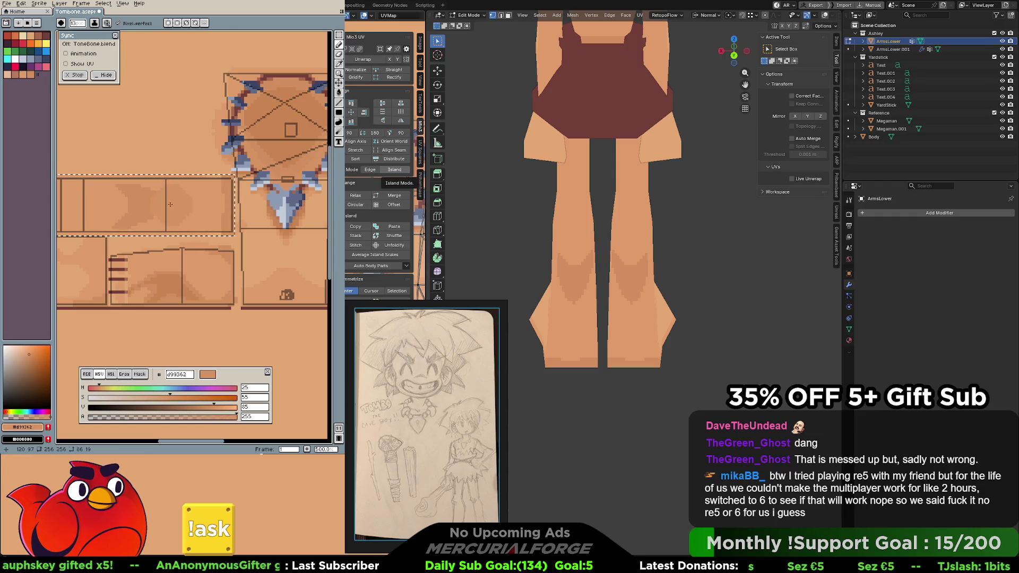
{"action": "left_click", "coordinate": [165, 194], "text": "alt"}
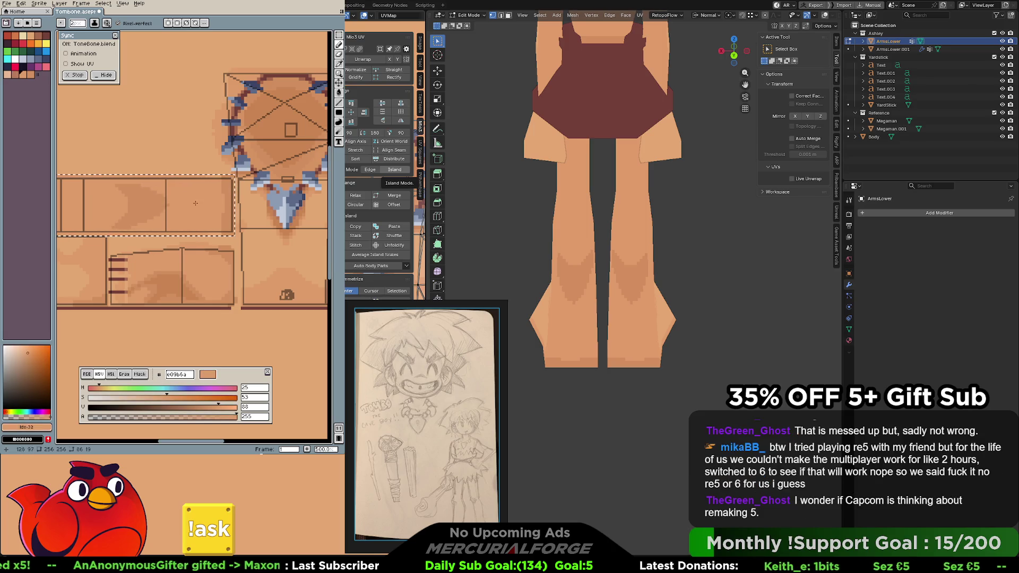
{"action": "key", "text": "alt"}
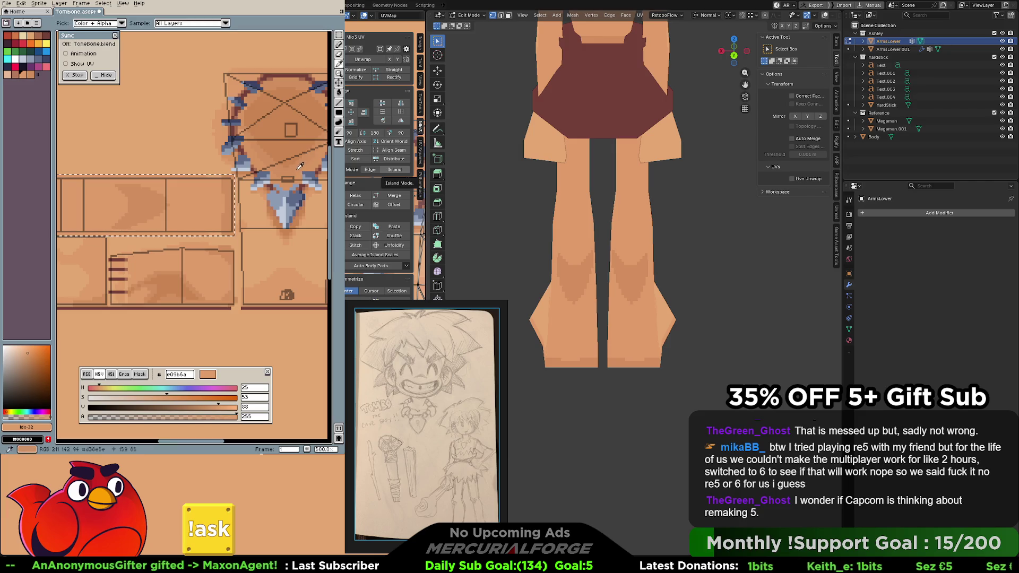
{"action": "key", "text": "m"}
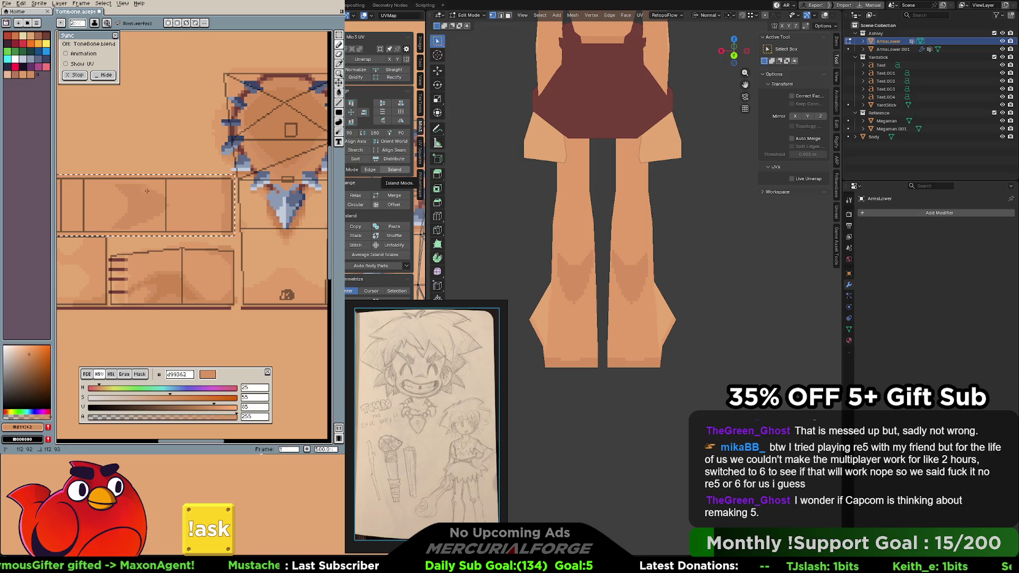
{"action": "key", "text": "alt"}
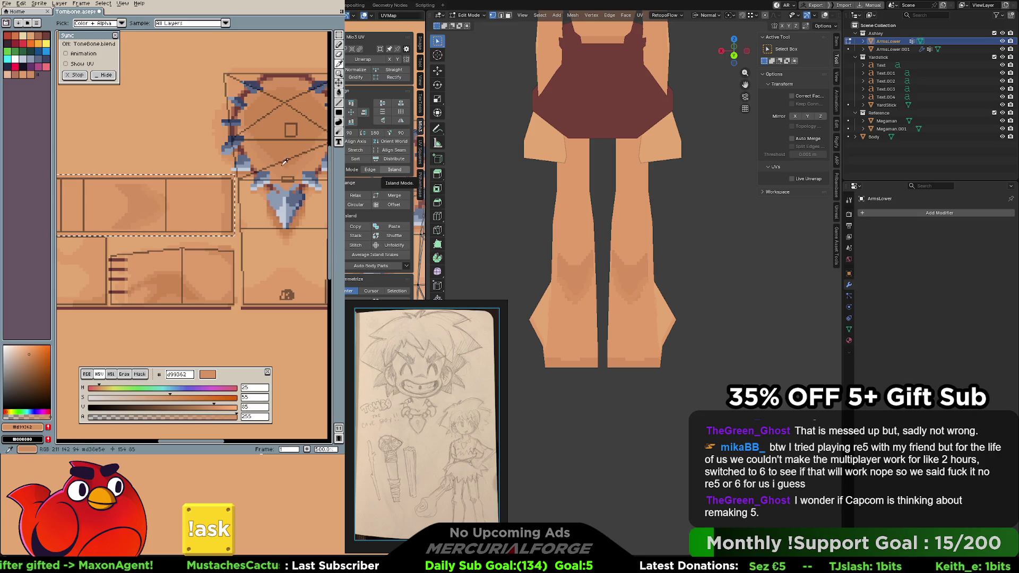
Sample outline 785237, undo a stroke, then alternate d99362, e09b6a and highlight e8b796 for shading
{"action": "left_click", "coordinate": [165, 200], "text": "alt"}
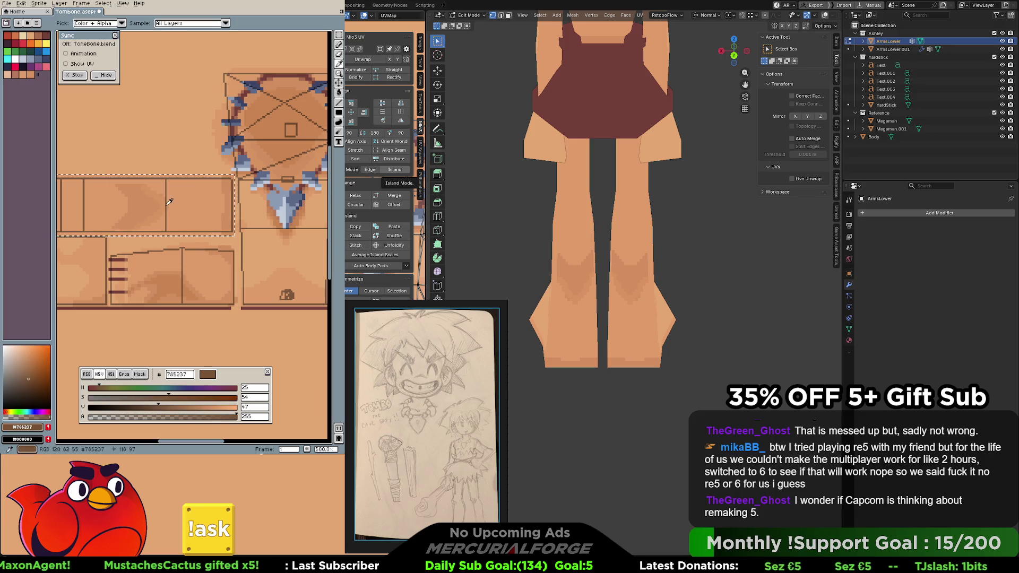
{"action": "key", "text": "ctrl+z"}
{"action": "left_click", "coordinate": [154, 191], "text": "alt"}
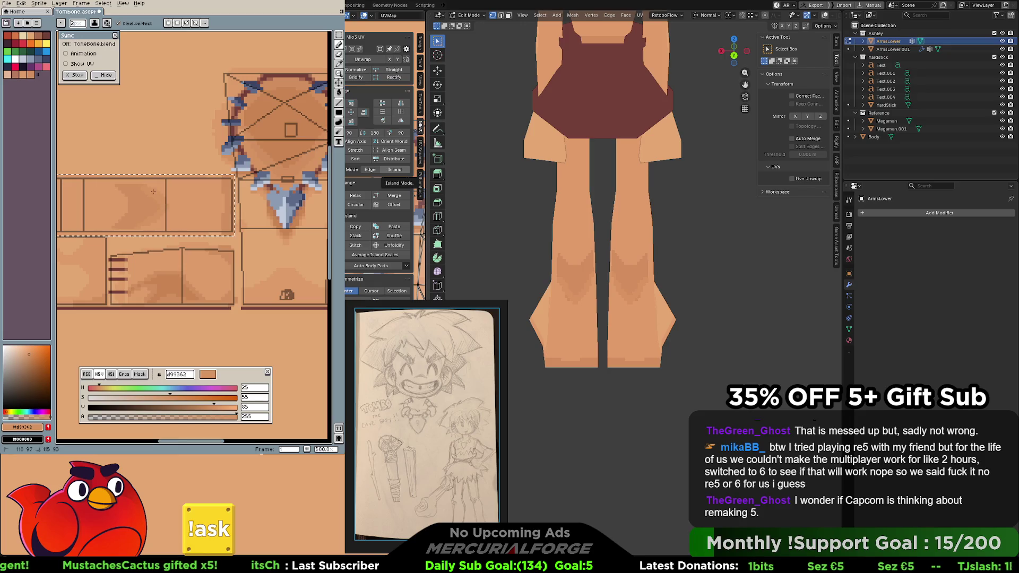
{"action": "left_click", "coordinate": [121, 196], "text": "alt"}
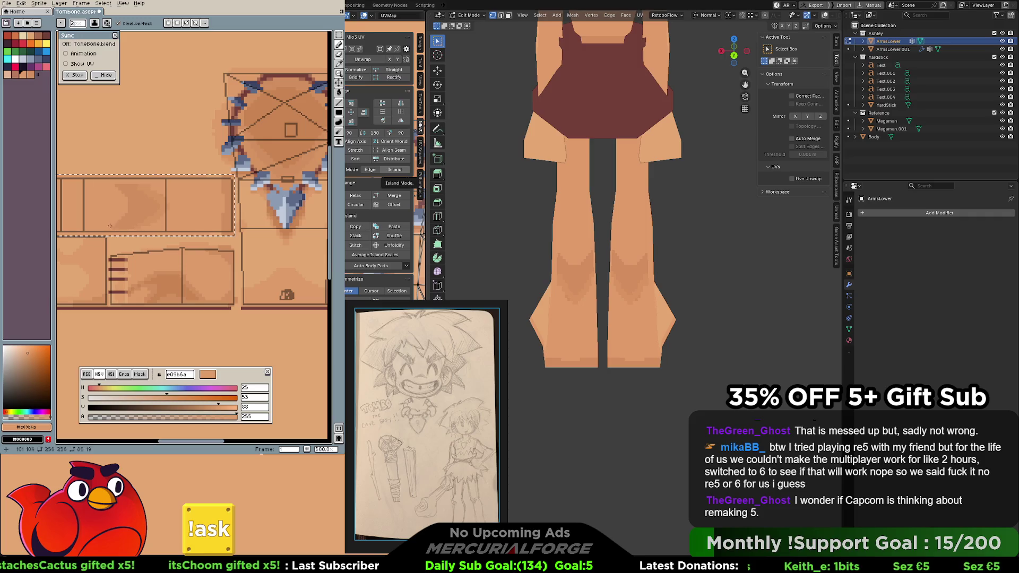
{"action": "key", "text": "alt"}
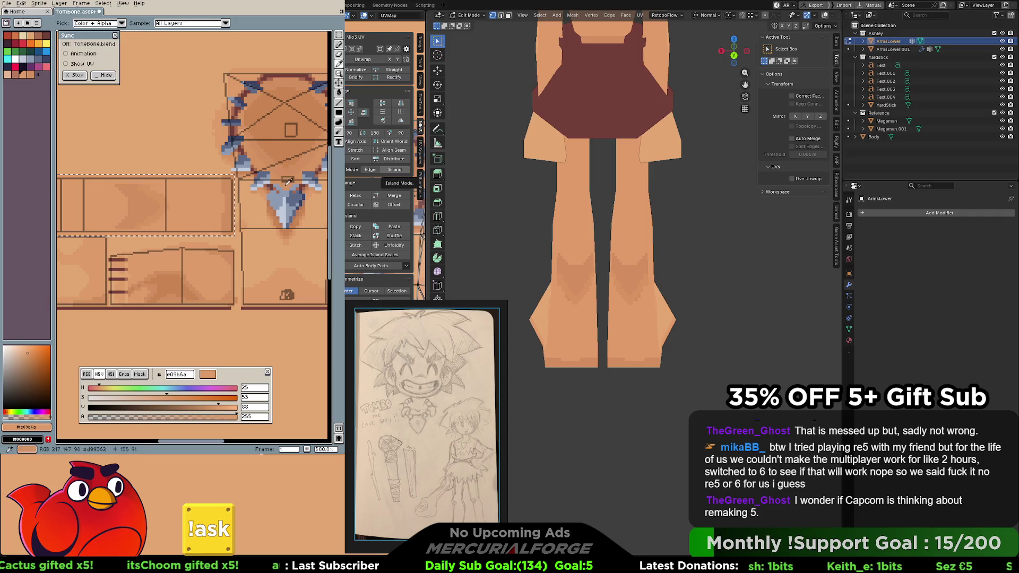
{"action": "left_click", "coordinate": [162, 201], "text": "alt"}
{"action": "left_click", "coordinate": [121, 195], "text": "alt"}
{"action": "left_click", "coordinate": [120, 194], "text": "alt"}
{"action": "key", "text": "alt"}
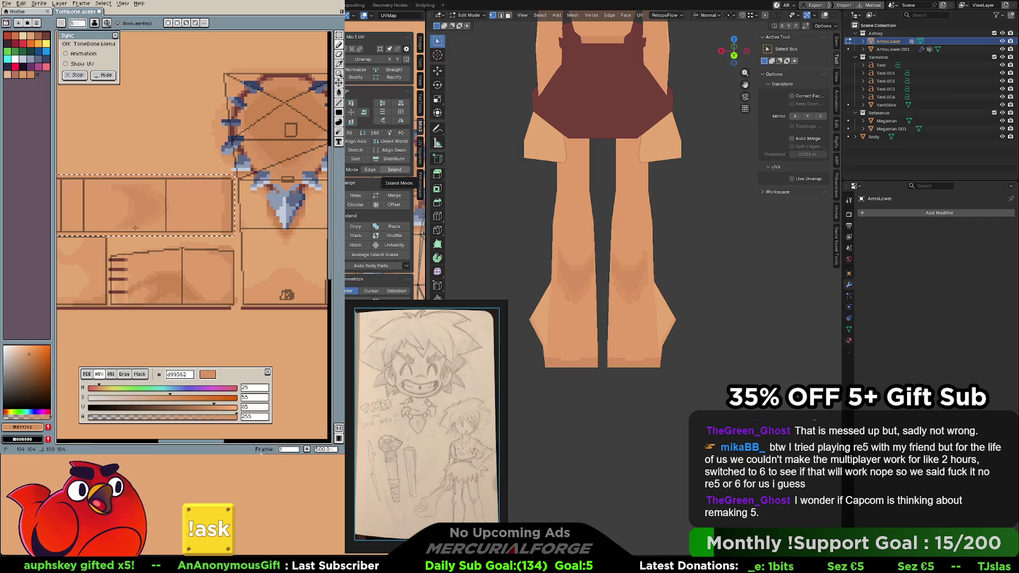
Pan to the leg strips and sample darker then lighter skin tones for more shading patches
{"action": "middle_click_drag", "start_coordinate": [136, 215], "coordinate": [158, 211]}
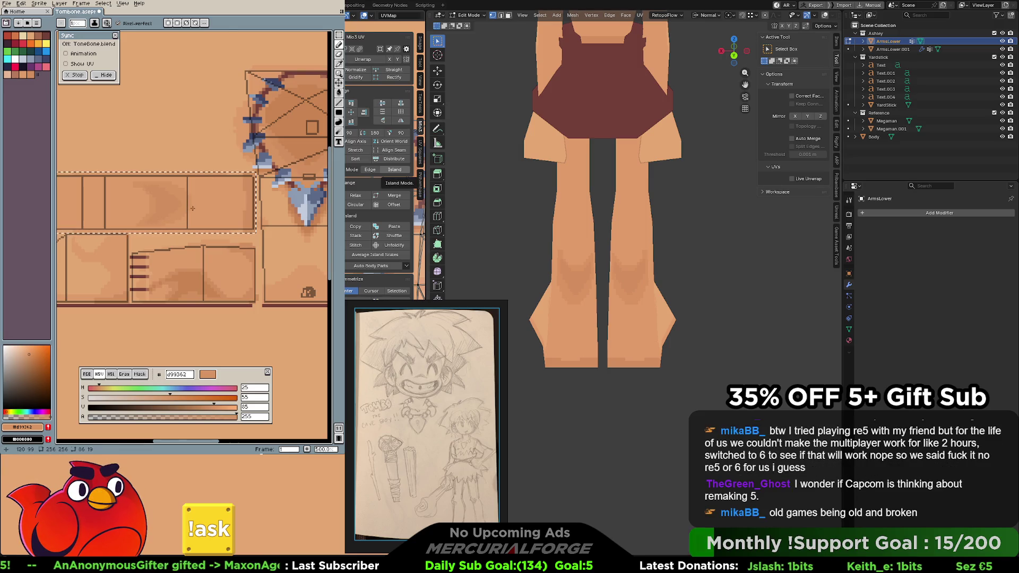
{"action": "left_click", "coordinate": [163, 191], "text": "alt"}
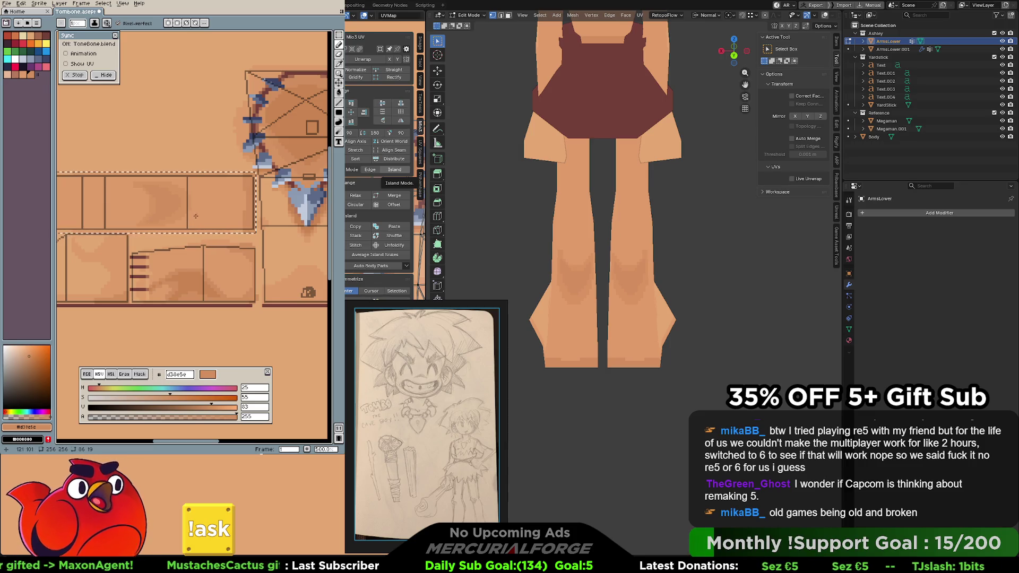
{"action": "key", "text": "i"}
{"action": "middle_click_drag", "start_coordinate": [171, 194], "coordinate": [292, 186]}
{"action": "left_click", "coordinate": [305, 173], "text": "alt"}
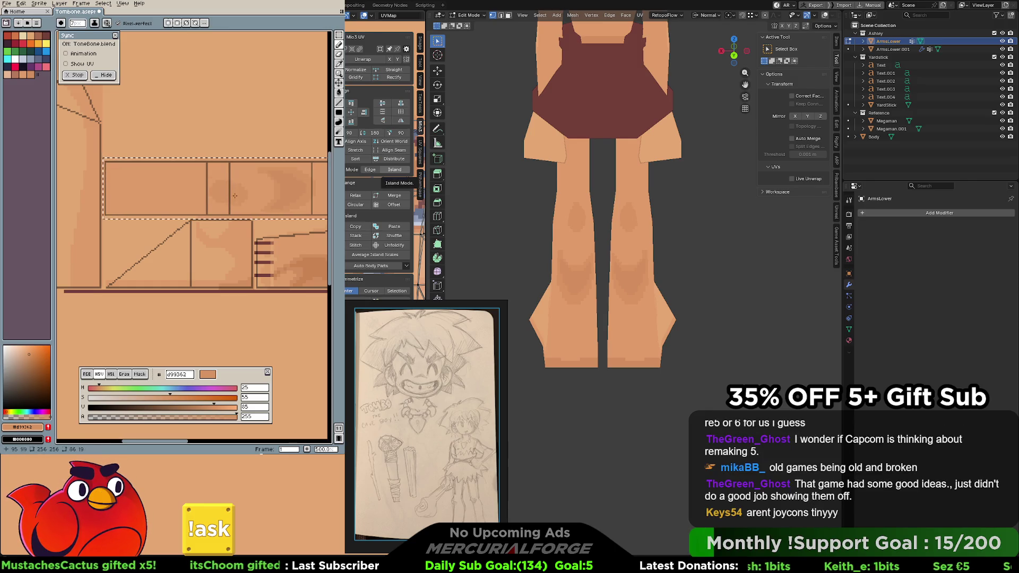
Pan across the leg and foot strips, alternate darker and lighter tones for blotches, and undo a stray mark
{"action": "middle_click_drag", "start_coordinate": [234, 196], "coordinate": [234, 199]}
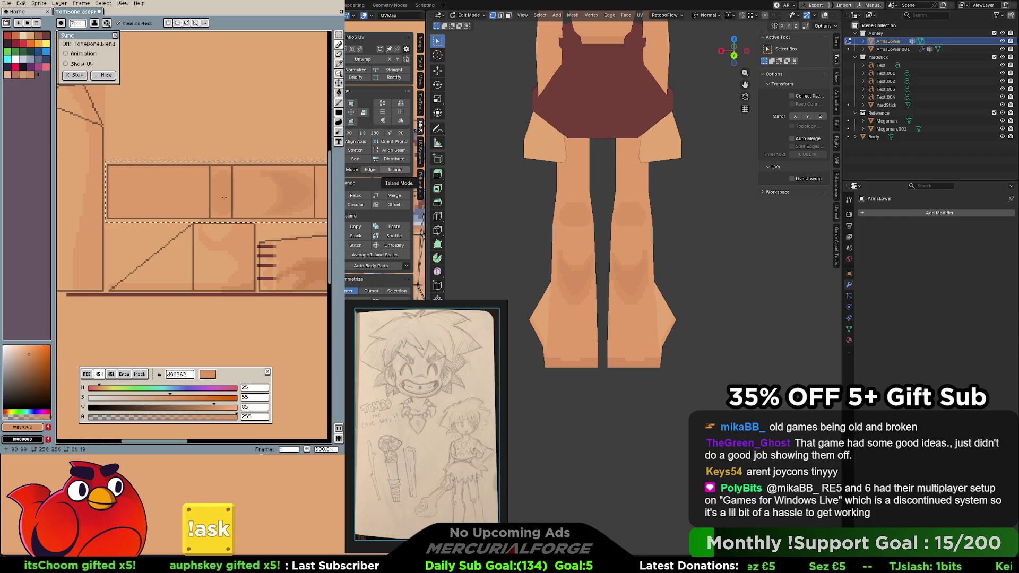
{"action": "mouse_move", "coordinate": [223, 193]}
{"action": "middle_mouse_down"}
{"action": "mouse_move", "coordinate": [194, 200]}
{"action": "mouse_move", "coordinate": [221, 182]}
{"action": "mouse_move", "coordinate": [228, 160]}
{"action": "mouse_move", "coordinate": [191, 152]}
{"action": "mouse_move", "coordinate": [172, 173]}
{"action": "mouse_move", "coordinate": [130, 169]}
{"action": "middle_mouse_up"}
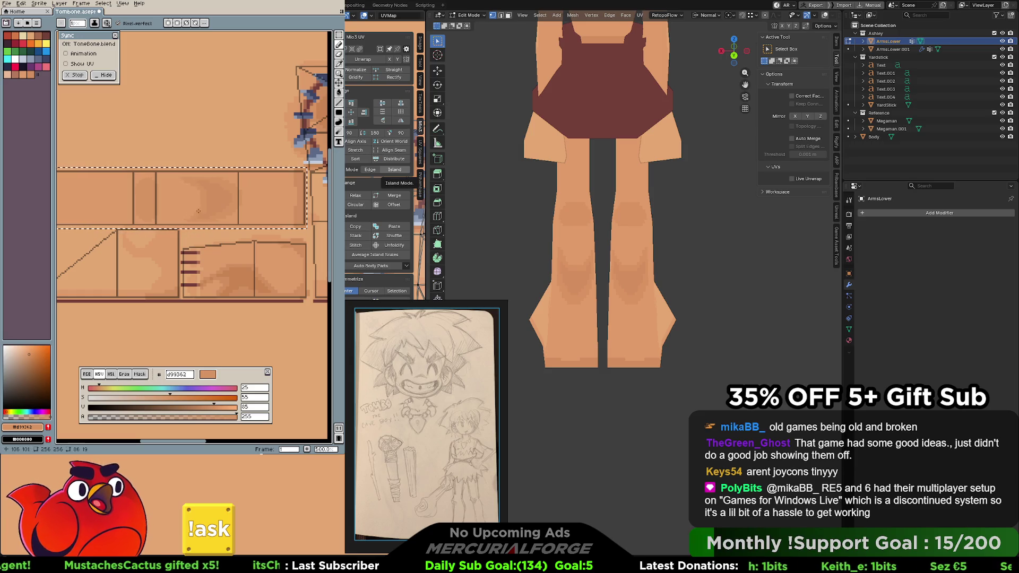
{"action": "left_click", "coordinate": [230, 195], "text": "alt"}
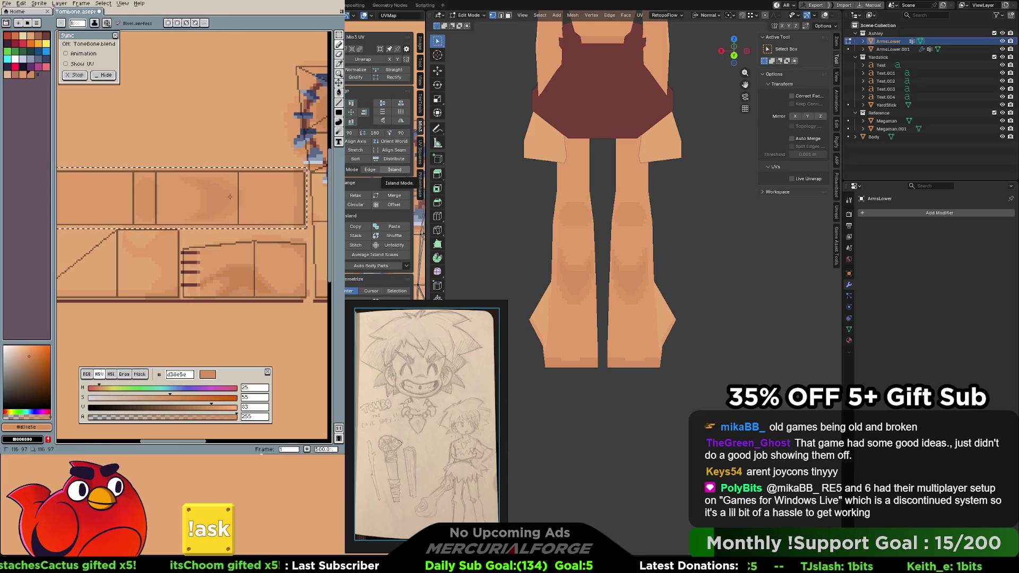
{"action": "left_click", "coordinate": [225, 209], "text": "alt"}
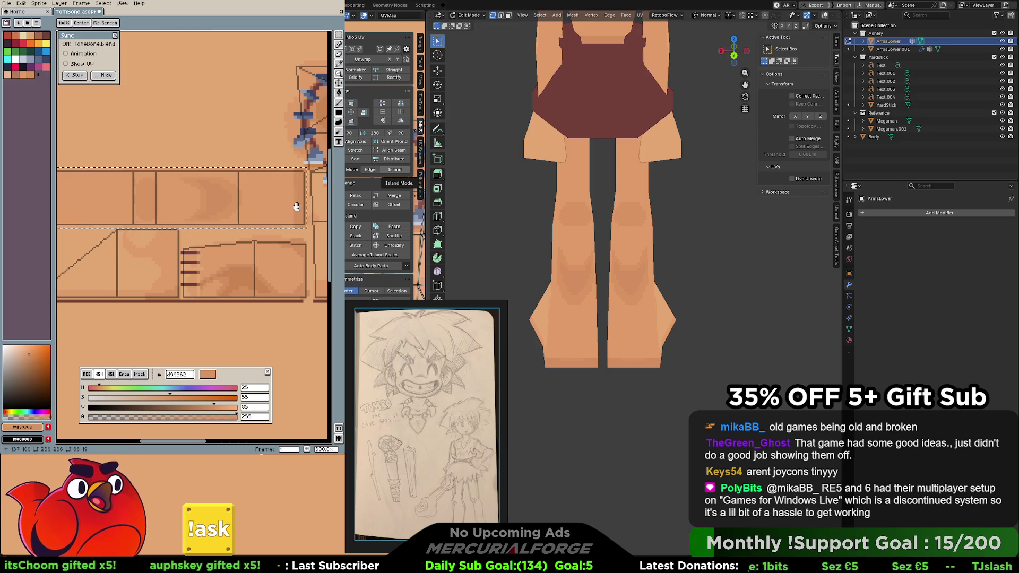
{"action": "middle_click_drag", "start_coordinate": [300, 215], "coordinate": [282, 144]}
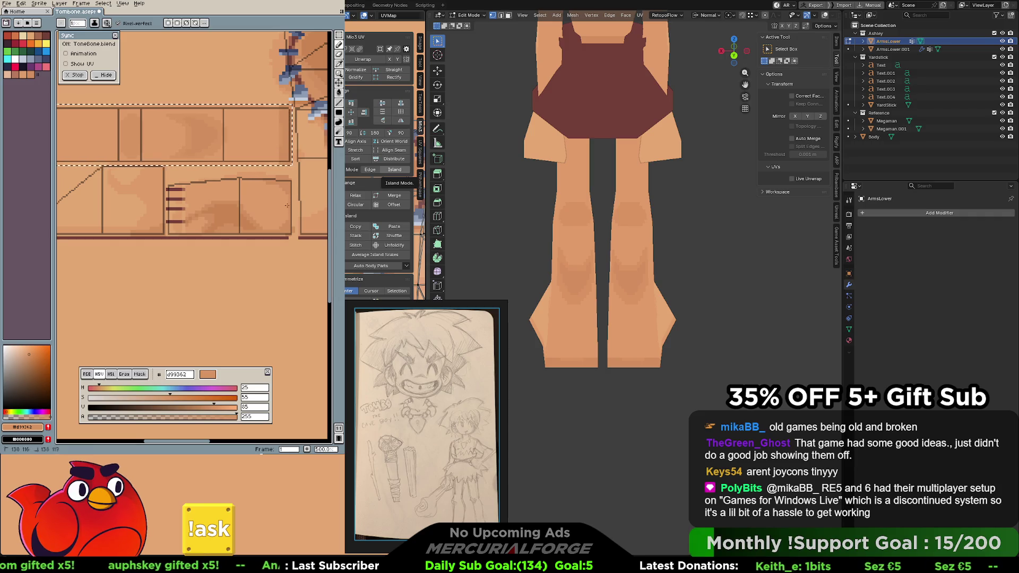
{"action": "key", "text": "ctrl+z"}
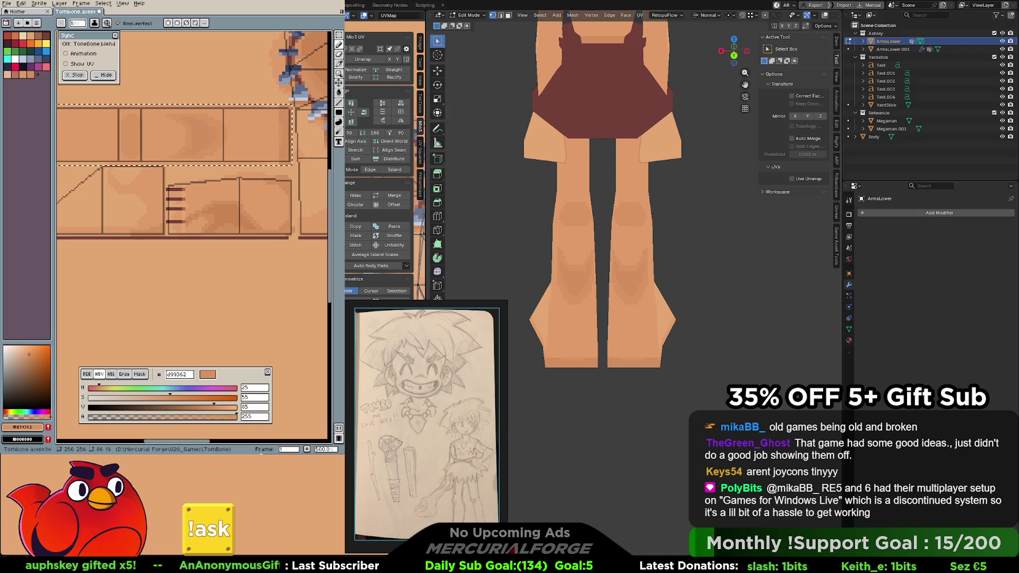
{"action": "middle_click_drag", "start_coordinate": [629, 302], "coordinate": [655, 316]}
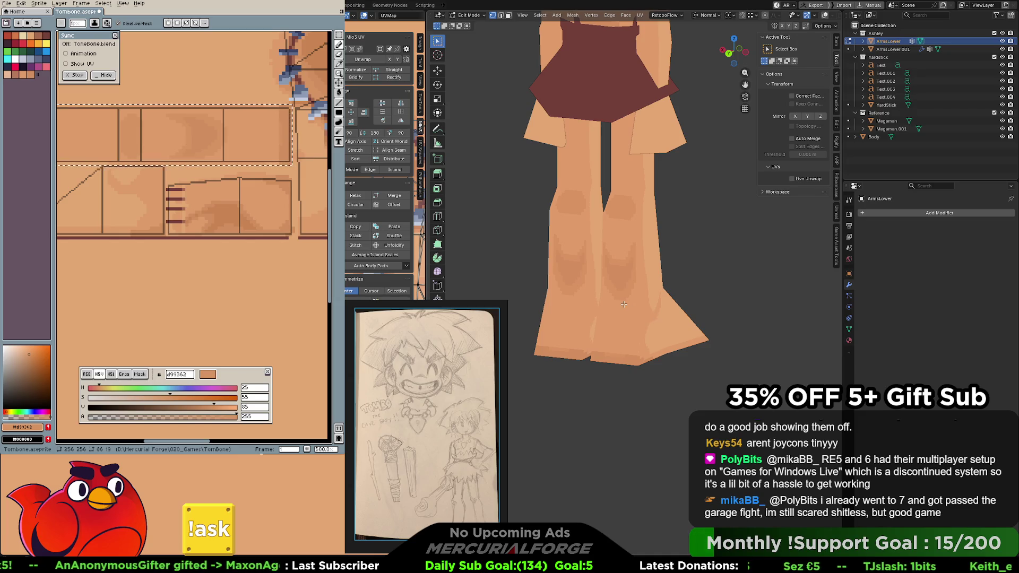
{"action": "mouse_move", "coordinate": [623, 314]}
{"action": "middle_mouse_down"}
{"action": "mouse_move", "coordinate": [754, 318]}
{"action": "mouse_move", "coordinate": [630, 323]}
{"action": "mouse_move", "coordinate": [693, 334]}
{"action": "middle_mouse_up"}
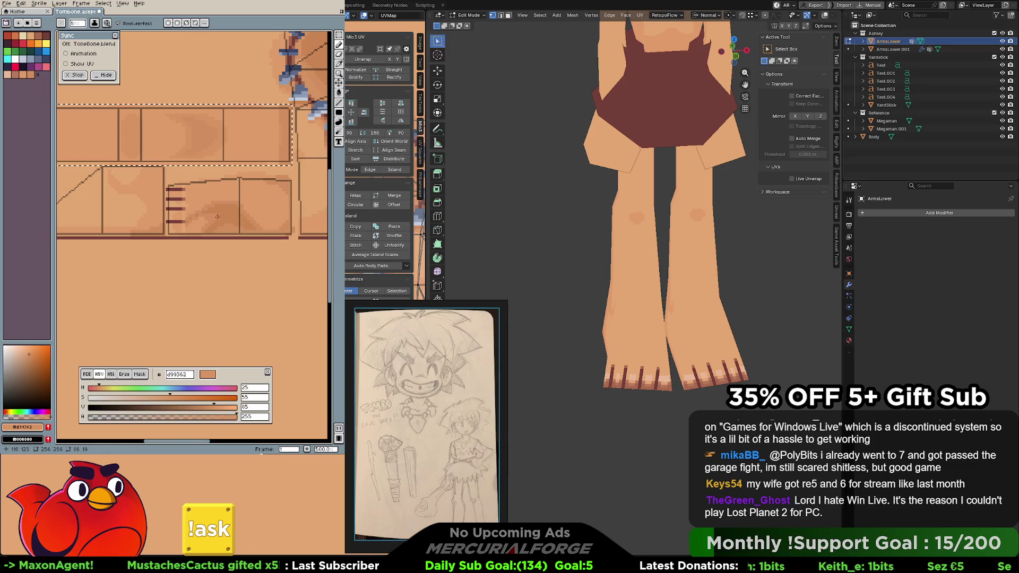
{"action": "middle_click_drag", "start_coordinate": [172, 178], "coordinate": [236, 184]}
{"action": "key", "text": "ctrl+d"}
{"action": "key", "text": "b"}
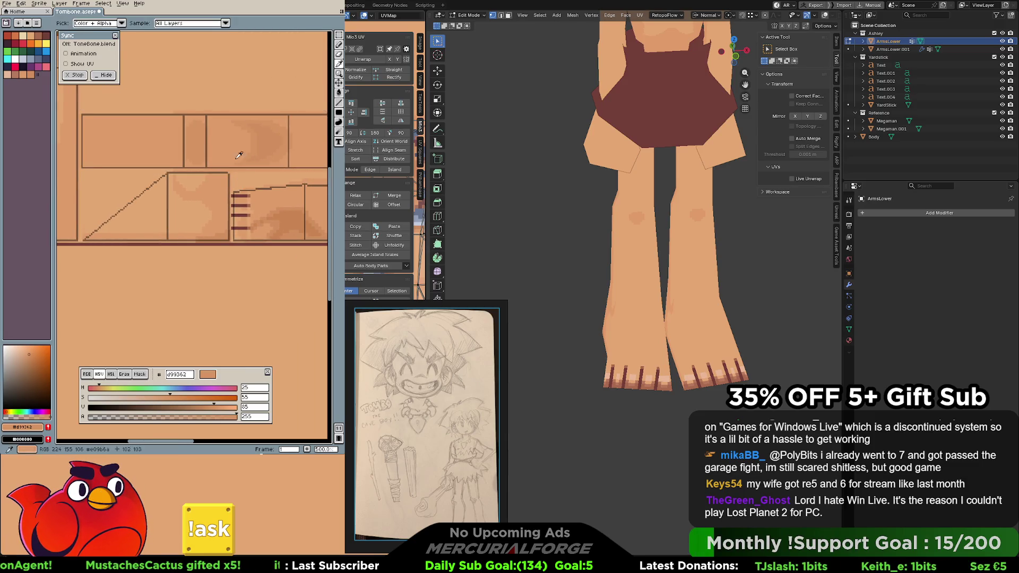
Pick a lighter skin tone, orbit to the foot and paint highlights on the foot strip while panning
{"action": "left_click", "coordinate": [204, 209], "text": "alt"}
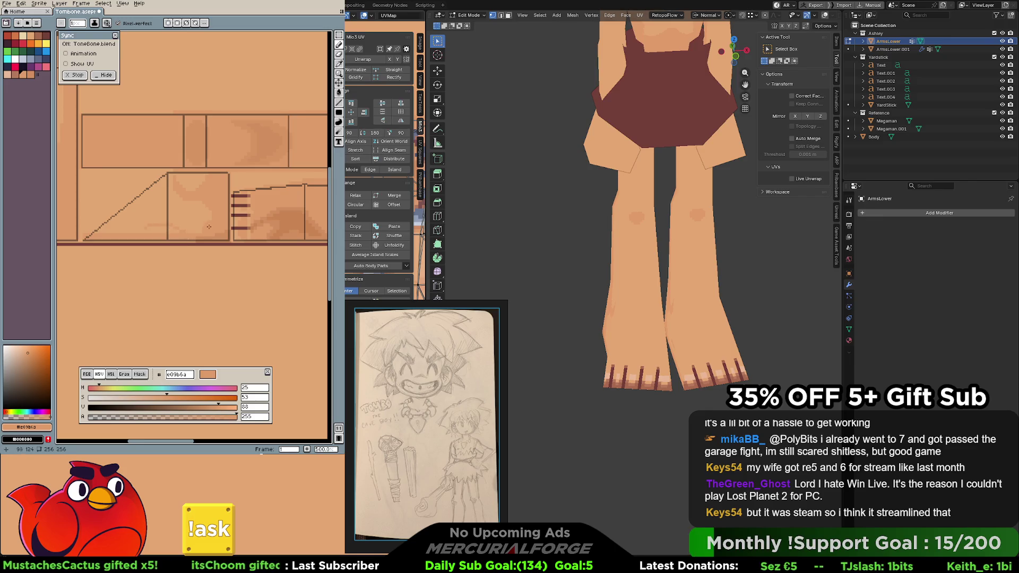
{"action": "middle_click_drag", "start_coordinate": [582, 295], "coordinate": [612, 326]}
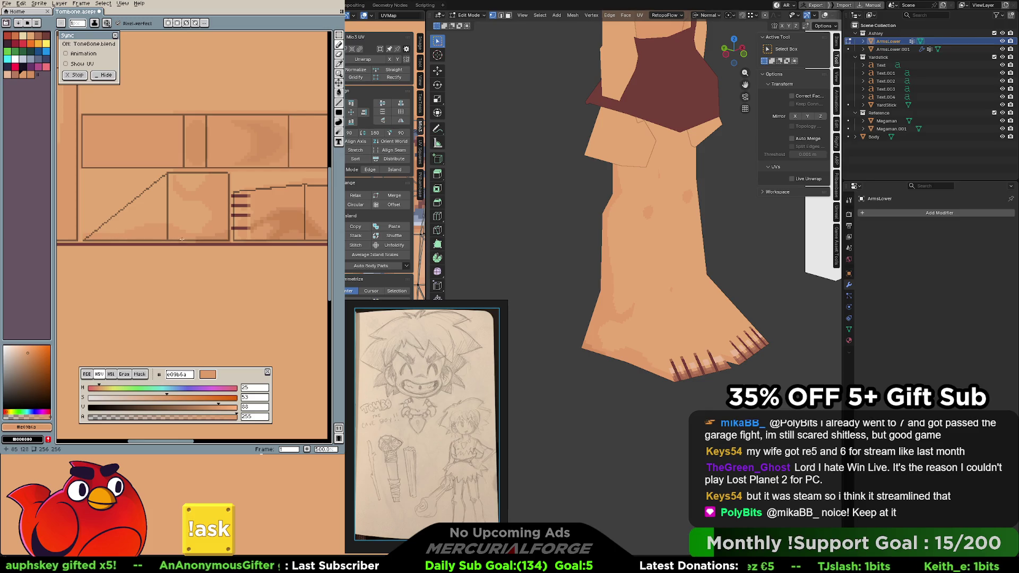
{"action": "key", "text": "space"}
{"action": "left_click_drag", "start_coordinate": [189, 231], "coordinate": [195, 234]}
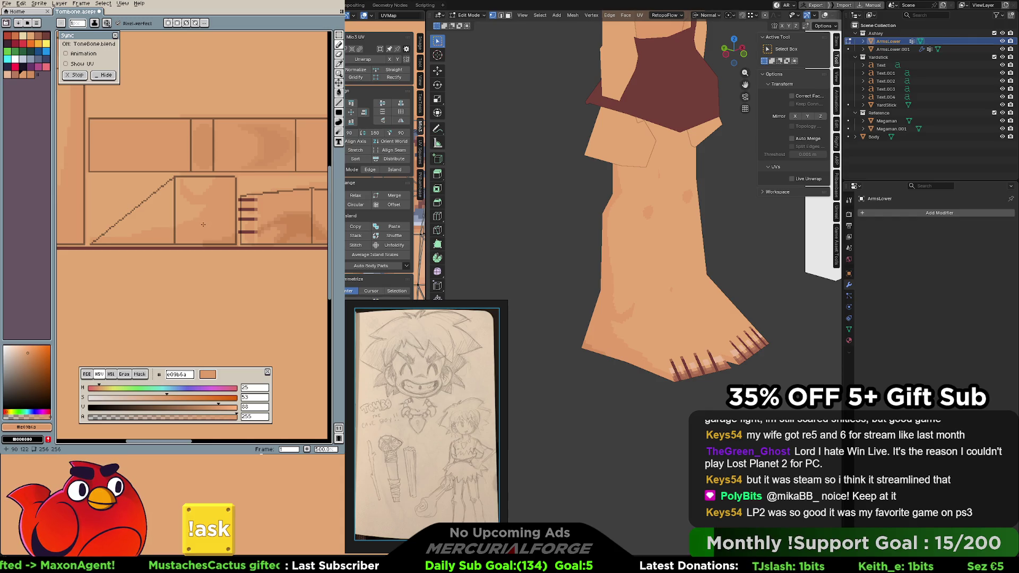
{"action": "middle_click_drag", "start_coordinate": [188, 184], "coordinate": [223, 217]}
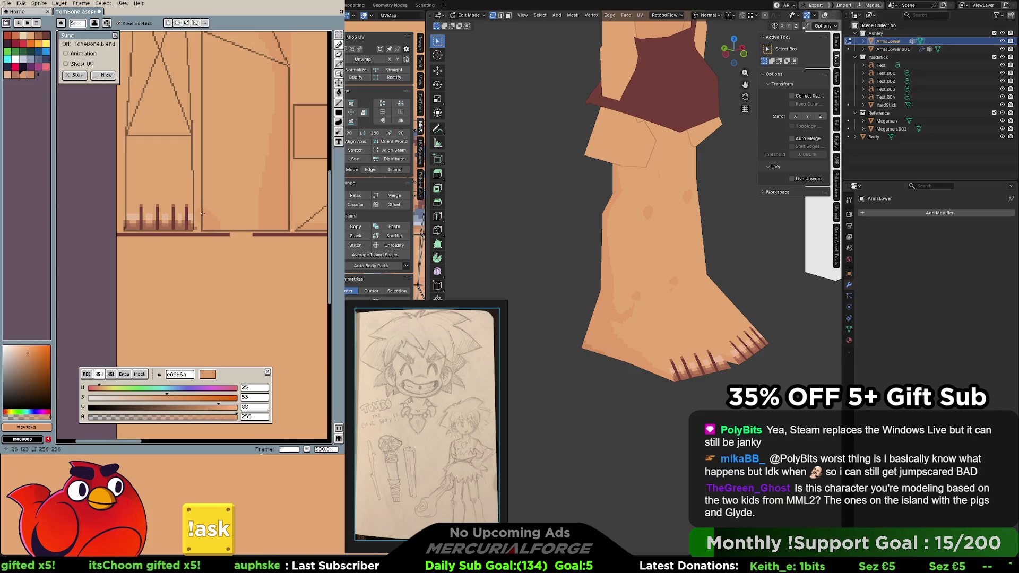
{"action": "scroll", "coordinate": [211, 216], "scroll_direction": "right", "scroll_amount": 3}
{"action": "scroll", "coordinate": [209, 206], "scroll_direction": "right", "scroll_amount": 3}
{"action": "scroll", "coordinate": [206, 193], "scroll_direction": "right", "scroll_amount": 2}
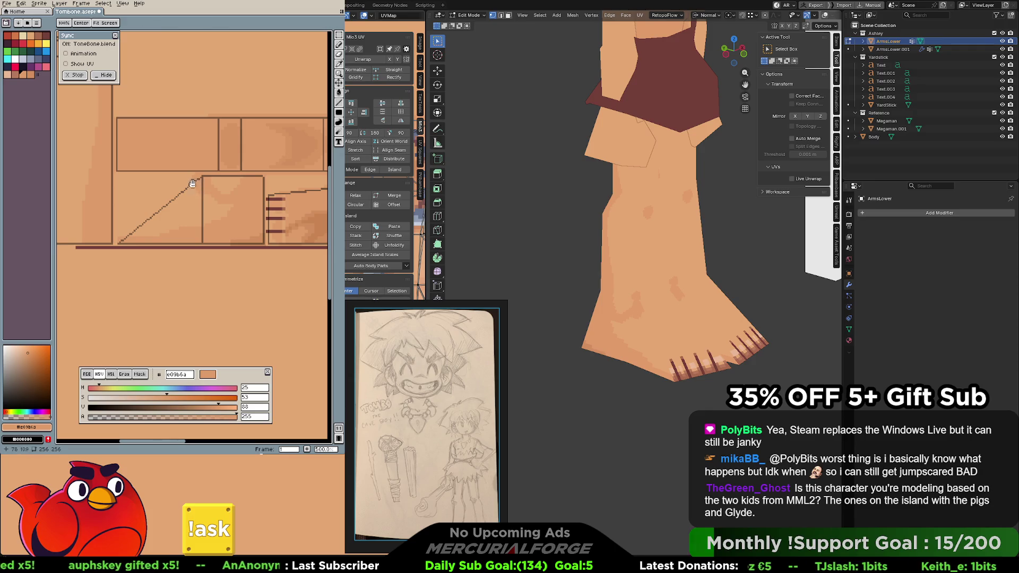
{"action": "scroll", "coordinate": [203, 184], "scroll_direction": "down", "scroll_amount": 1}
{"action": "scroll", "coordinate": [215, 184], "scroll_direction": "up", "scroll_amount": 1}
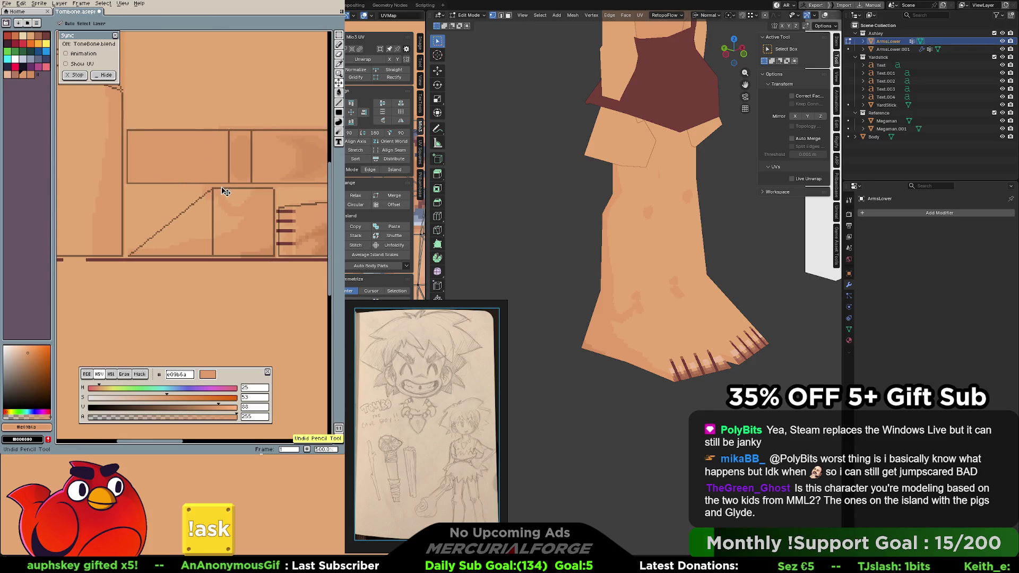
Sample a darker skin tone for the top of the leg strip and undo one bad pencil stroke
{"action": "mouse_move", "coordinate": [194, 190]}
{"action": "middle_mouse_down"}
{"action": "mouse_move", "coordinate": [80, 177]}
{"action": "mouse_move", "coordinate": [200, 188]}
{"action": "middle_mouse_up"}
{"action": "key", "text": "alt"}
{"action": "left_click", "coordinate": [244, 217], "text": "alt"}
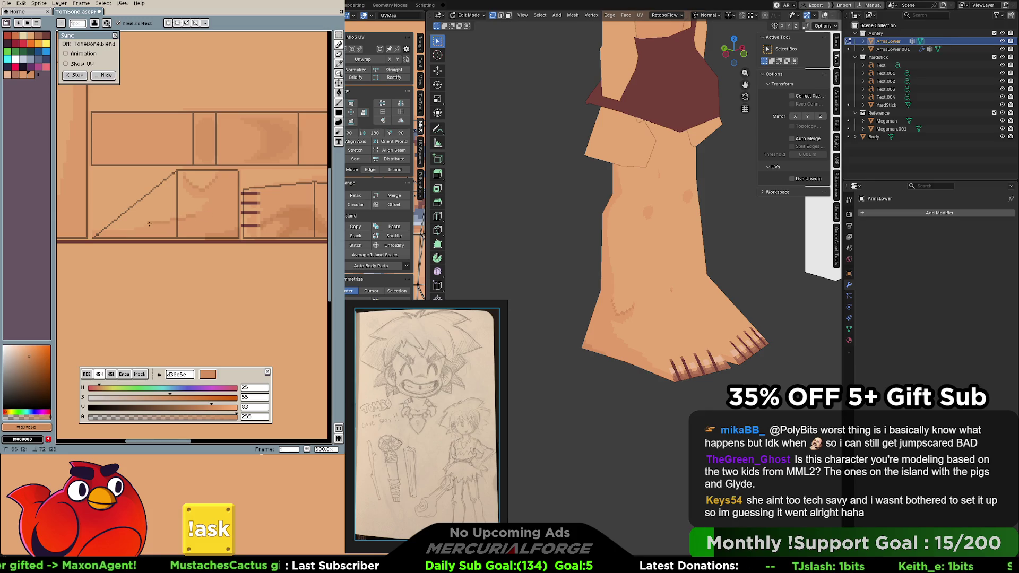
{"action": "key", "text": "ctrl+z"}
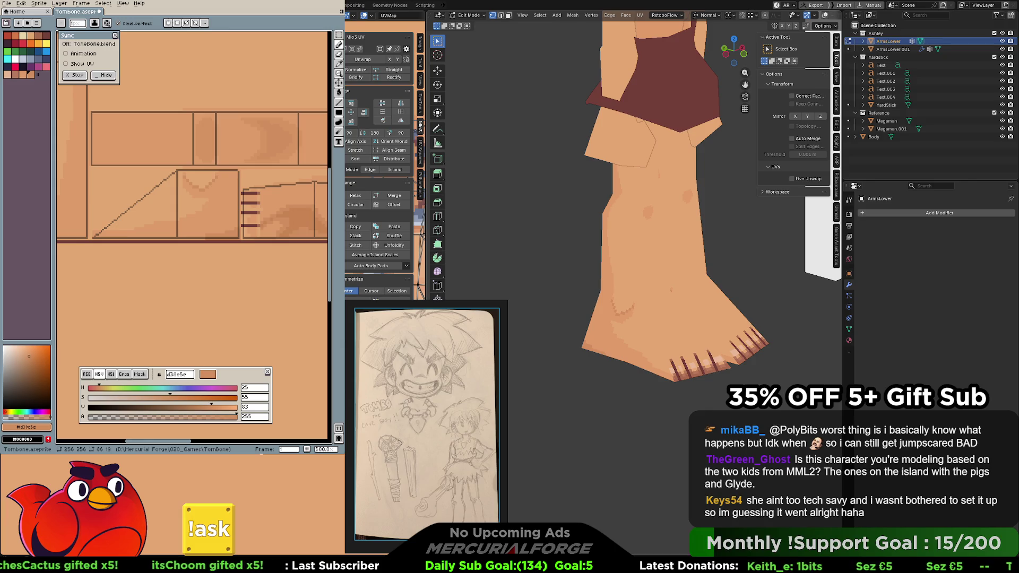
{"action": "scroll", "coordinate": [653, 199], "scroll_direction": "down", "scroll_amount": 2}
{"action": "scroll", "coordinate": [653, 199], "scroll_direction": "down", "scroll_amount": 2}
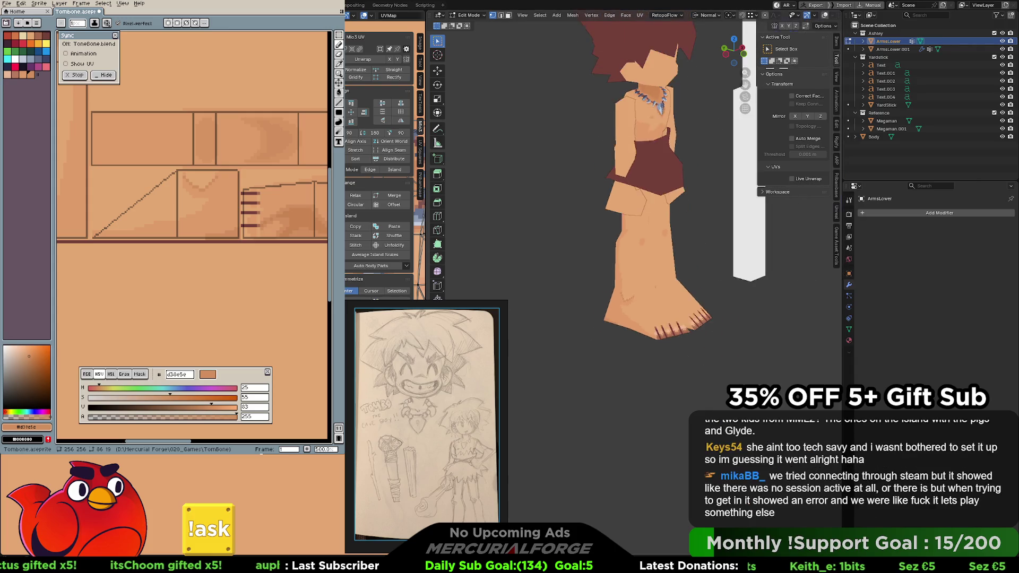
{"action": "scroll", "coordinate": [653, 199], "scroll_direction": "down", "scroll_amount": 2}
{"action": "middle_click_drag", "start_coordinate": [558, 315], "coordinate": [595, 315]}
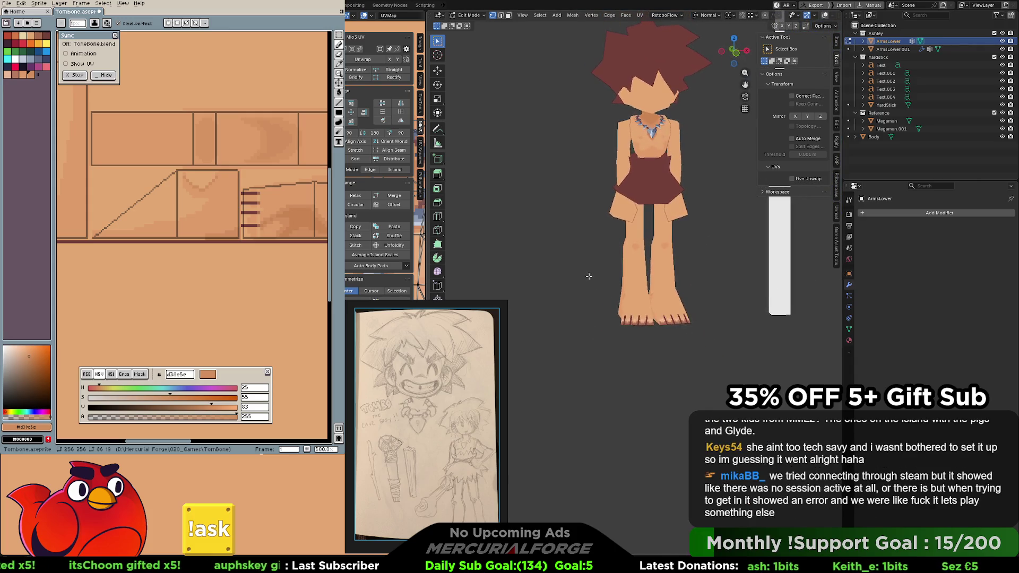
{"action": "scroll", "coordinate": [595, 315], "scroll_direction": "up", "scroll_amount": 1}
{"action": "scroll", "coordinate": [595, 316], "scroll_direction": "up", "scroll_amount": 2}
{"action": "scroll", "coordinate": [595, 316], "scroll_direction": "down", "scroll_amount": 2}
{"action": "scroll", "coordinate": [808, 17], "scroll_direction": "down", "scroll_amount": 3}
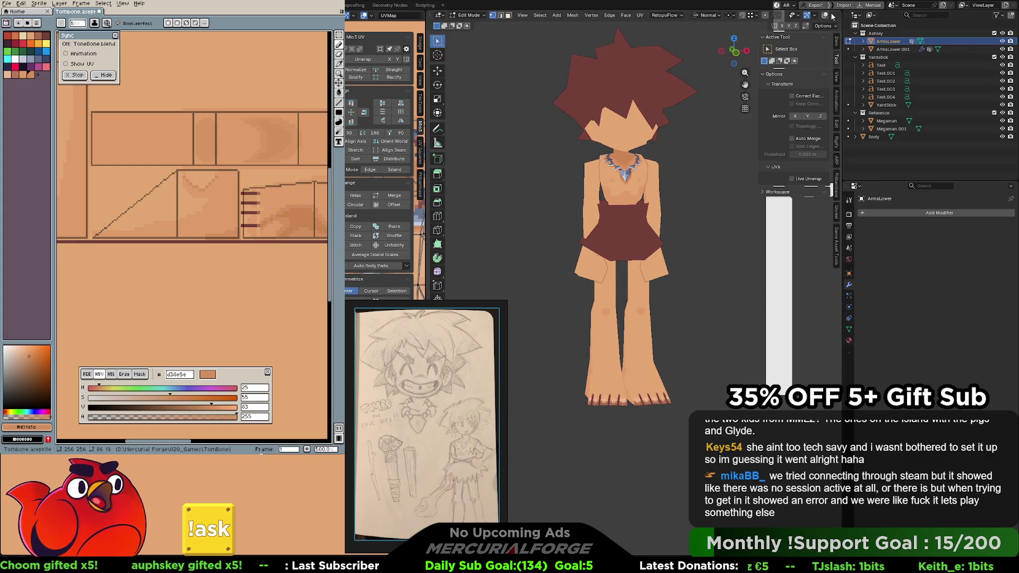
{"action": "left_click", "coordinate": [763, 15]}
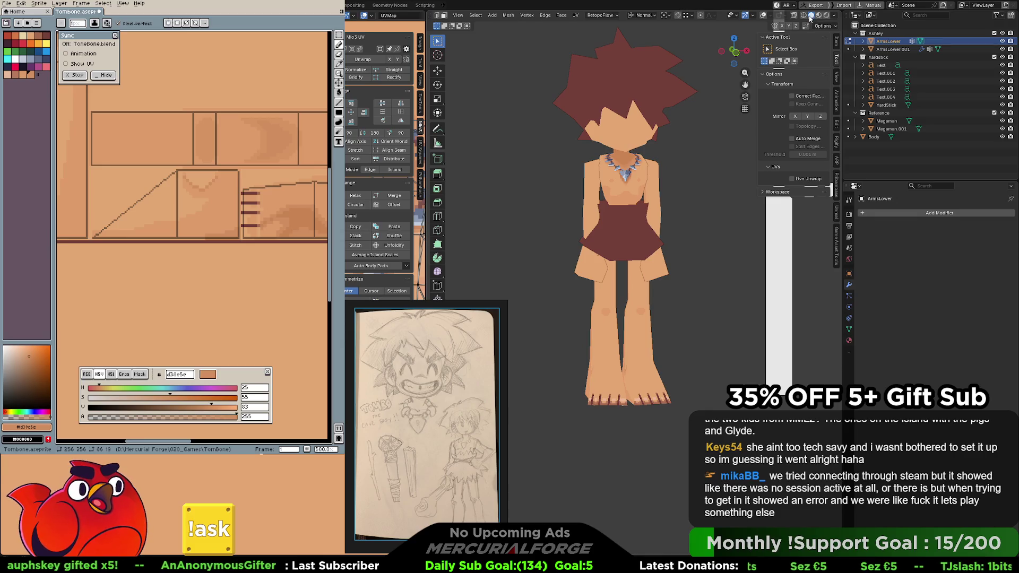
{"action": "left_click", "coordinate": [837, 15]}
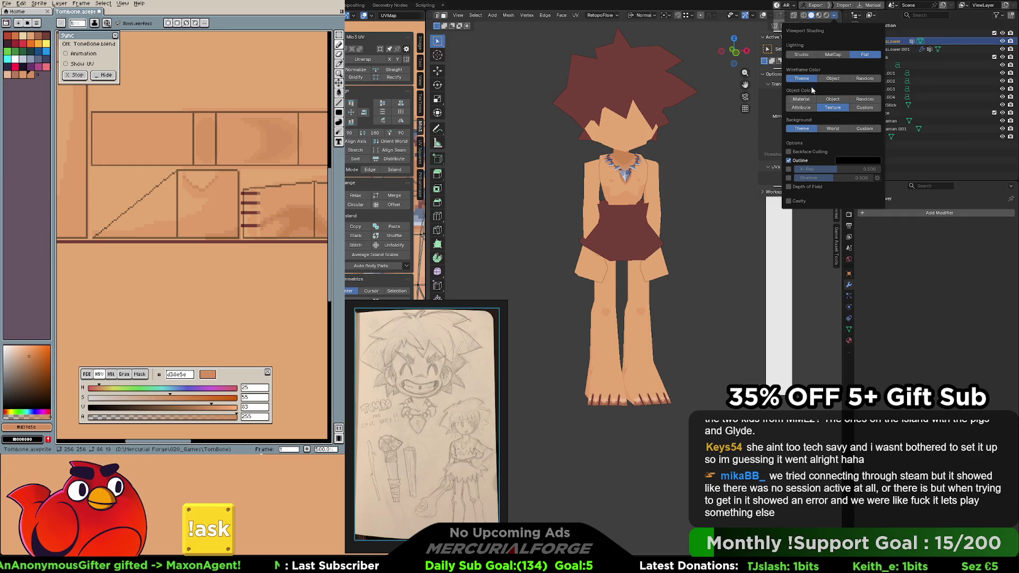
Switch off the object Outline in Blender's viewport shading options
{"action": "left_click", "coordinate": [790, 161]}
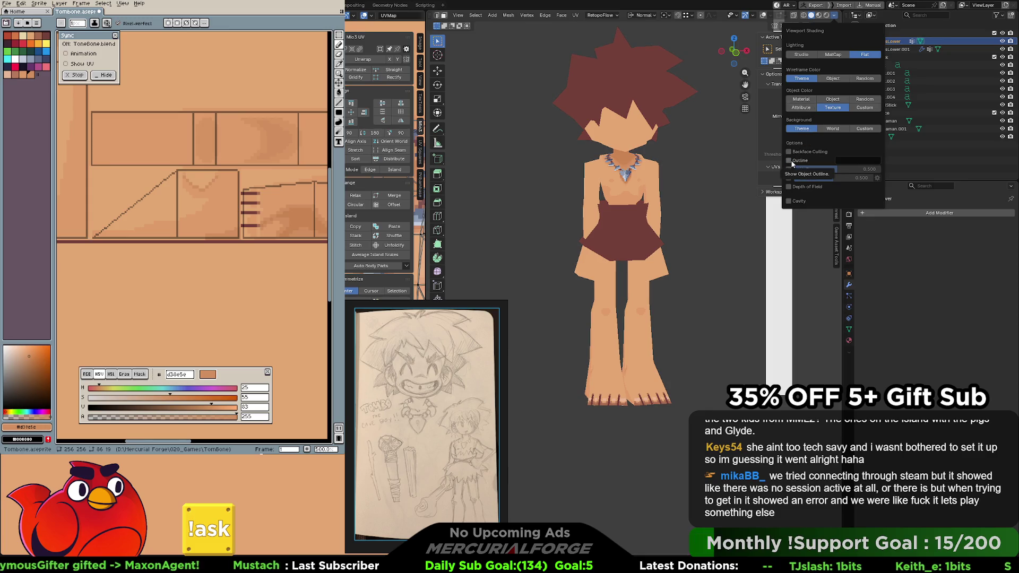
{"action": "right_click", "coordinate": [791, 161]}
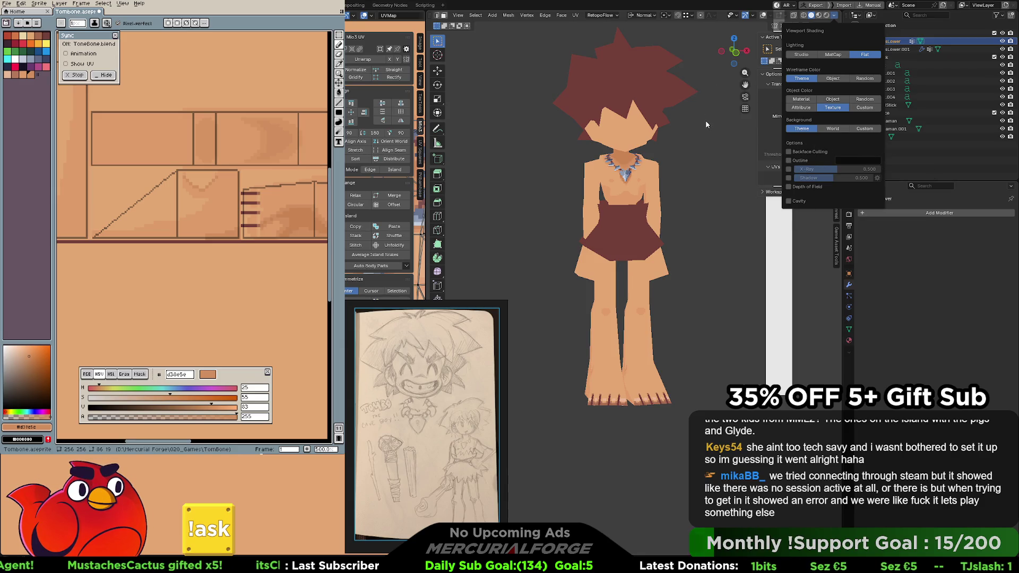
{"action": "scroll", "coordinate": [677, 215], "scroll_direction": "up", "scroll_amount": 3}
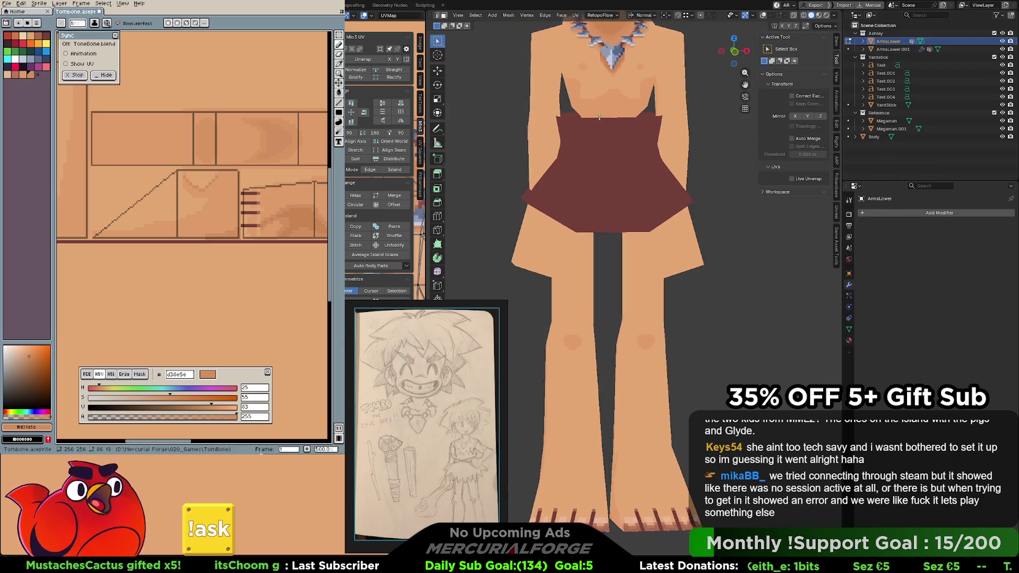
{"action": "scroll", "coordinate": [653, 239], "scroll_direction": "up", "scroll_amount": 3}
{"action": "scroll", "coordinate": [633, 265], "scroll_direction": "up", "scroll_amount": 2}
Orbit to show the whole character, pick the light skin tone e09b6a and enable vertical symmetry
{"action": "middle_click_drag", "start_coordinate": [626, 261], "coordinate": [656, 240]}
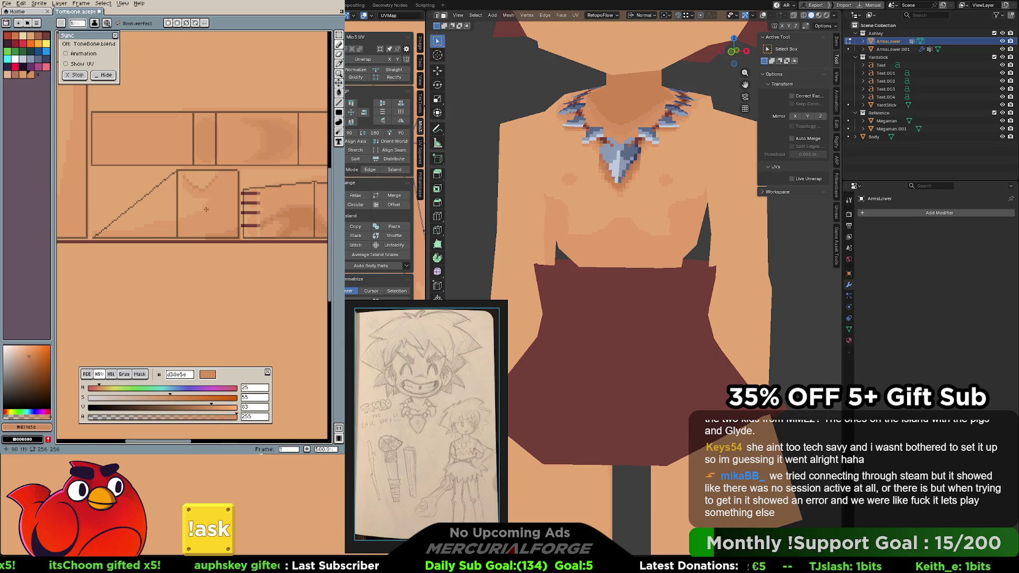
{"action": "middle_click_drag", "start_coordinate": [297, 184], "coordinate": [16, 176]}
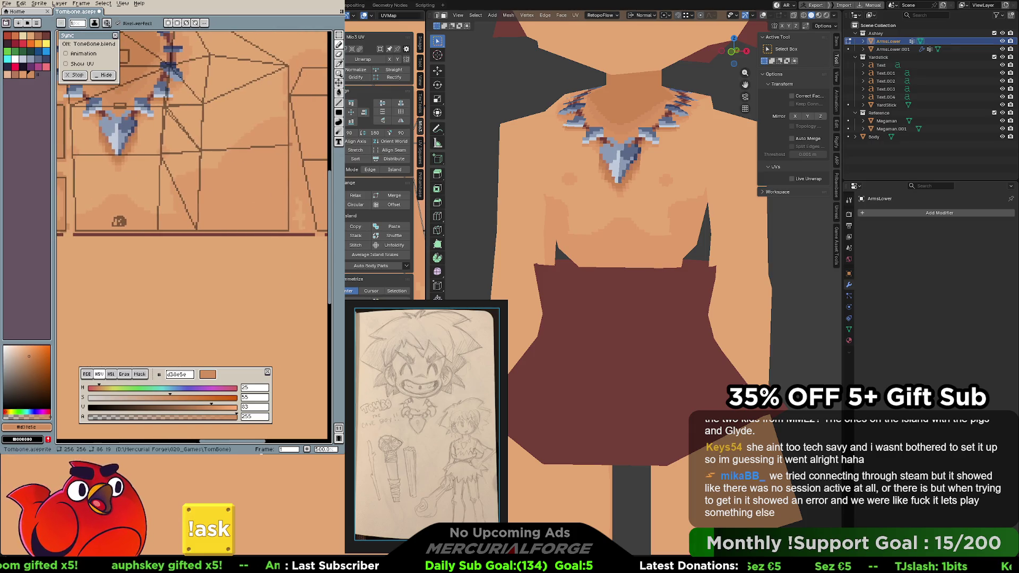
{"action": "middle_click_drag", "start_coordinate": [638, 200], "coordinate": [642, 213]}
{"action": "scroll", "coordinate": [642, 213], "scroll_direction": "down", "scroll_amount": 2}
{"action": "scroll", "coordinate": [641, 213], "scroll_direction": "down", "scroll_amount": 2}
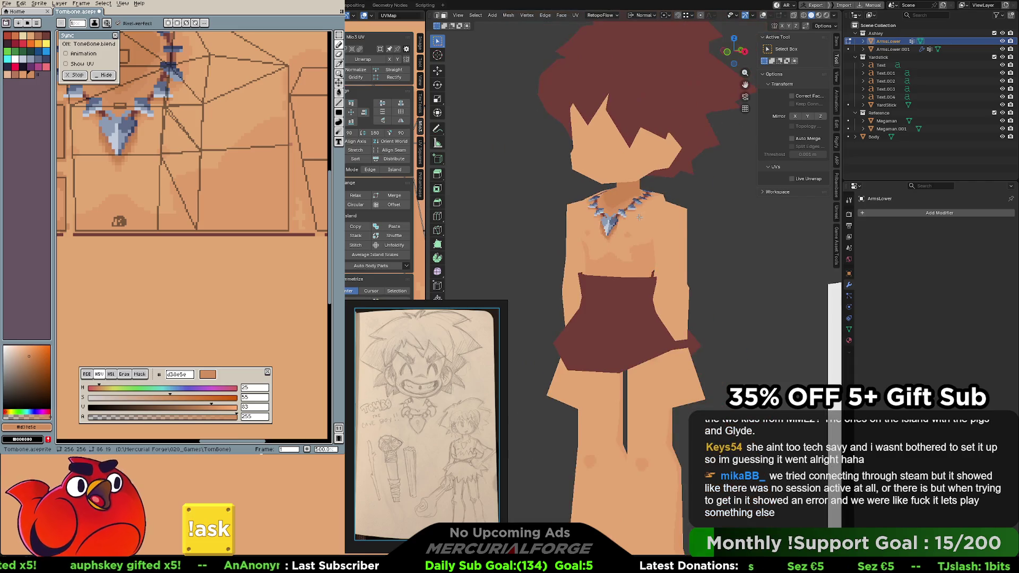
{"action": "scroll", "coordinate": [621, 191], "scroll_direction": "down", "scroll_amount": 3}
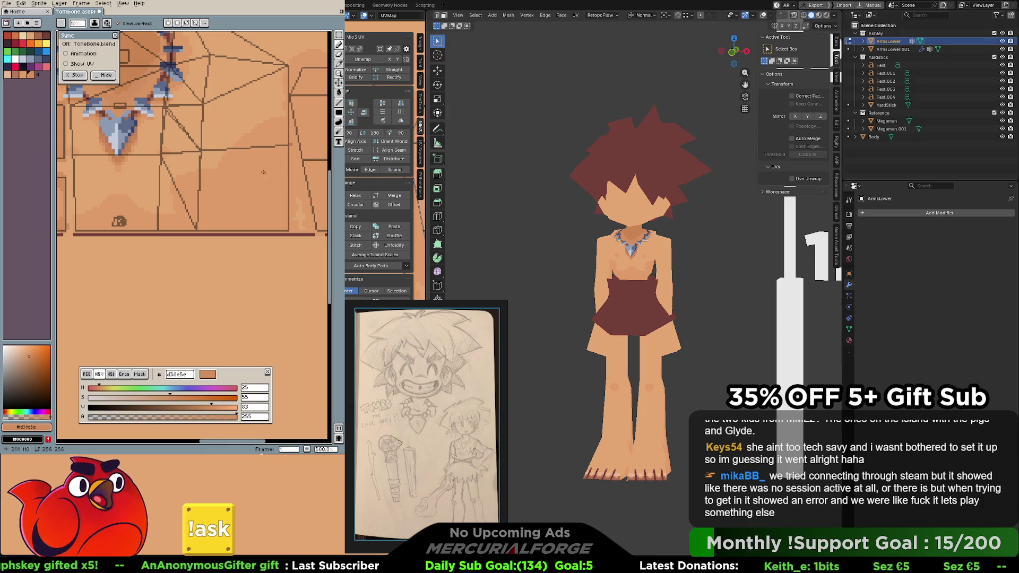
{"action": "left_click", "coordinate": [197, 170], "text": "alt"}
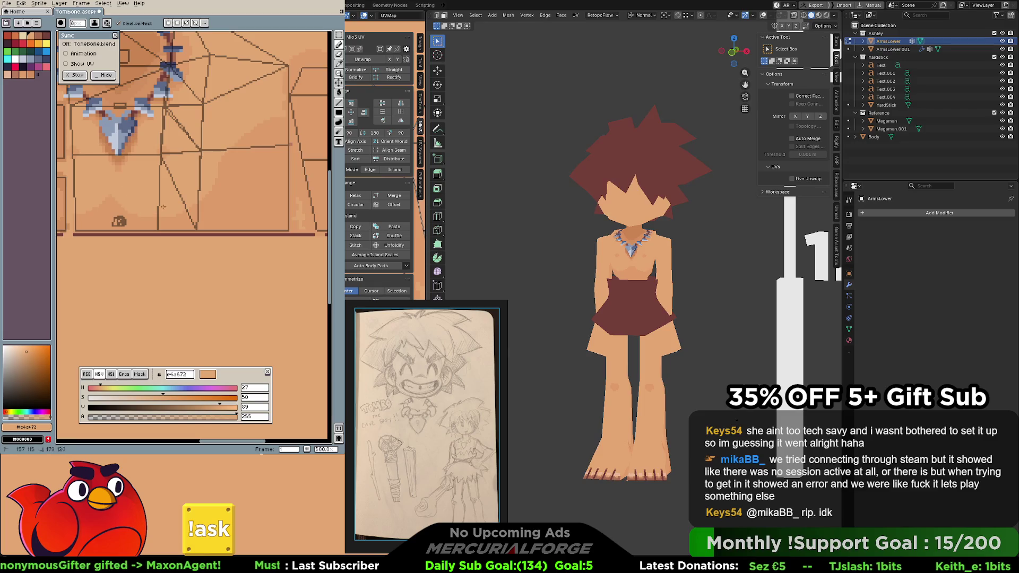
{"action": "left_click", "coordinate": [167, 23]}
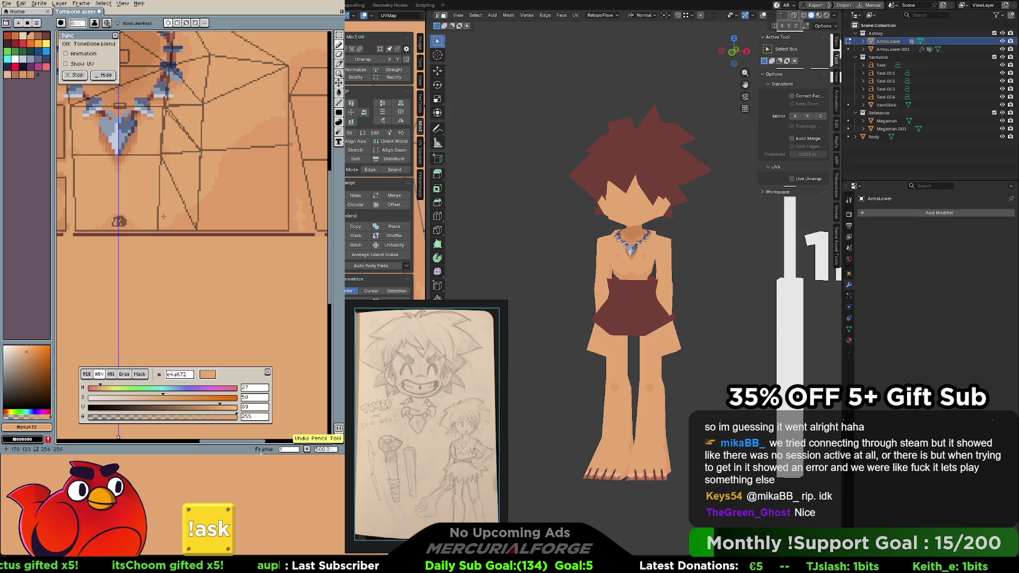
{"action": "scroll", "coordinate": [161, 216], "scroll_direction": "left", "scroll_amount": 3}
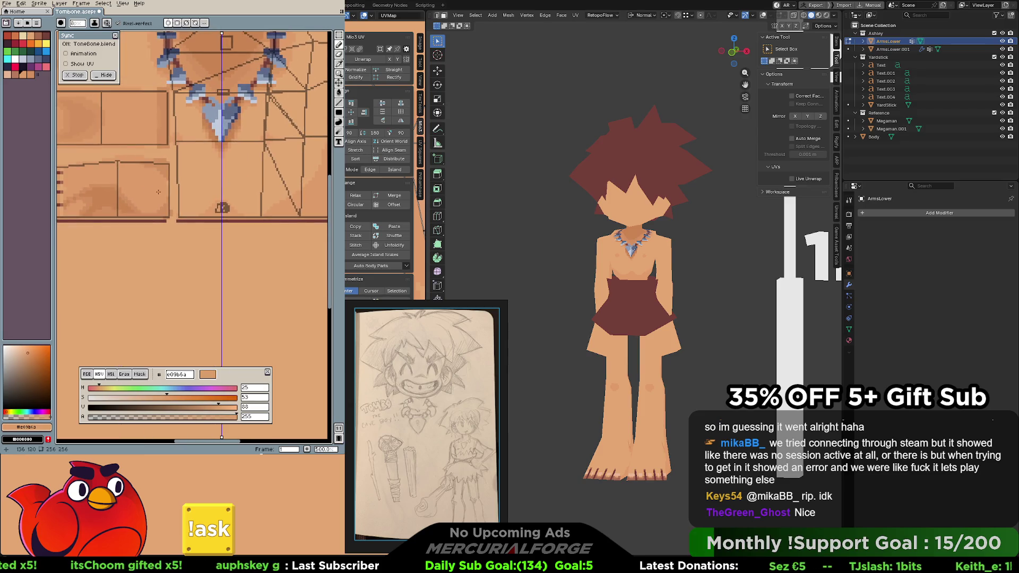
Sample the light skin tone and switch off the misplaced symmetry axis while framing the torso texture
{"action": "key", "text": "bracketright"}
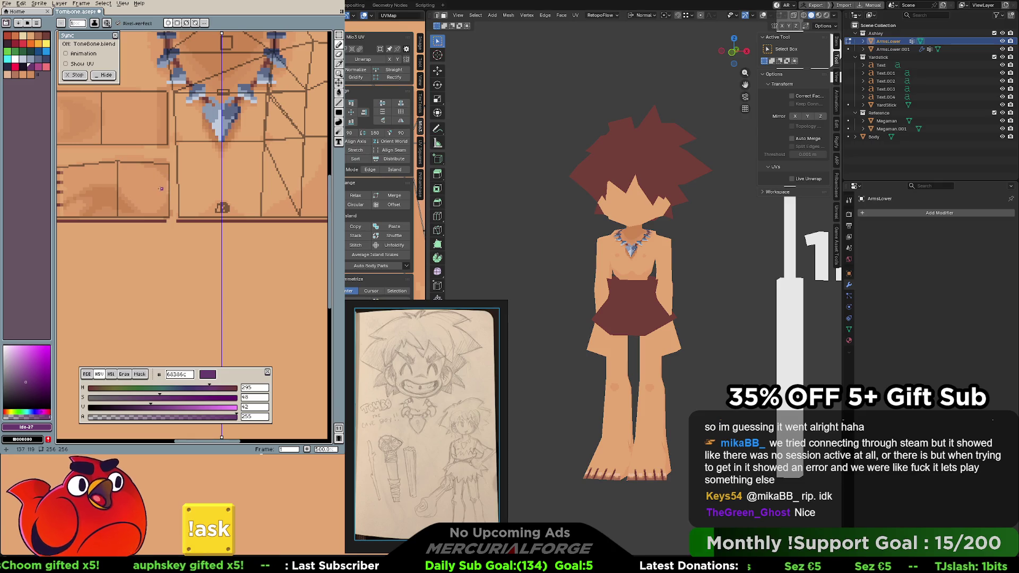
{"action": "left_click", "coordinate": [162, 186], "text": "alt"}
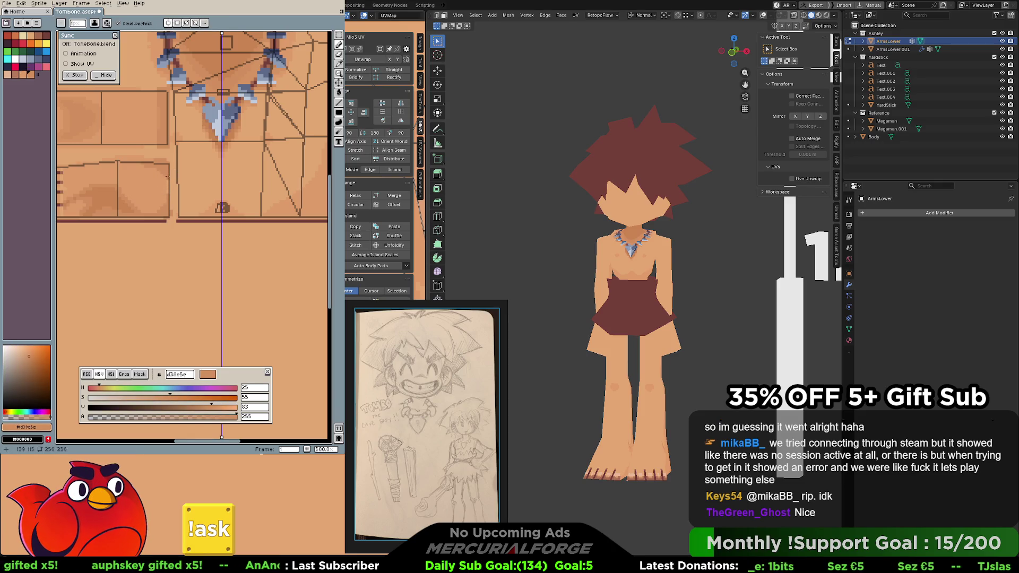
{"action": "left_click", "coordinate": [176, 25]}
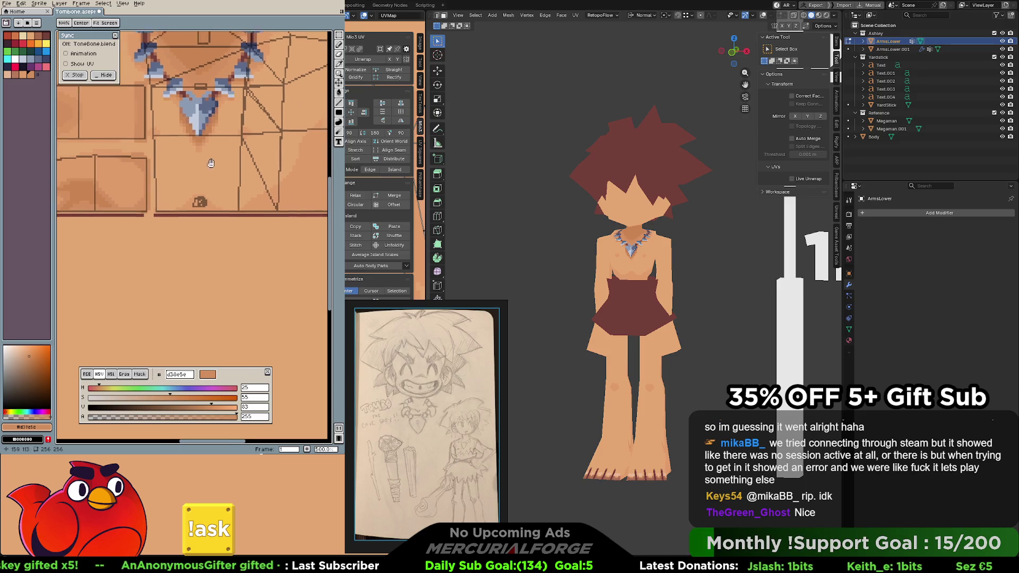
{"action": "mouse_move", "coordinate": [196, 194]}
{"action": "middle_mouse_down"}
{"action": "mouse_move", "coordinate": [183, 174]}
{"action": "mouse_move", "coordinate": [202, 194]}
{"action": "middle_mouse_up"}
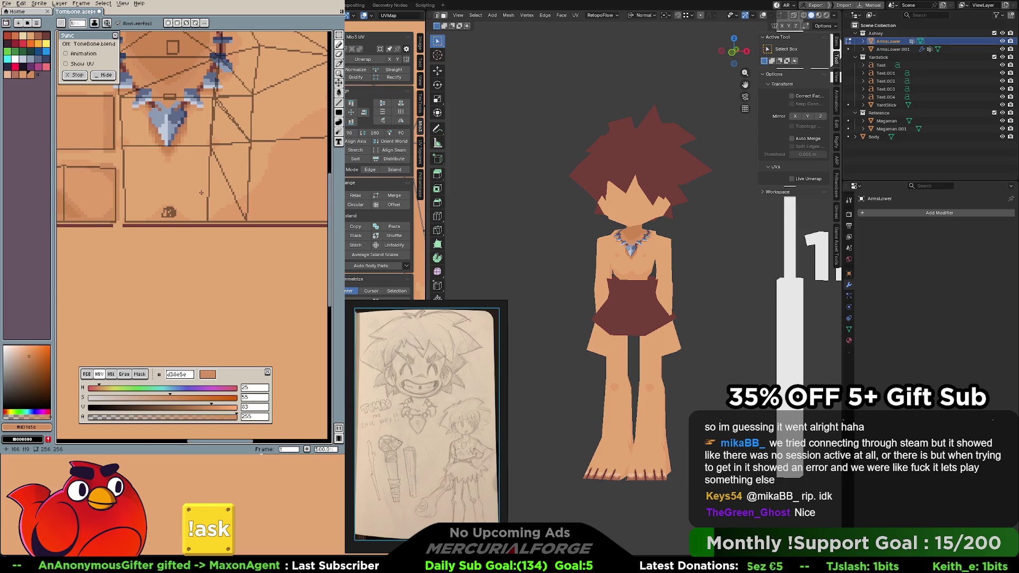
{"action": "middle_click_drag", "start_coordinate": [201, 192], "coordinate": [170, 185]}
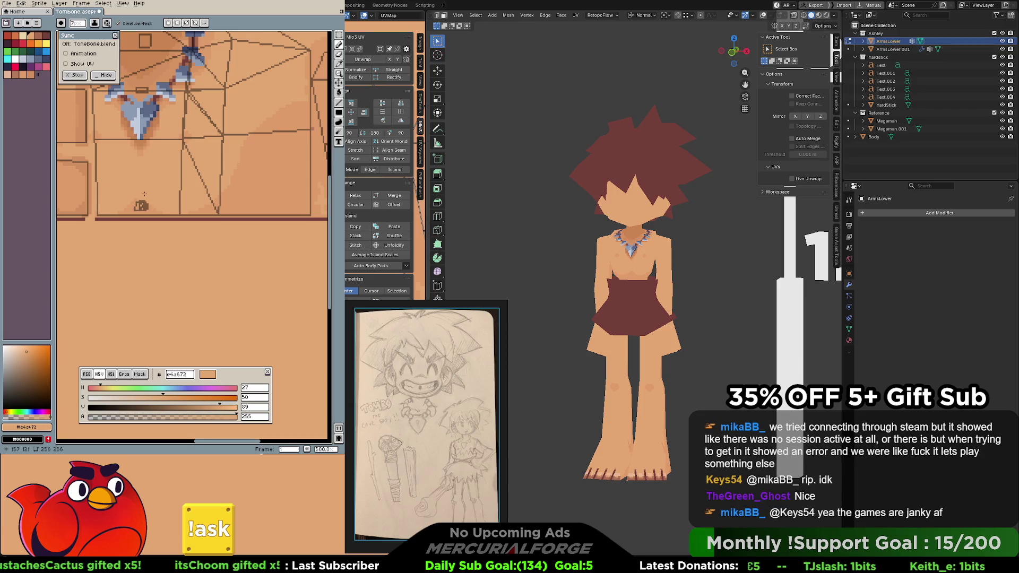
Re-enable vertical symmetry centred on the torso, undoing then restoring the last pencil stroke
{"action": "left_click", "coordinate": [169, 23]}
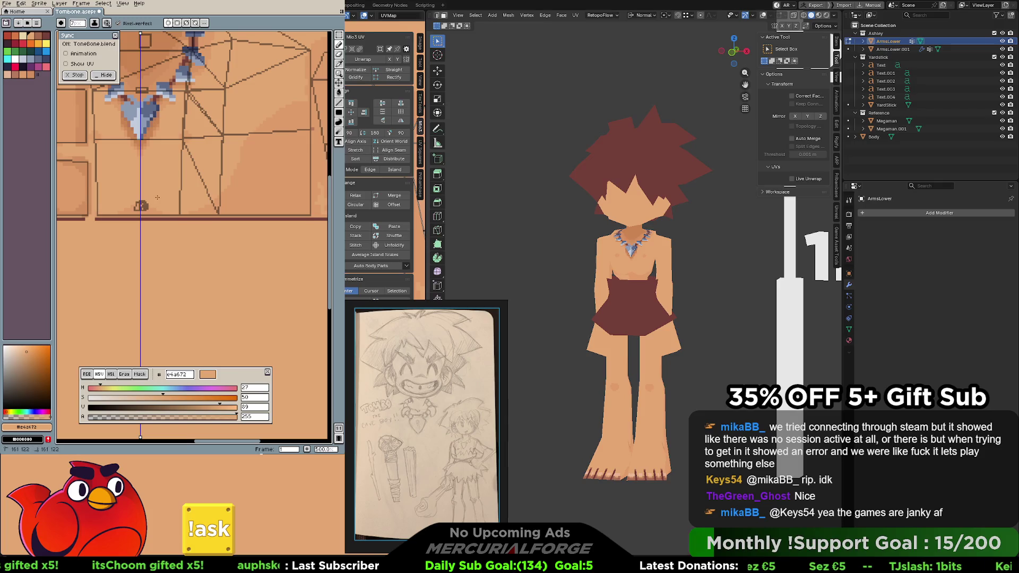
{"action": "key", "text": "ctrl+z"}
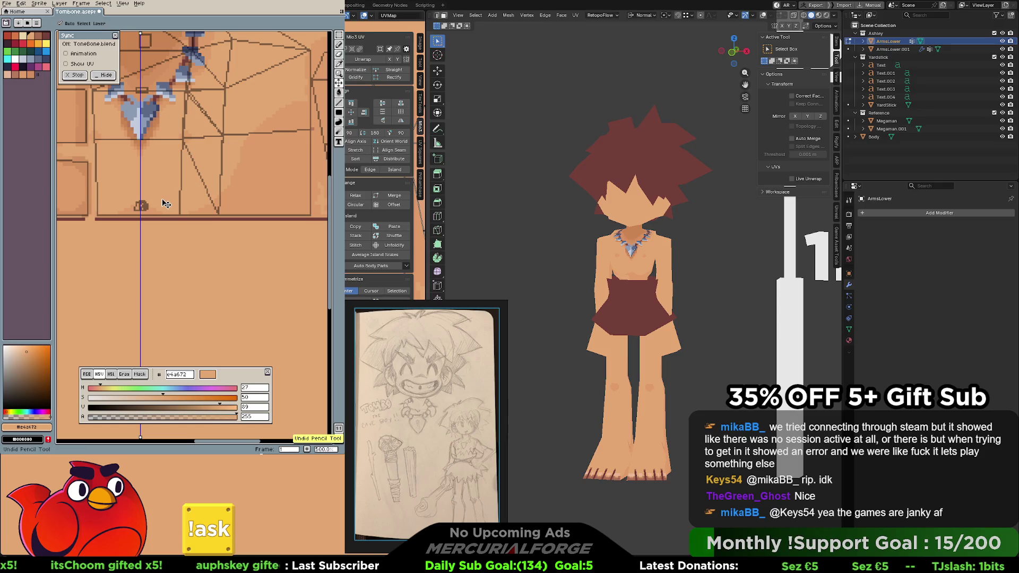
{"action": "key", "text": "ctrl+y"}
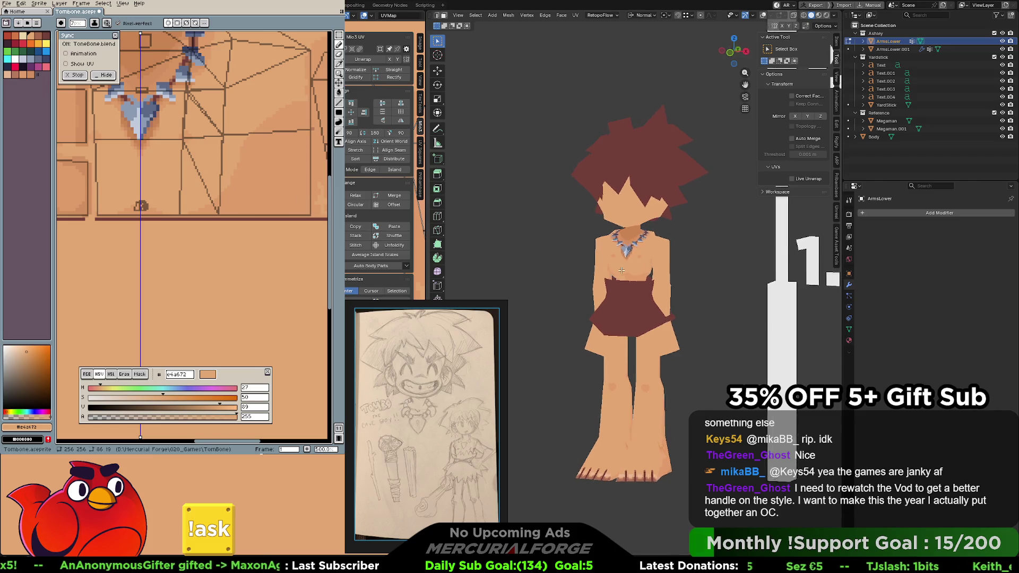
{"action": "scroll", "coordinate": [596, 261], "scroll_direction": "up", "scroll_amount": 4}
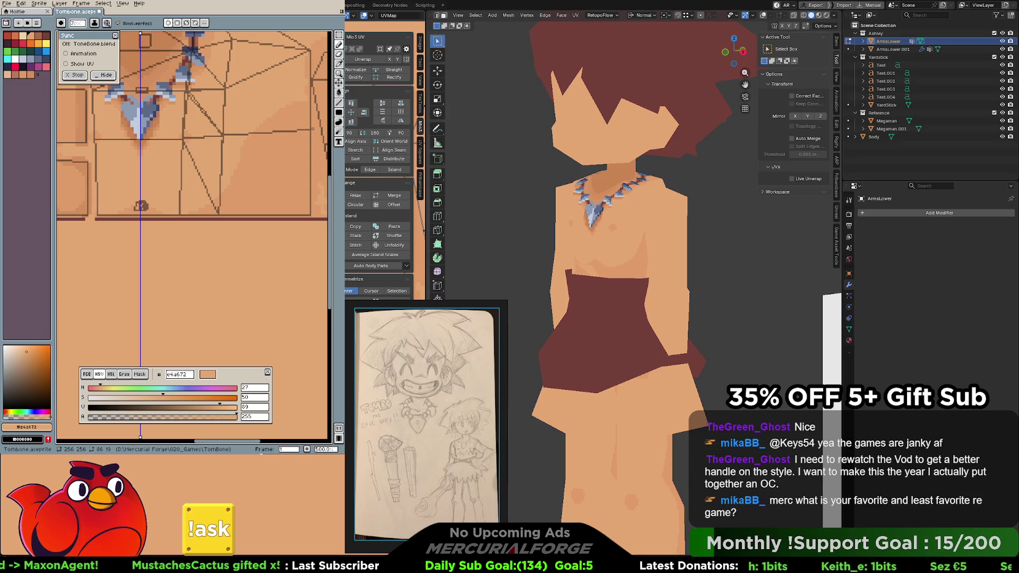
{"action": "middle_click_drag", "start_coordinate": [251, 127], "coordinate": [234, 143]}
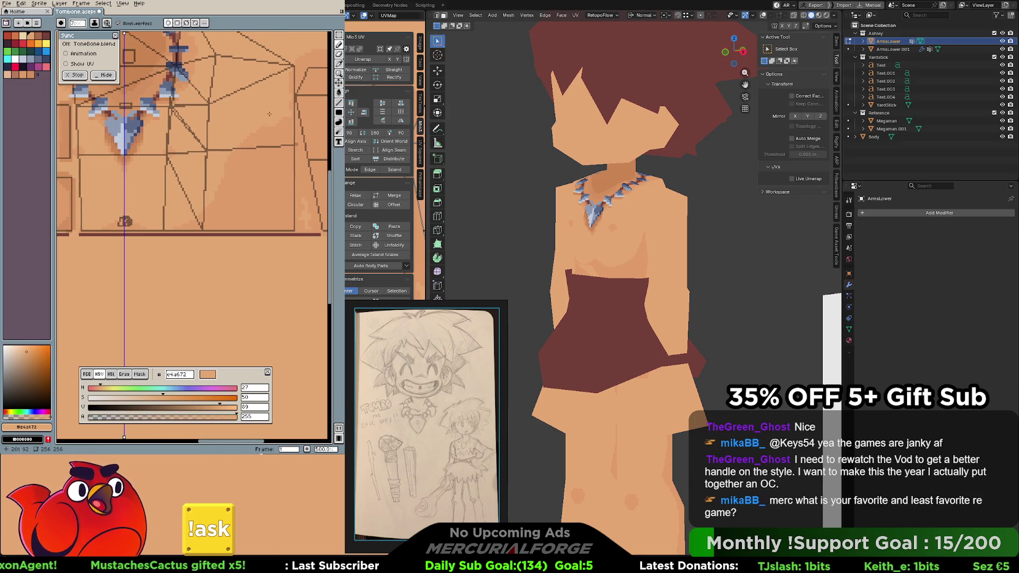
{"action": "key", "text": "v"}
{"action": "key", "text": "b"}
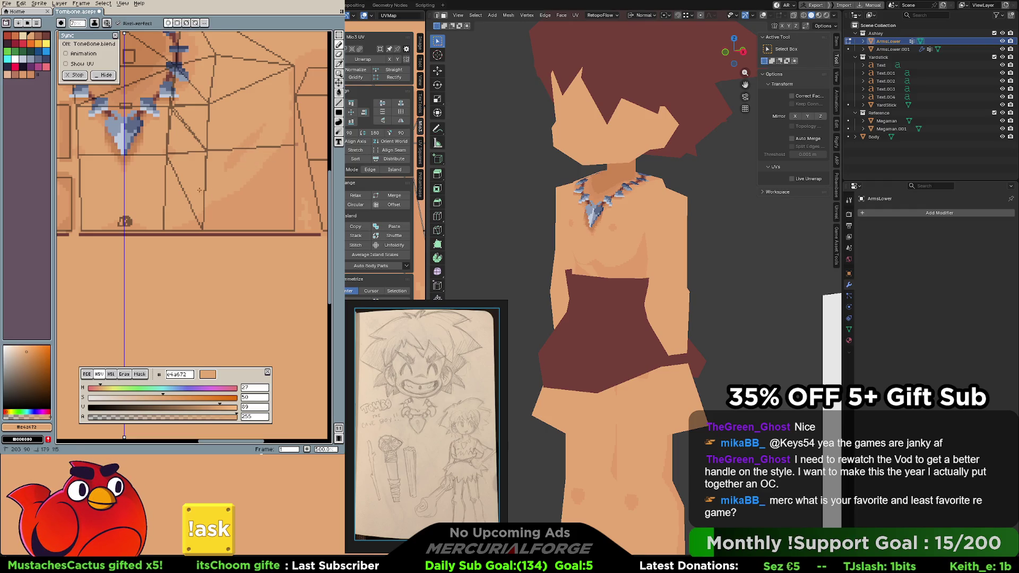
{"action": "mouse_move", "coordinate": [279, 151]}
{"action": "left_mouse_down"}
{"action": "mouse_move", "coordinate": [231, 195]}
{"action": "mouse_move", "coordinate": [264, 147]}
{"action": "mouse_move", "coordinate": [231, 168]}
{"action": "left_mouse_up"}
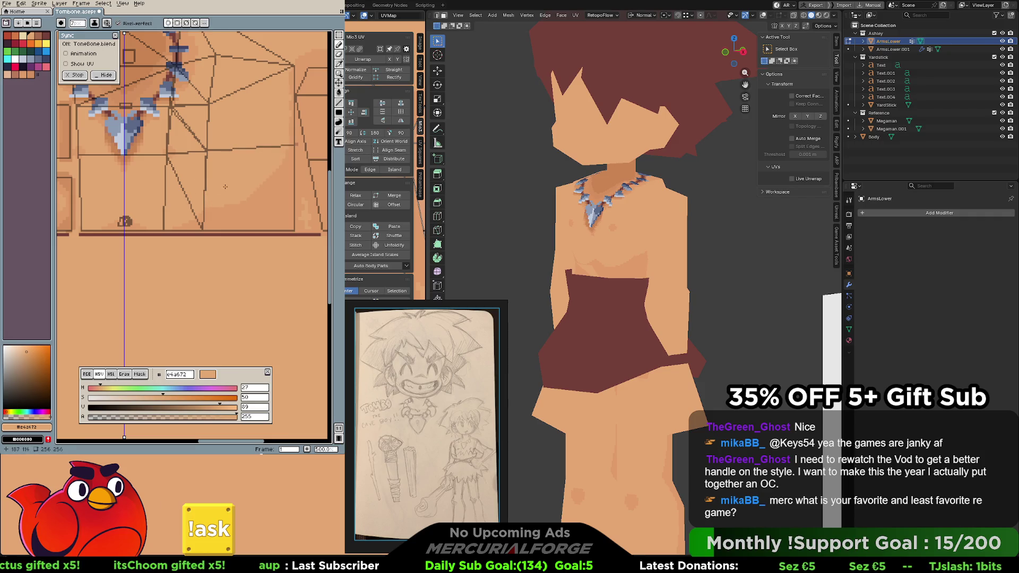
{"action": "key", "text": "ctrl+z"}
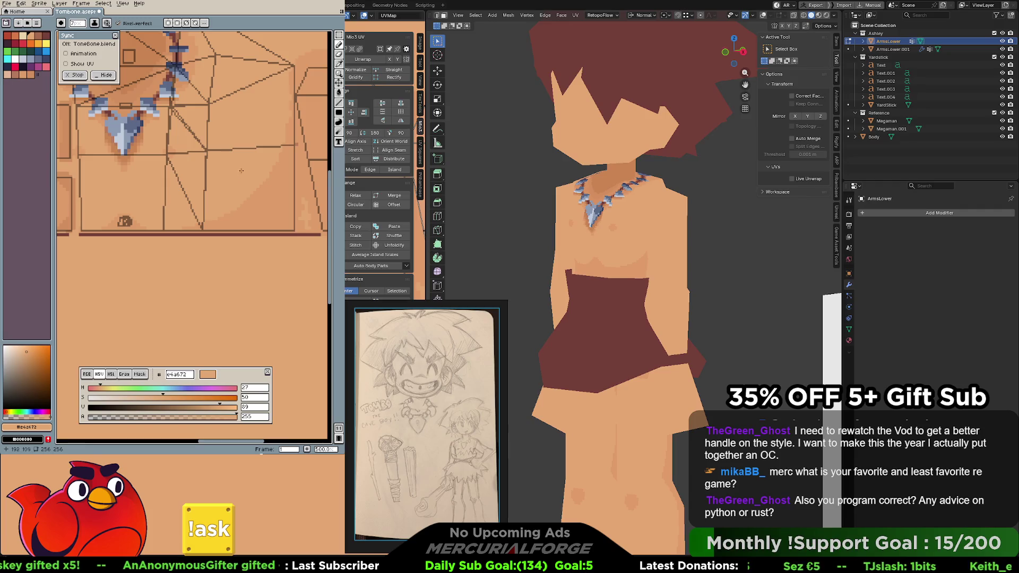
{"action": "mouse_move", "coordinate": [557, 284]}
{"action": "middle_mouse_down"}
{"action": "mouse_move", "coordinate": [651, 284]}
{"action": "mouse_move", "coordinate": [607, 290]}
{"action": "middle_mouse_up"}
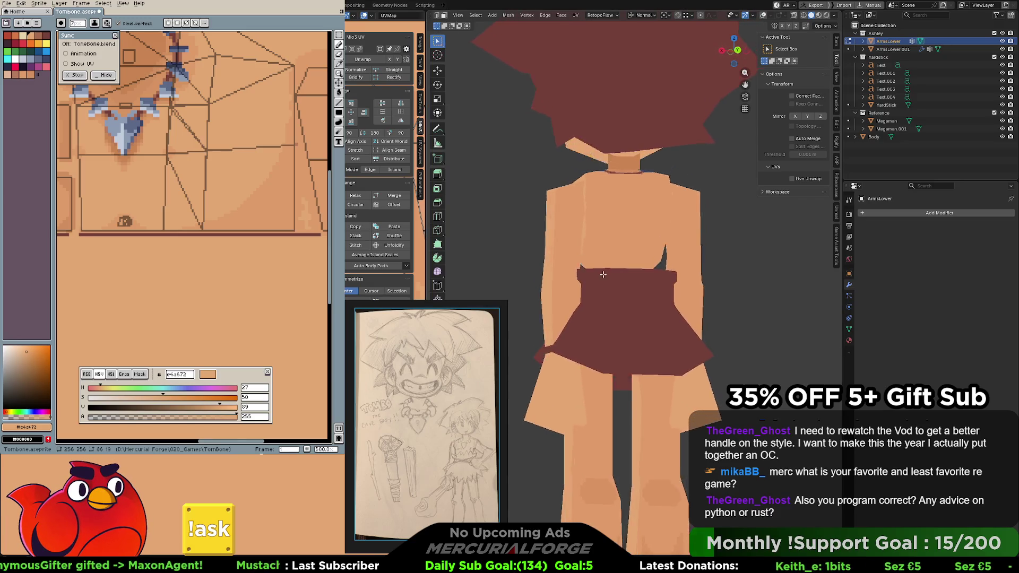
Orbit the model to a front close-up of the chest and necklace, then pick the darker skin tone
{"action": "mouse_move", "coordinate": [608, 290]}
{"action": "middle_mouse_down"}
{"action": "mouse_move", "coordinate": [730, 271]}
{"action": "mouse_move", "coordinate": [632, 283]}
{"action": "middle_mouse_up"}
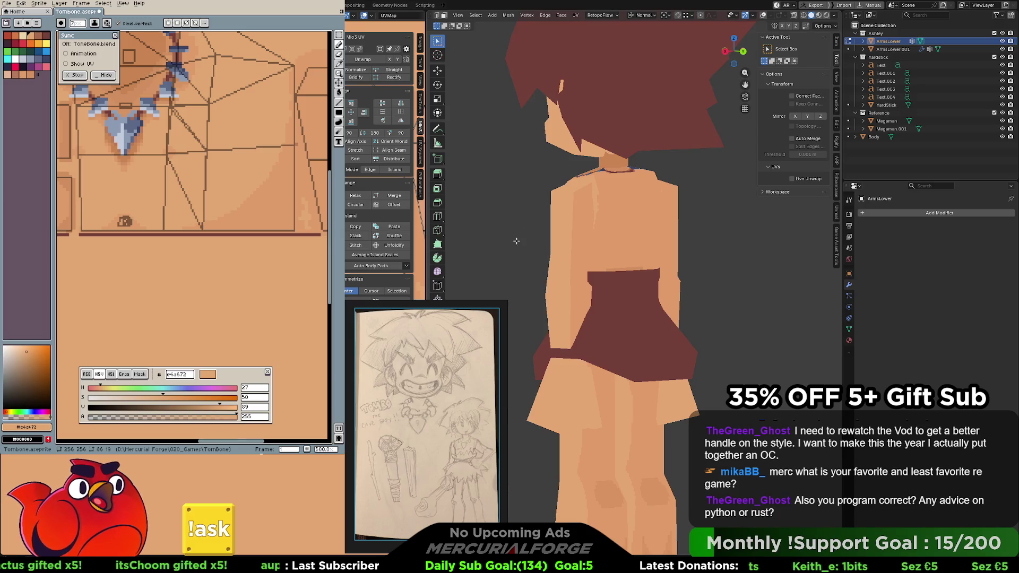
{"action": "middle_click_drag", "start_coordinate": [516, 241], "coordinate": [639, 241]}
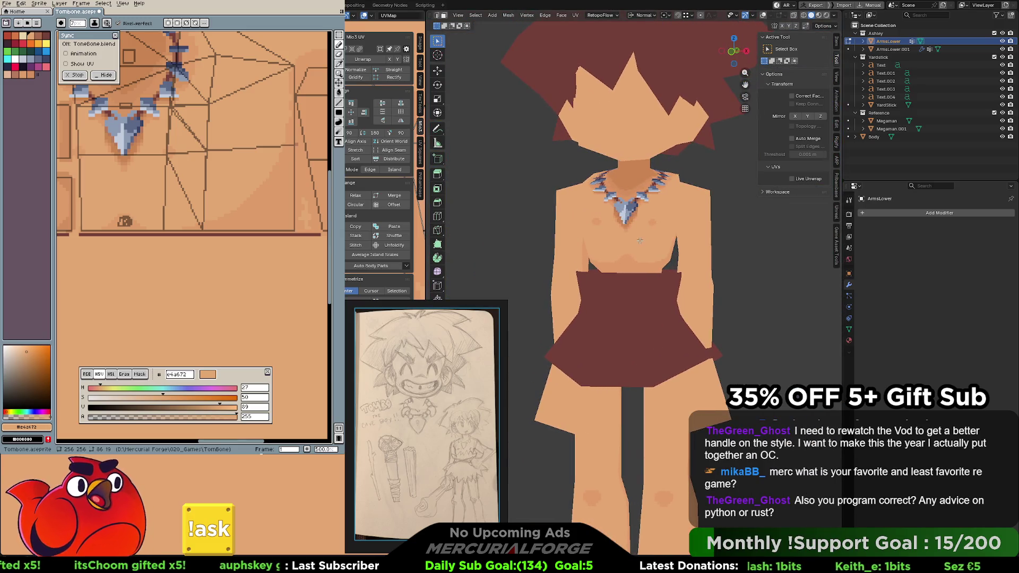
{"action": "scroll", "coordinate": [639, 240], "scroll_direction": "up", "scroll_amount": 3}
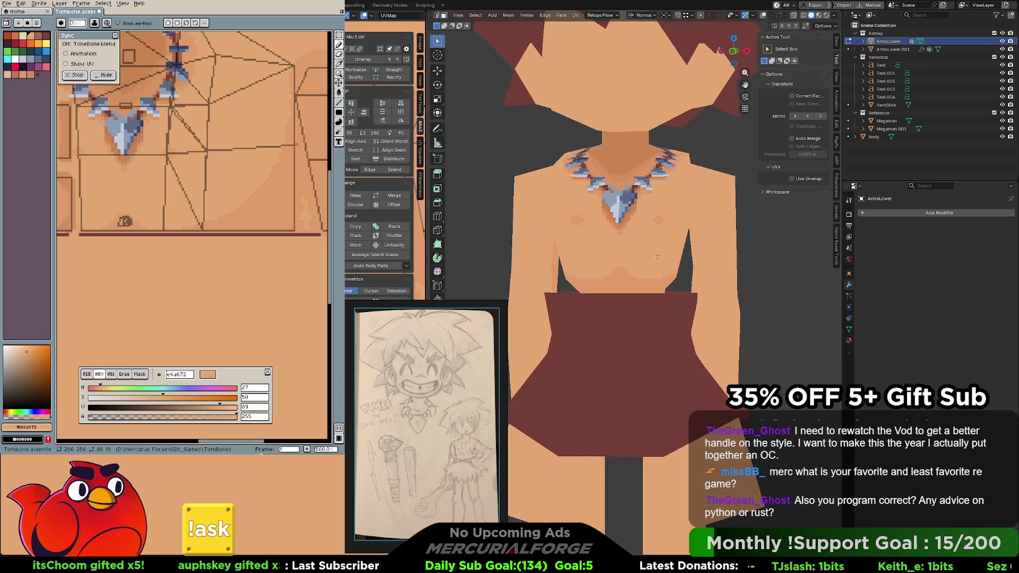
{"action": "middle_click_drag", "start_coordinate": [654, 257], "coordinate": [711, 291]}
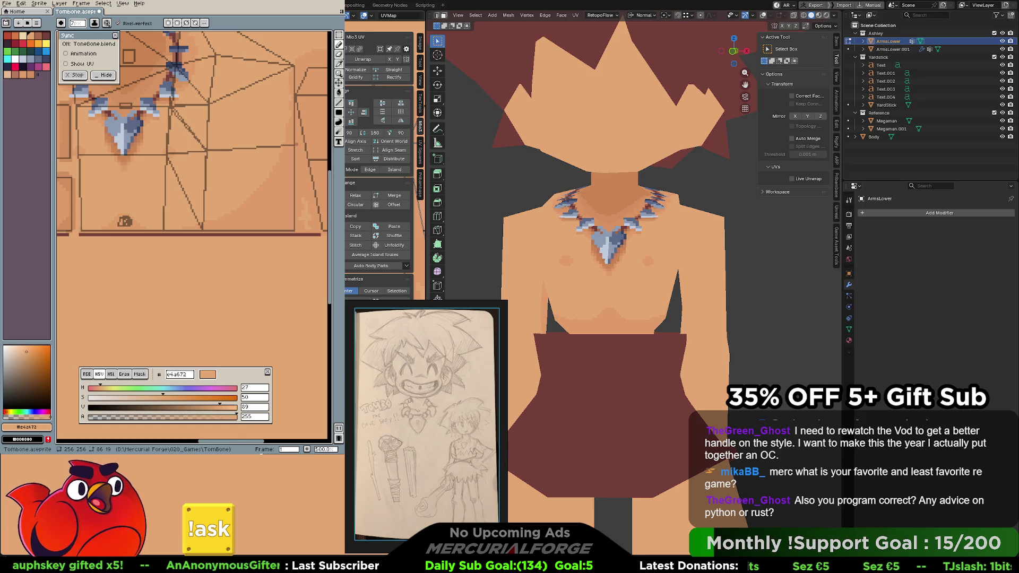
{"action": "left_click", "coordinate": [231, 214], "text": "alt"}
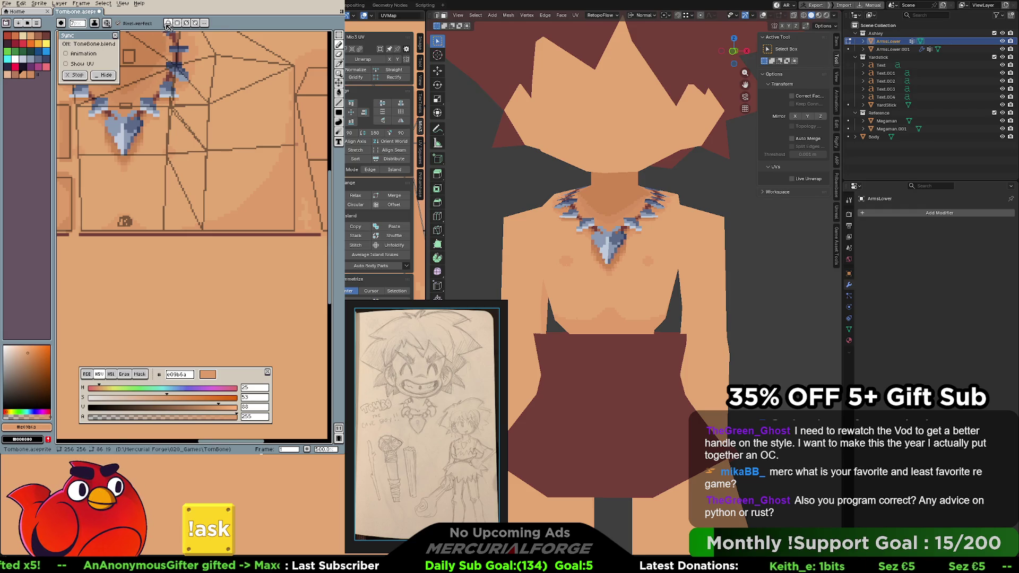
Add a touch of chest shading and switch to the Lasso tool, undoing a first mistaken selection
{"action": "middle_click_drag", "start_coordinate": [130, 191], "coordinate": [190, 183]}
{"action": "mouse_move", "coordinate": [189, 183]}
{"action": "left_mouse_down"}
{"action": "mouse_move", "coordinate": [155, 198]}
{"action": "mouse_move", "coordinate": [216, 203]}
{"action": "mouse_move", "coordinate": [203, 207]}
{"action": "left_mouse_up"}
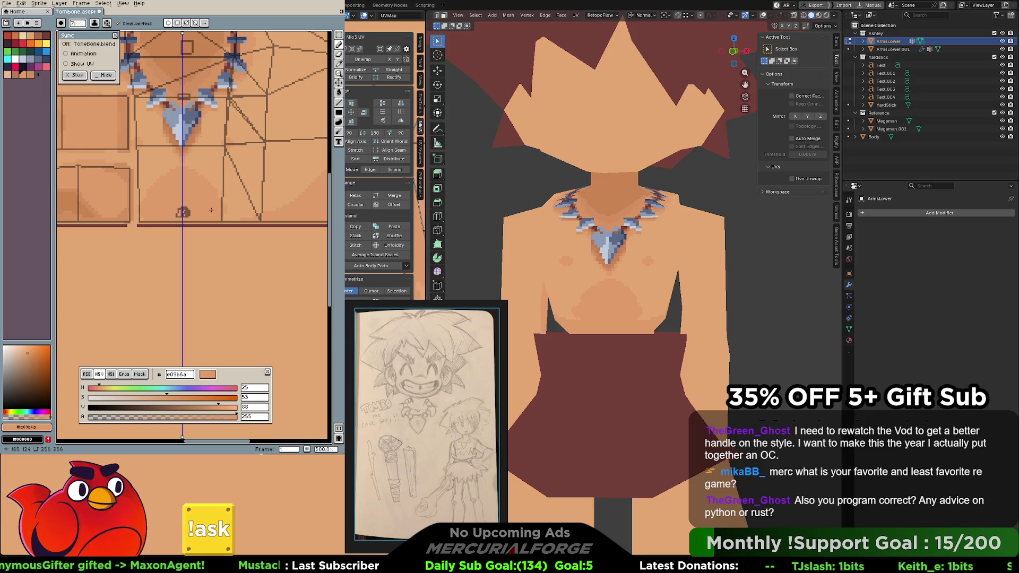
{"action": "left_click", "coordinate": [341, 39]}
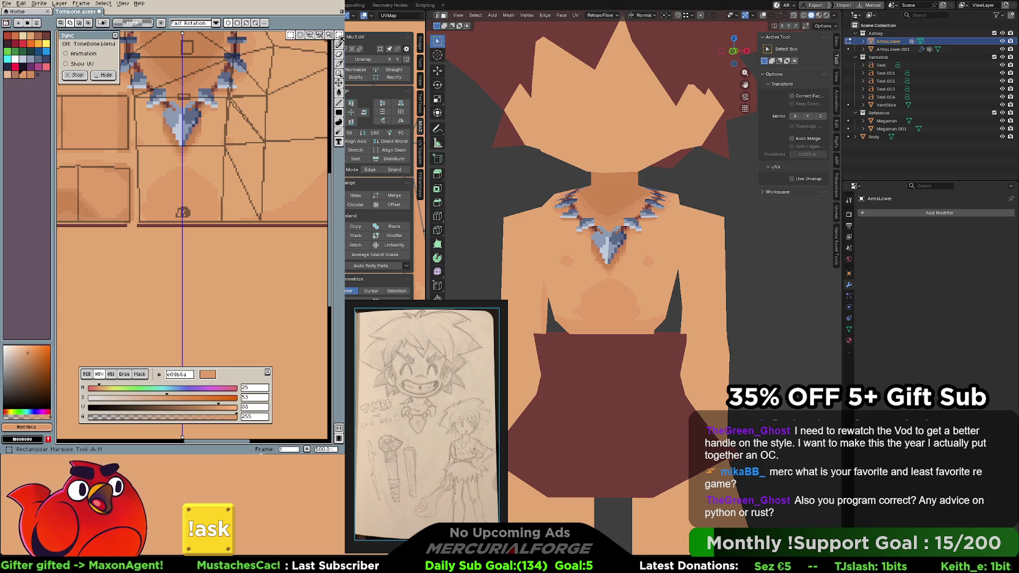
{"action": "left_click", "coordinate": [317, 39]}
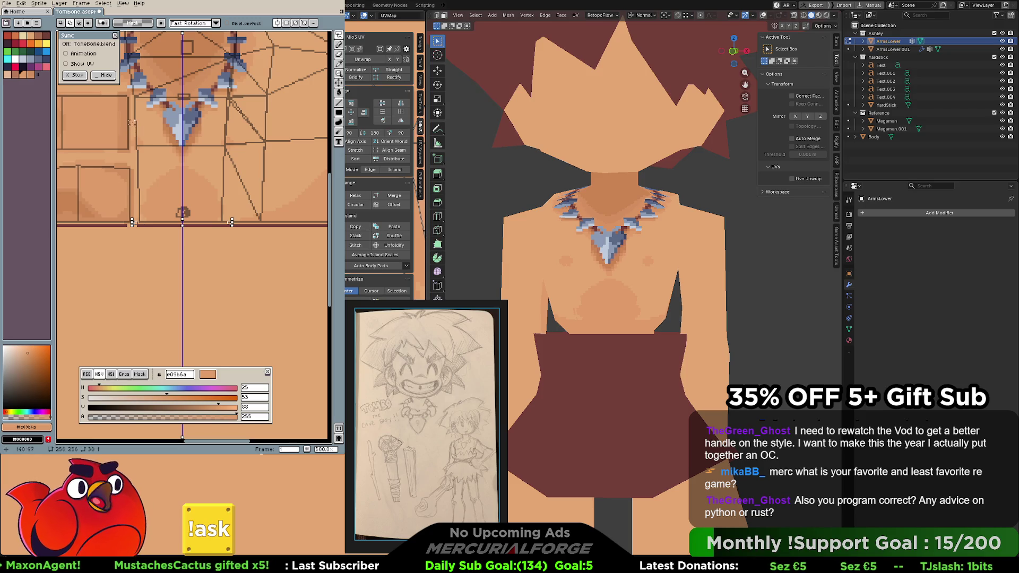
{"action": "left_click_drag", "start_coordinate": [133, 224], "coordinate": [134, 111]}
{"action": "key", "text": "ctrl+z"}
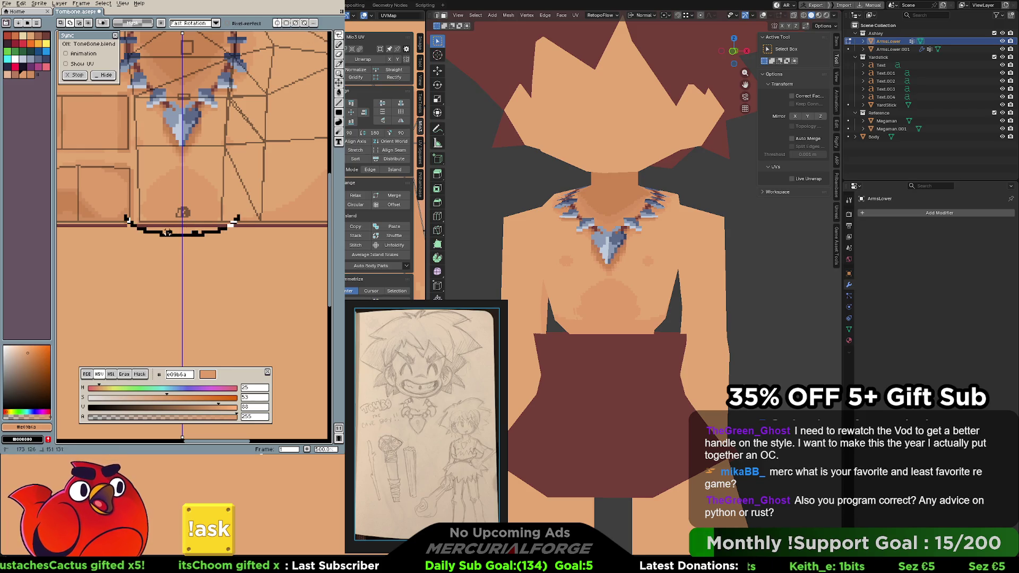
{"action": "key", "text": "ctrl+z"}
Redraw and close a freehand selection around the lower torso with a V-shaped bottom edge
{"action": "mouse_move", "coordinate": [137, 227]}
{"action": "left_mouse_down"}
{"action": "mouse_move", "coordinate": [229, 106]}
{"action": "mouse_move", "coordinate": [161, 141]}
{"action": "left_mouse_up"}
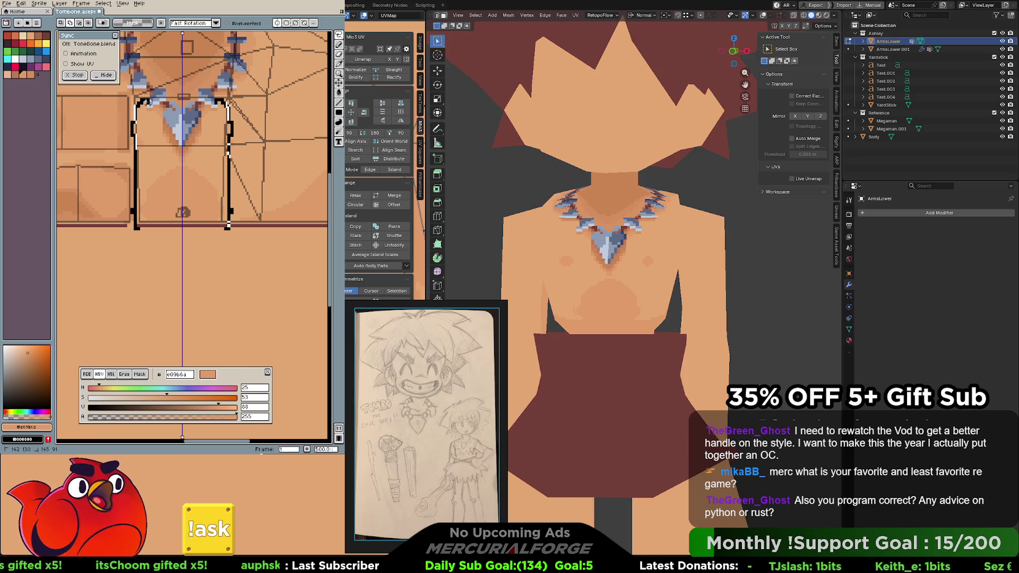
{"action": "mouse_move", "coordinate": [229, 227]}
{"action": "left_mouse_down"}
{"action": "mouse_move", "coordinate": [209, 229]}
{"action": "mouse_move", "coordinate": [215, 205]}
{"action": "left_mouse_up"}
{"action": "key", "text": "ctrl+z"}
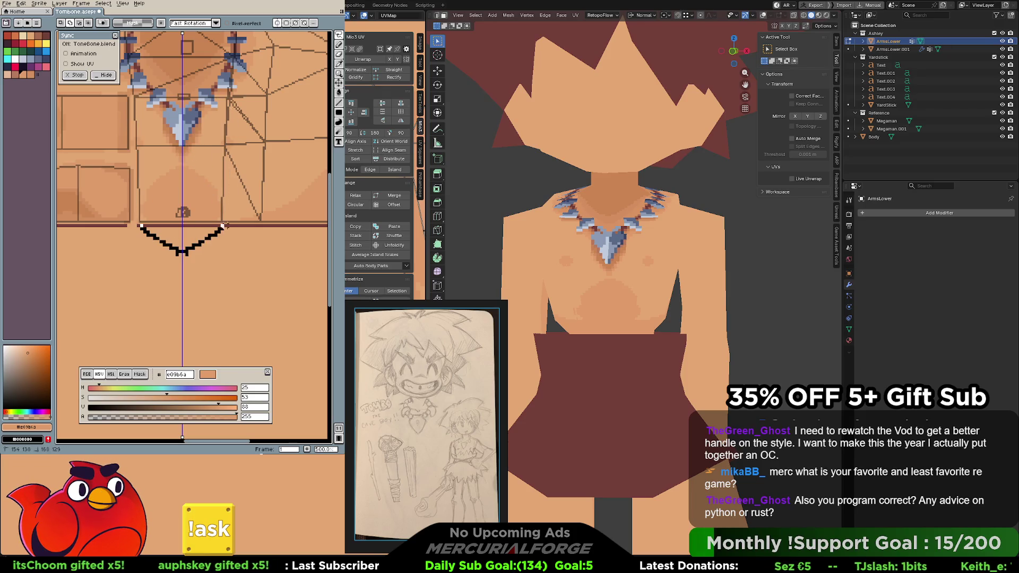
{"action": "key", "text": "ctrl+z"}
{"action": "left_click_drag", "start_coordinate": [140, 230], "coordinate": [229, 142]}
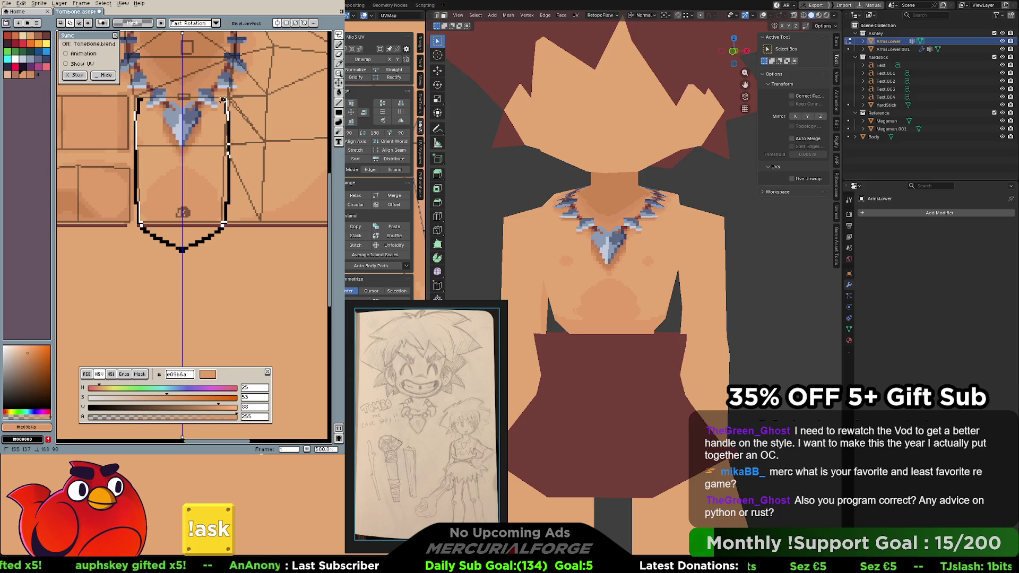
{"action": "left_click_drag", "start_coordinate": [182, 149], "coordinate": [182, 147]}
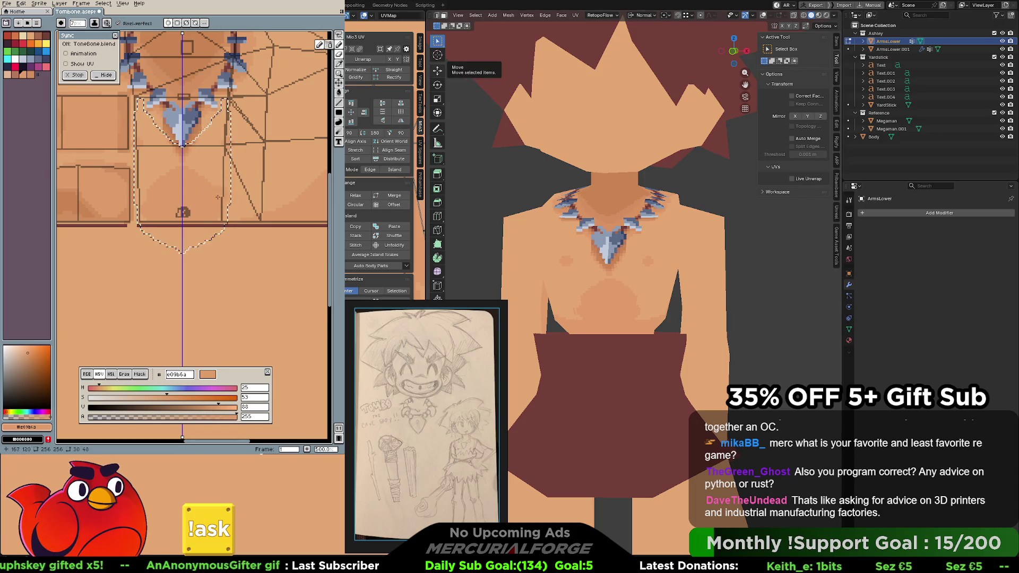
Undo the stray stroke and sample skin tones #e4a672 then #e09b6a
{"action": "key", "text": "ctrl+z"}
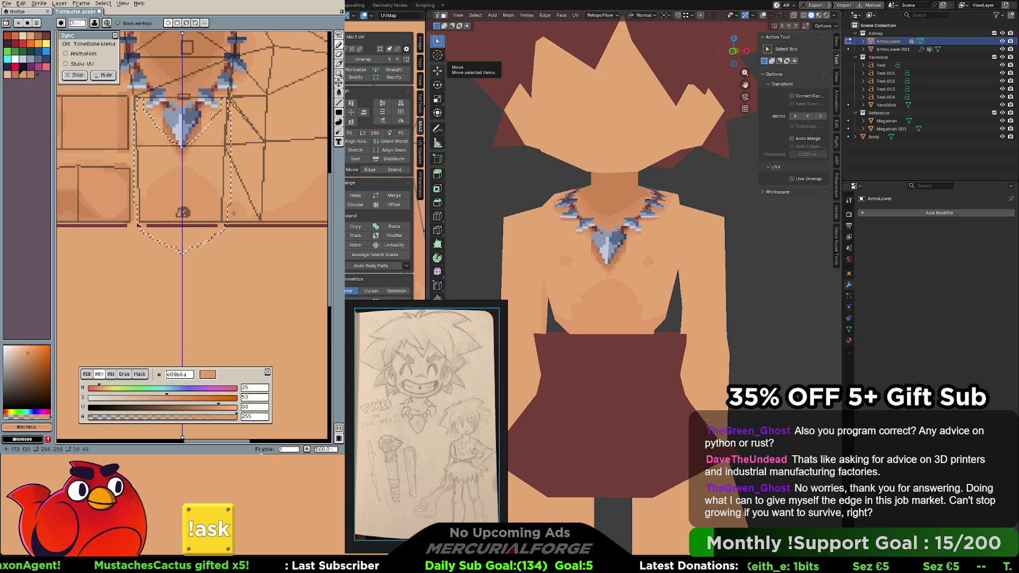
{"action": "left_click", "coordinate": [217, 163], "text": "alt"}
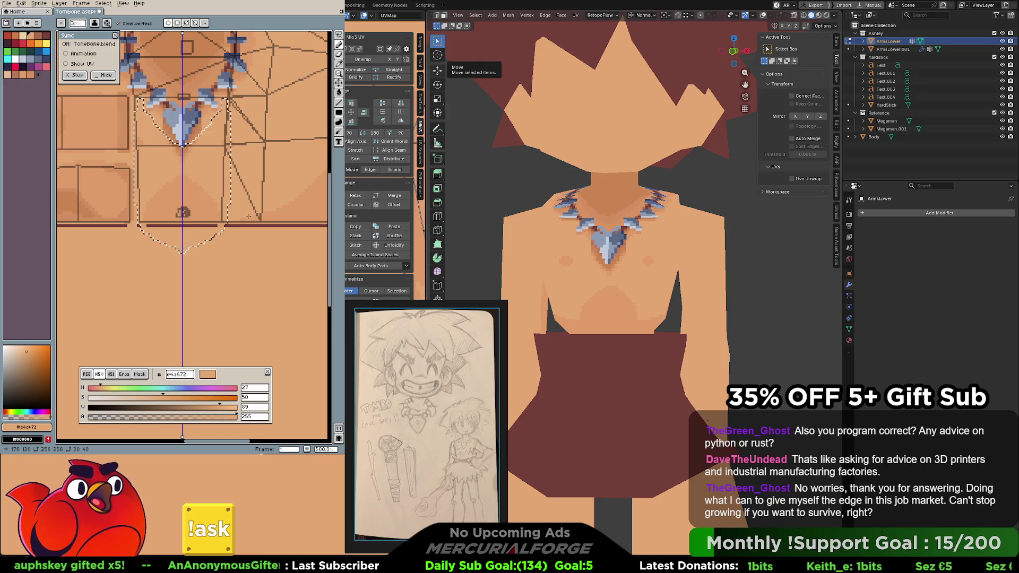
{"action": "left_click", "coordinate": [215, 214], "text": "alt"}
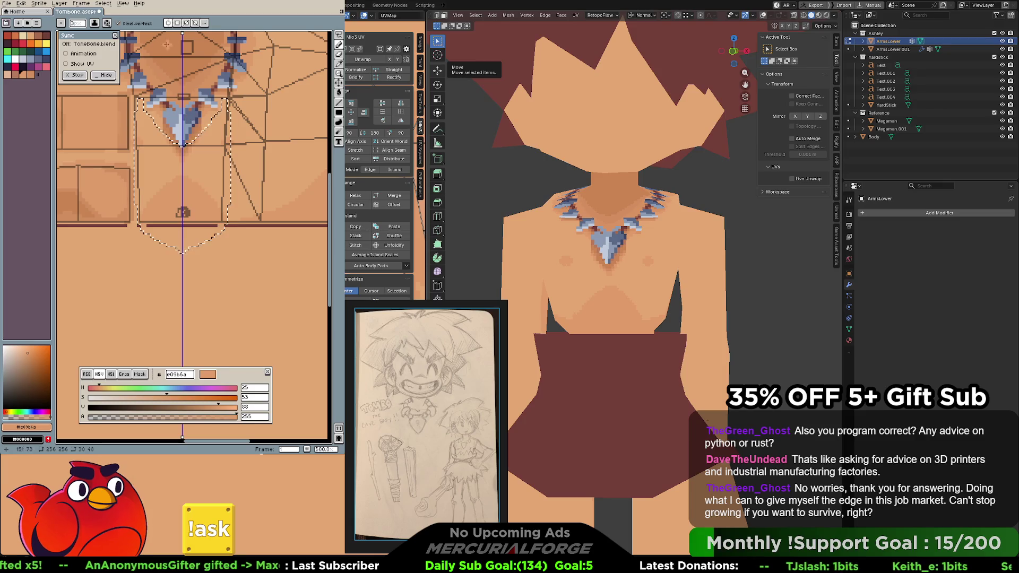
Deselect the lower torso area and leave vertical symmetry switched off
{"action": "left_click", "coordinate": [170, 25]}
{"action": "key", "text": "ctrl+d"}
{"action": "left_click", "coordinate": [171, 26]}
{"action": "left_click", "coordinate": [171, 26]}
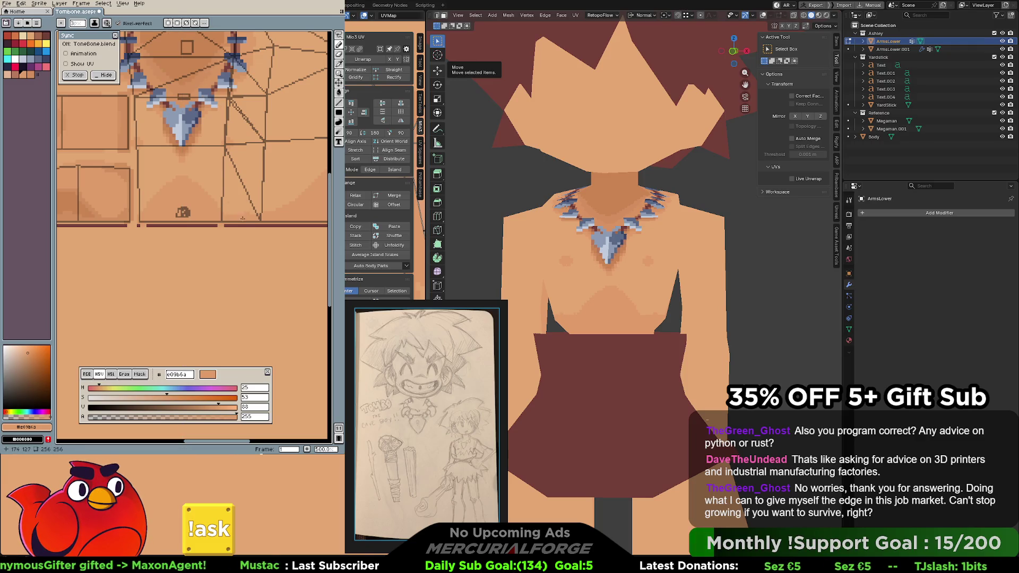
Undo the last stroke, set light skin tones as foreground/background and turn on vertical symmetry
{"action": "key", "text": "ctrl+z"}
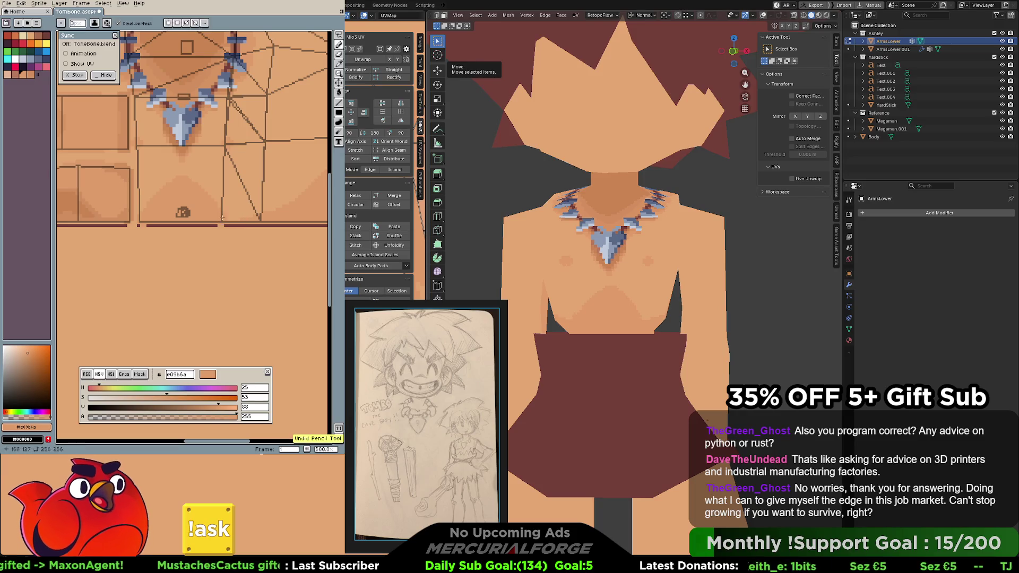
{"action": "key", "text": "i"}
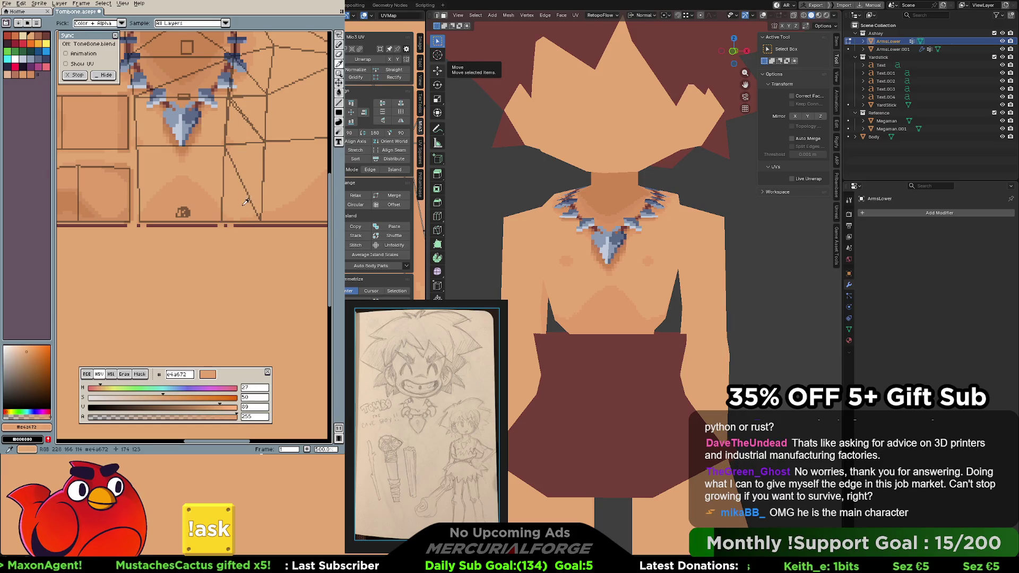
{"action": "left_click", "coordinate": [248, 201], "text": "alt"}
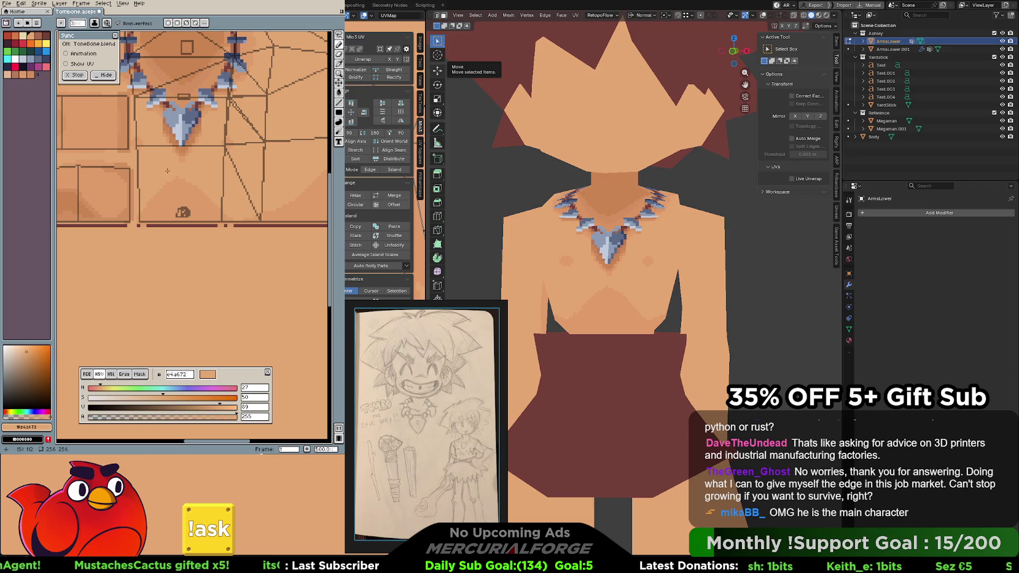
{"action": "key", "text": "x"}
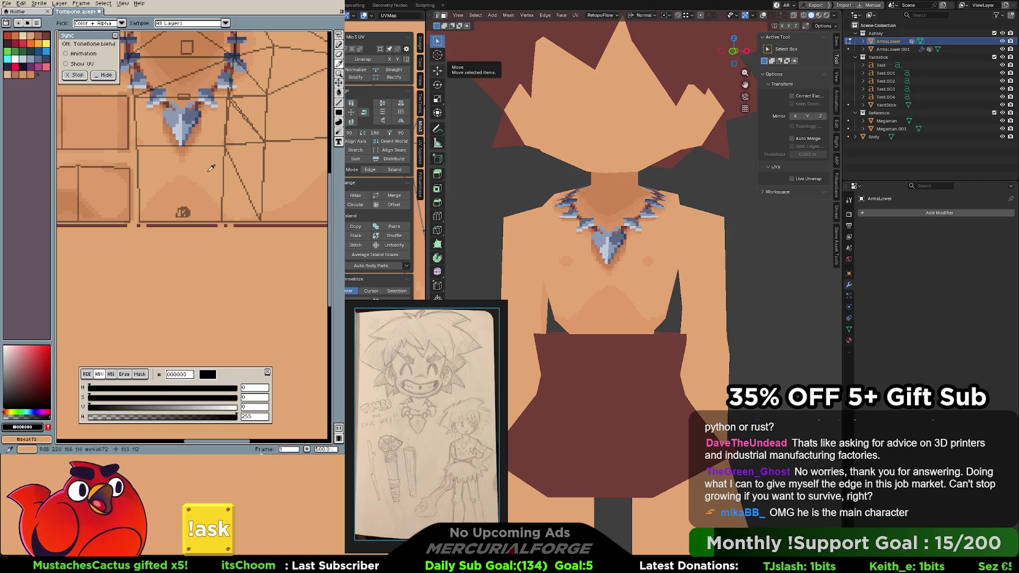
{"action": "left_click", "coordinate": [184, 171], "text": "alt"}
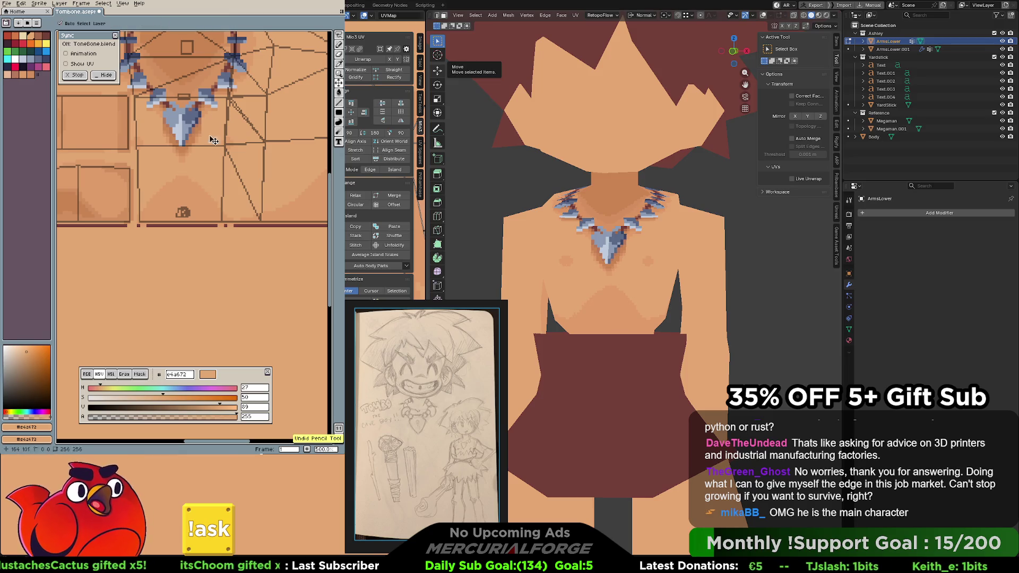
{"action": "left_click", "coordinate": [168, 23]}
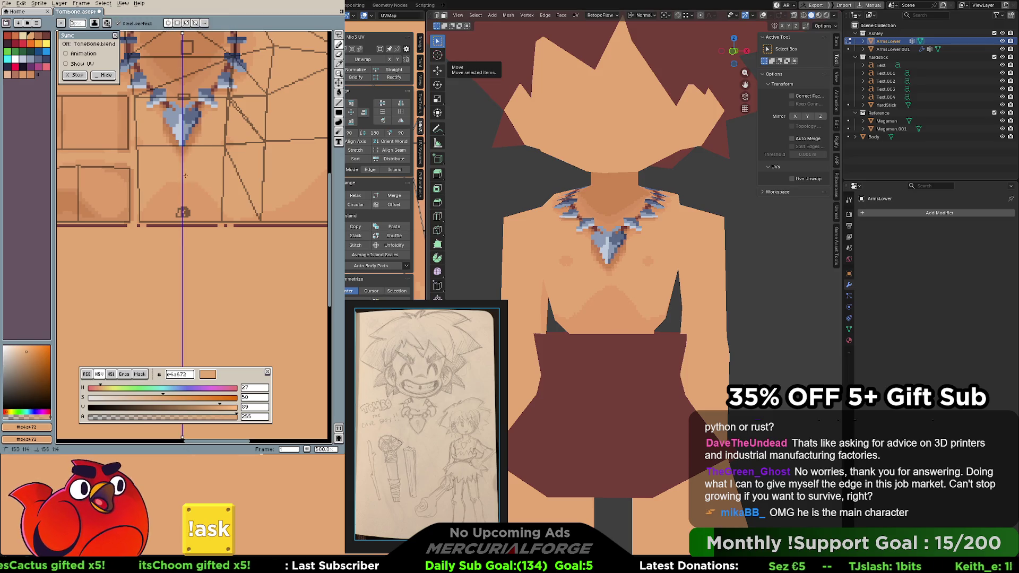
{"action": "key", "text": "ctrl+z"}
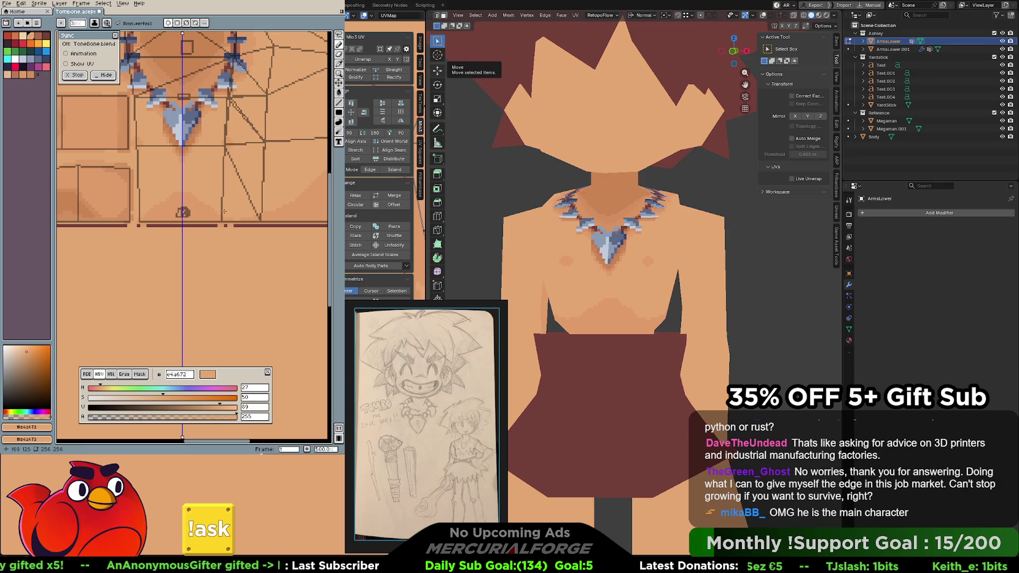
Paint a darker #d38e5e shading curve under the chest, then lighten the lower chest with #e09b6a
{"action": "key", "text": "i"}
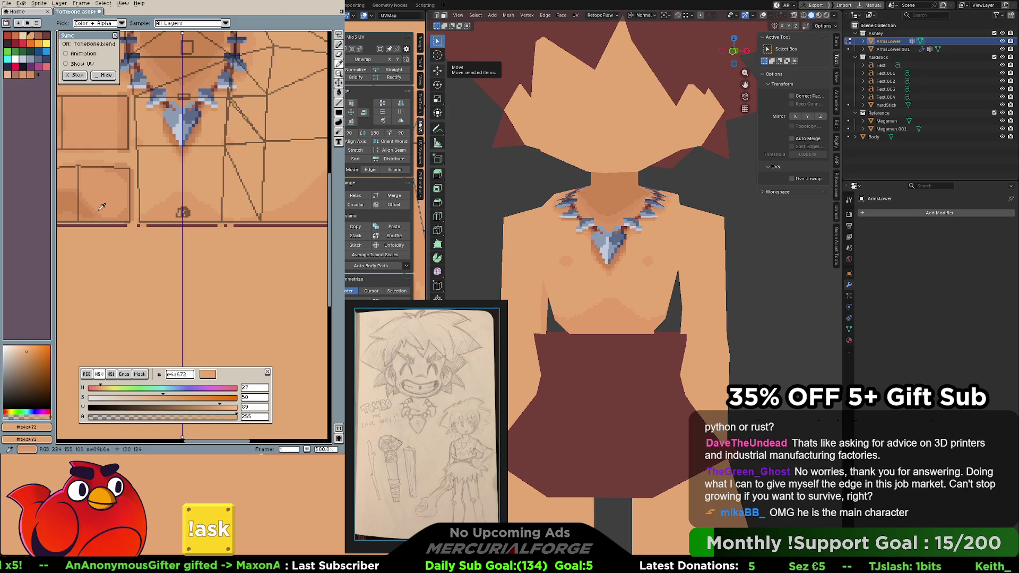
{"action": "left_click", "coordinate": [101, 208]}
{"action": "left_click", "coordinate": [163, 212], "text": "alt"}
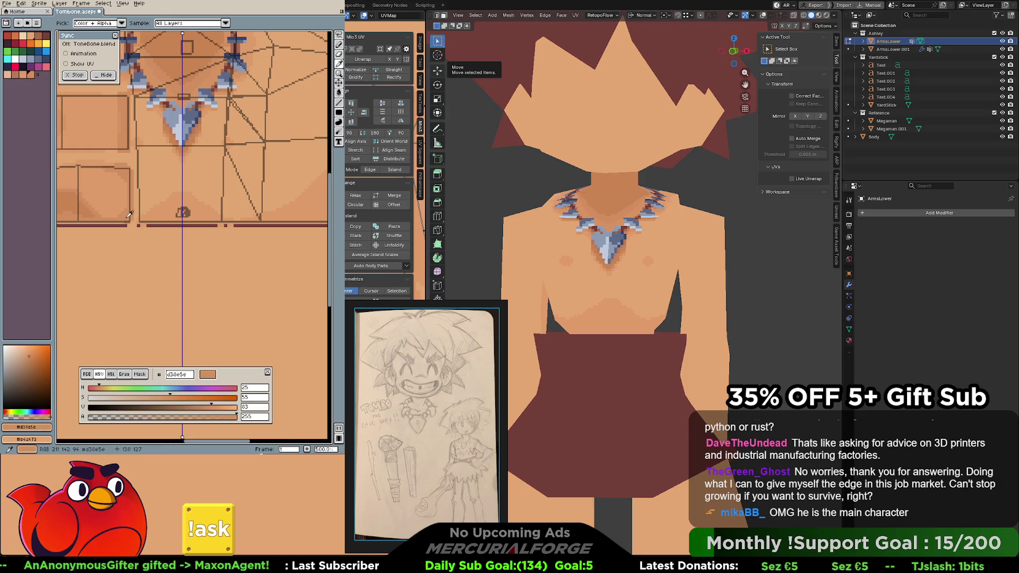
{"action": "mouse_move", "coordinate": [182, 211]}
{"action": "left_mouse_down"}
{"action": "mouse_move", "coordinate": [171, 225]}
{"action": "mouse_move", "coordinate": [192, 212]}
{"action": "left_mouse_up"}
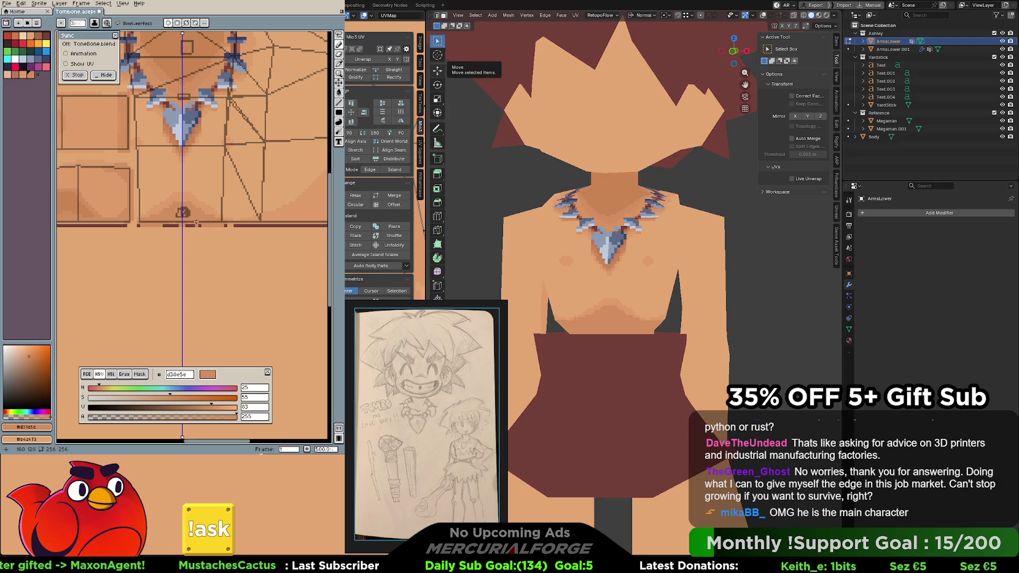
{"action": "left_click", "coordinate": [205, 205], "text": "alt"}
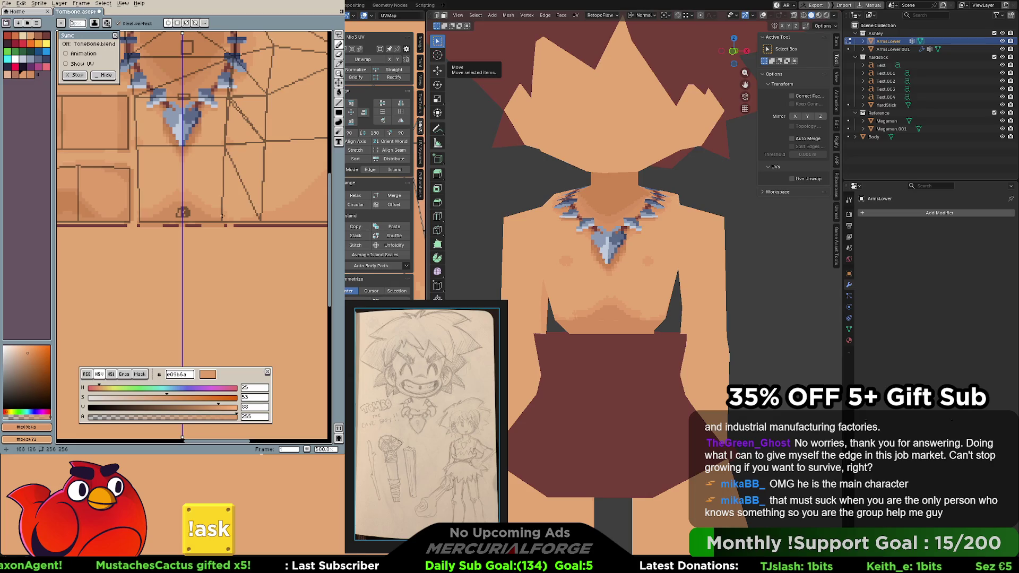
{"action": "left_click_drag", "start_coordinate": [183, 211], "coordinate": [209, 210]}
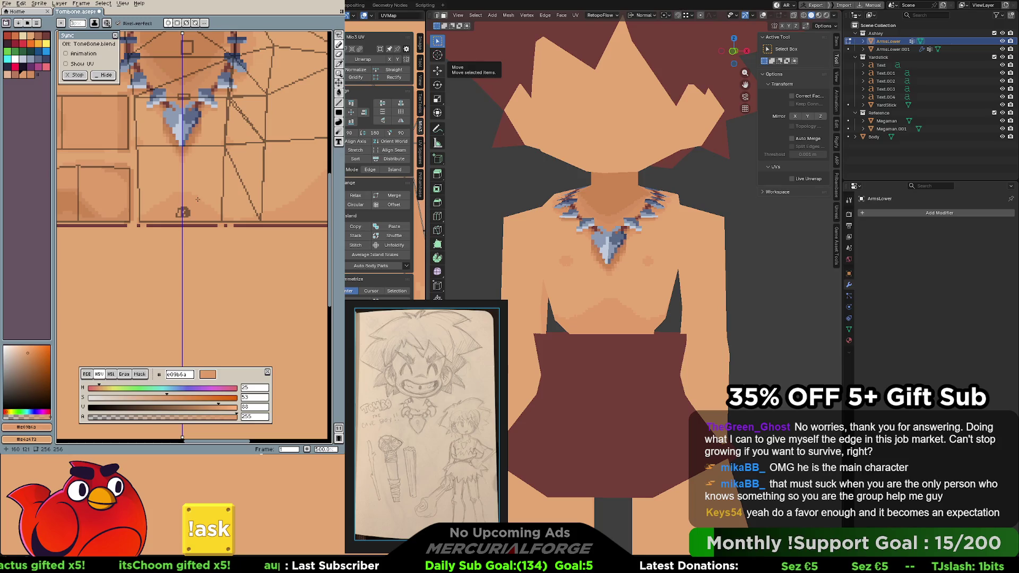
{"action": "scroll", "coordinate": [190, 202], "scroll_direction": "down", "scroll_amount": 5}
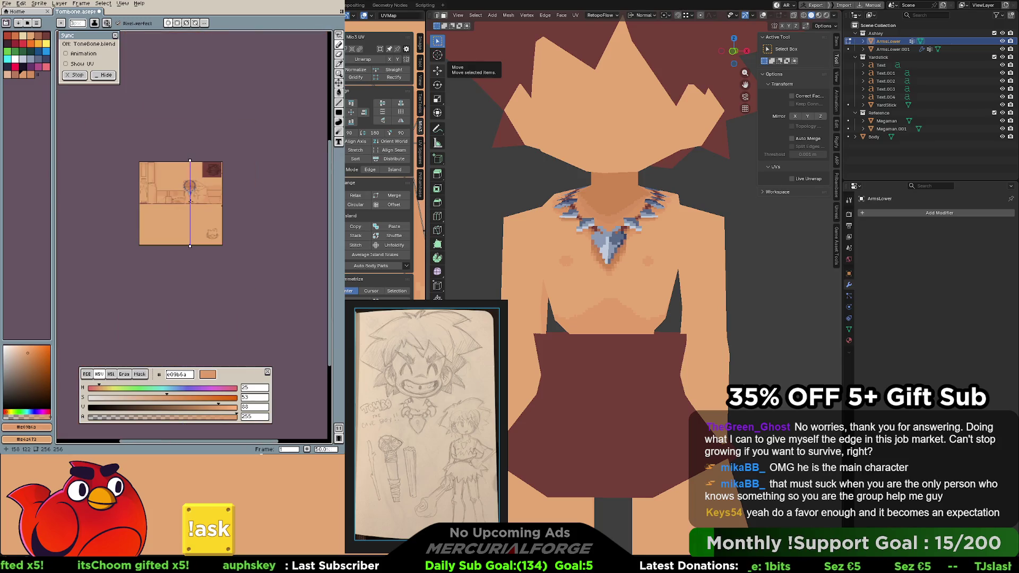
{"action": "scroll", "coordinate": [191, 202], "scroll_direction": "up", "scroll_amount": 5}
{"action": "scroll", "coordinate": [190, 202], "scroll_direction": "down", "scroll_amount": 2}
{"action": "scroll", "coordinate": [190, 201], "scroll_direction": "up", "scroll_amount": 2}
Pan the canvas over to the leg UV islands and orbit the model to a side view
{"action": "mouse_move", "coordinate": [190, 201]}
{"action": "middle_mouse_down"}
{"action": "mouse_move", "coordinate": [114, 236]}
{"action": "mouse_move", "coordinate": [130, 214]}
{"action": "middle_mouse_up"}
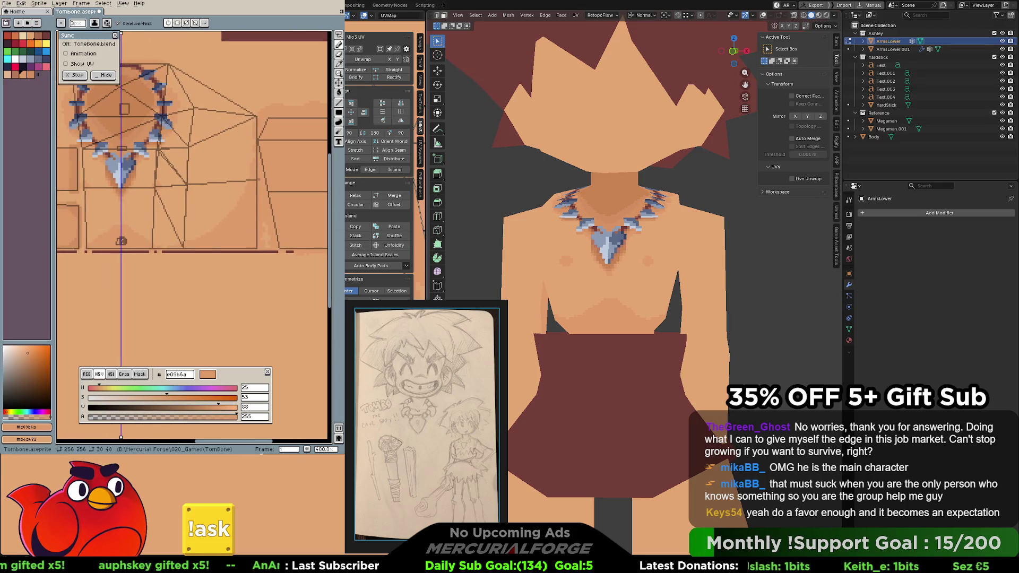
{"action": "scroll", "coordinate": [742, 128], "scroll_direction": "down", "scroll_amount": 5}
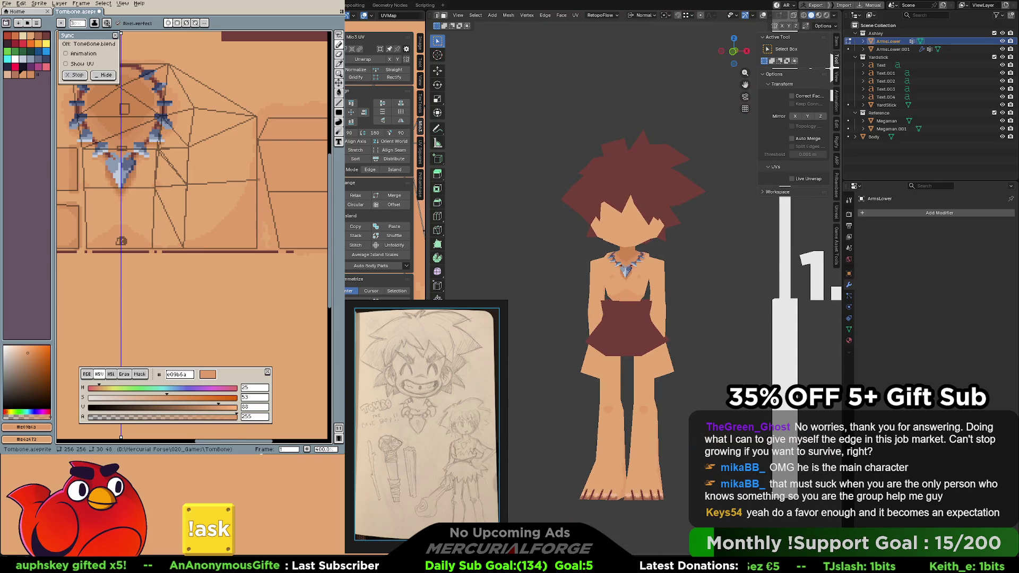
{"action": "middle_click_drag", "start_coordinate": [191, 222], "coordinate": [253, 197]}
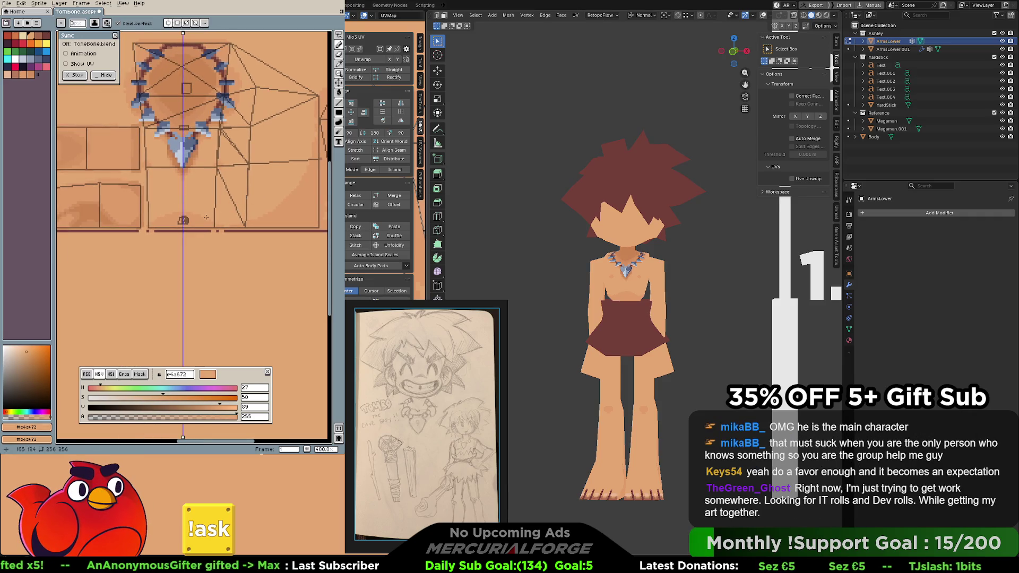
{"action": "scroll", "coordinate": [206, 218], "scroll_direction": "up", "scroll_amount": 2}
{"action": "middle_click_drag", "start_coordinate": [206, 217], "coordinate": [172, 215]}
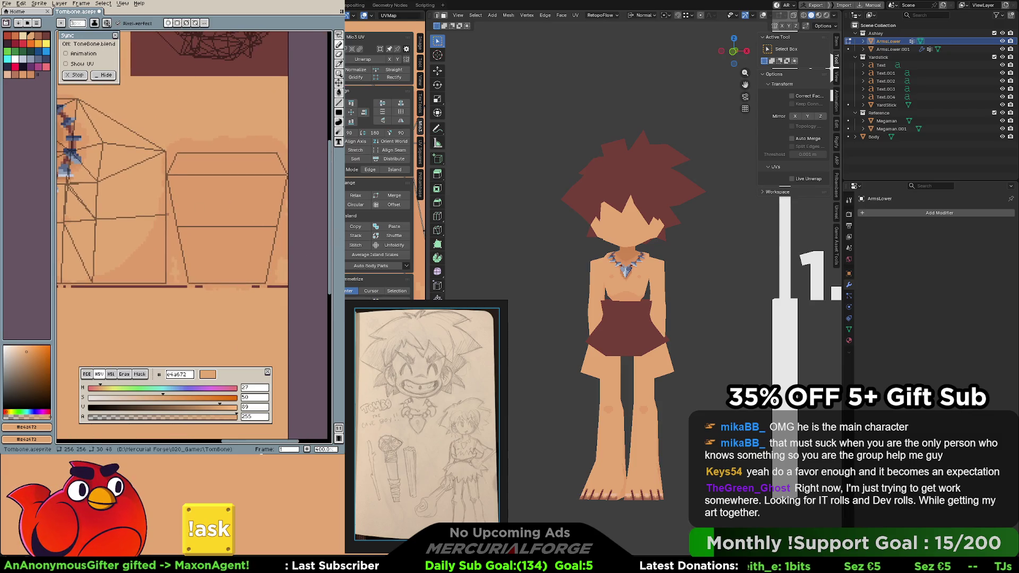
{"action": "mouse_move", "coordinate": [590, 344]}
{"action": "middle_mouse_down"}
{"action": "mouse_move", "coordinate": [608, 344]}
{"action": "mouse_move", "coordinate": [564, 340]}
{"action": "mouse_move", "coordinate": [603, 209]}
{"action": "mouse_move", "coordinate": [666, 342]}
{"action": "middle_mouse_up"}
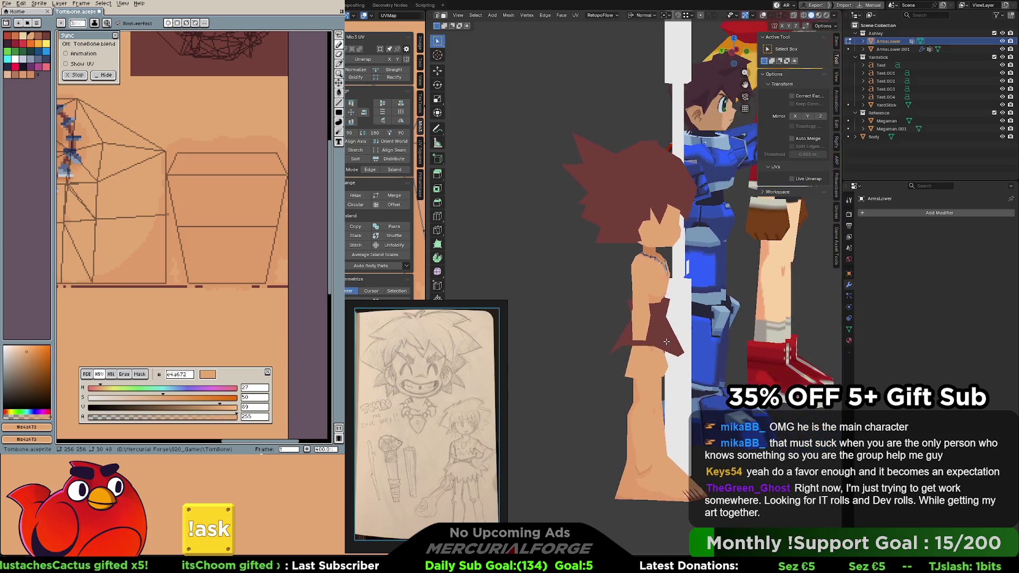
{"action": "scroll", "coordinate": [673, 477], "scroll_direction": "up", "scroll_amount": 3}
{"action": "scroll", "coordinate": [673, 476], "scroll_direction": "up", "scroll_amount": 3}
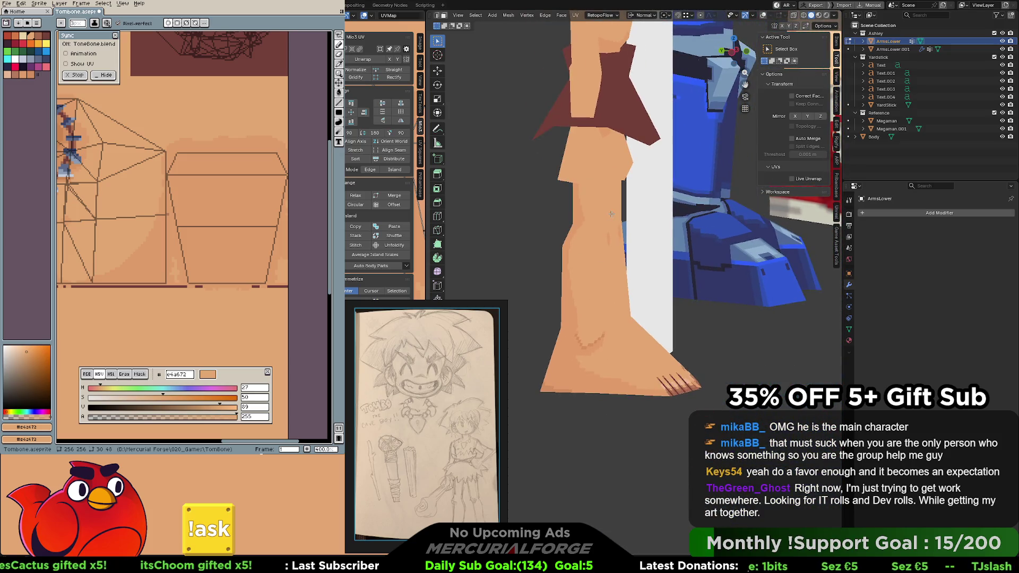
Frame the leg close up, sample #d99362 and #d38e5e for leg shading, undoing one stroke
{"action": "middle_click_drag", "start_coordinate": [674, 477], "coordinate": [612, 215], "text": "shift"}
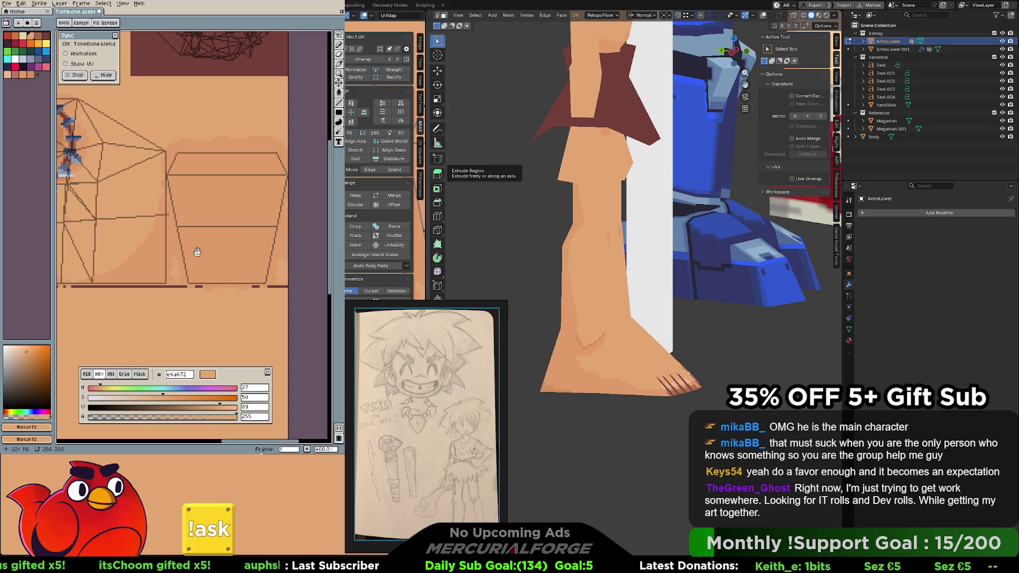
{"action": "mouse_move", "coordinate": [150, 283]}
{"action": "middle_mouse_down"}
{"action": "mouse_move", "coordinate": [269, 233]}
{"action": "mouse_move", "coordinate": [207, 186]}
{"action": "middle_mouse_up"}
{"action": "left_click", "coordinate": [209, 192], "text": "alt"}
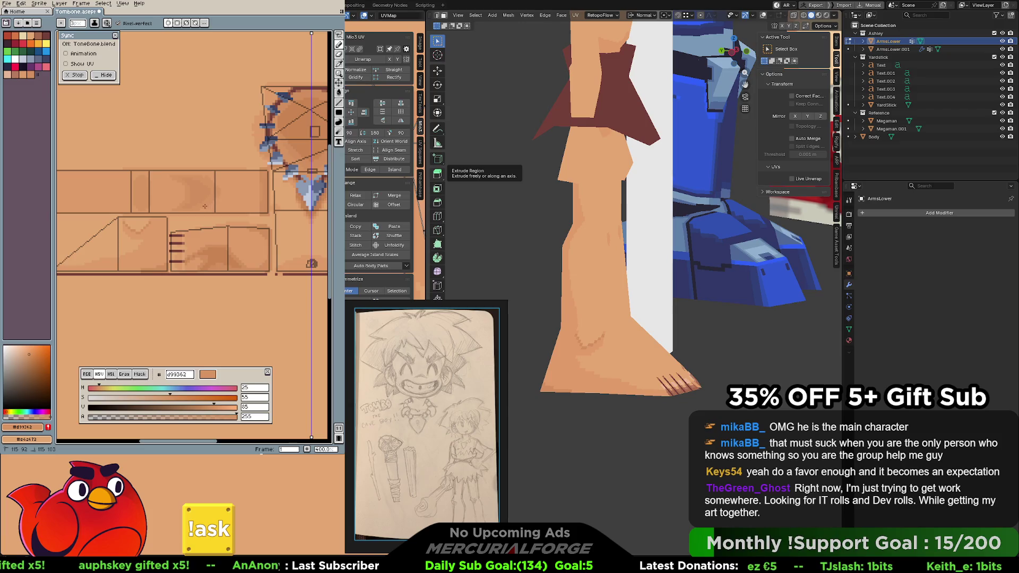
{"action": "left_click", "coordinate": [201, 202], "text": "alt"}
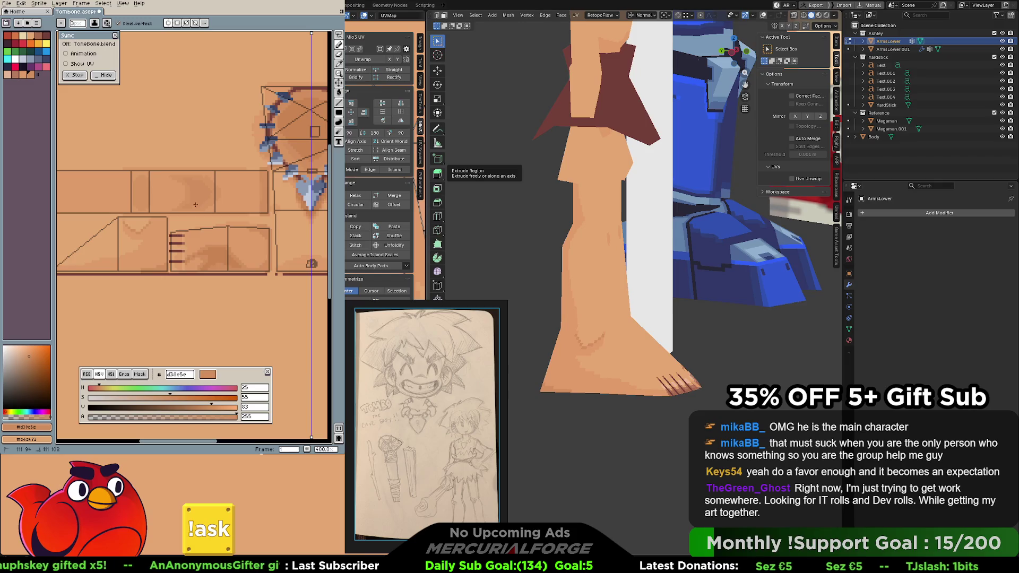
{"action": "key", "text": "ctrl+z"}
Paint soft darker shading patches on the leg islands and orbit the model to show both legs front-on
{"action": "middle_click_drag", "start_coordinate": [242, 199], "coordinate": [227, 204]}
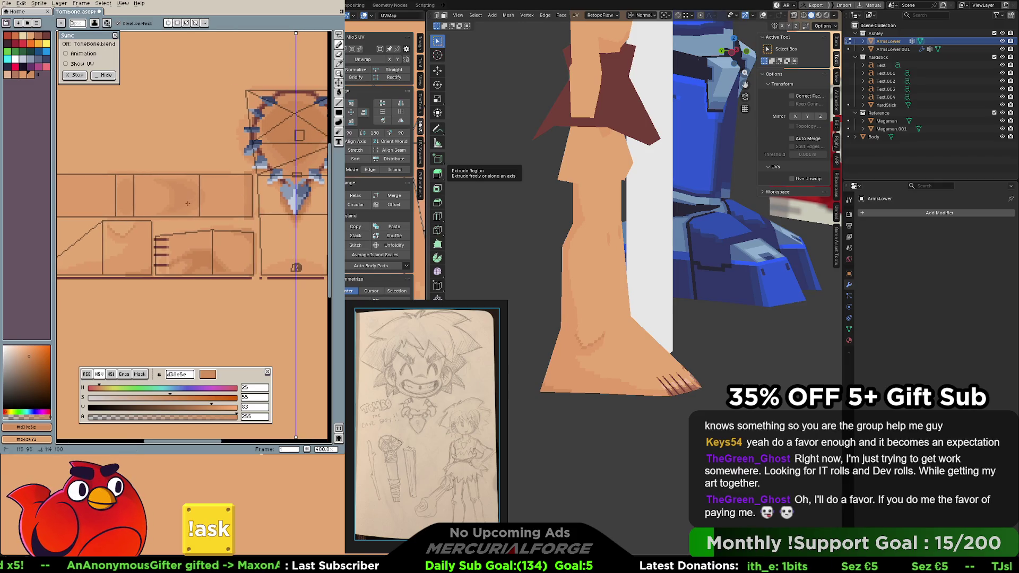
{"action": "left_click", "coordinate": [256, 163], "text": "alt"}
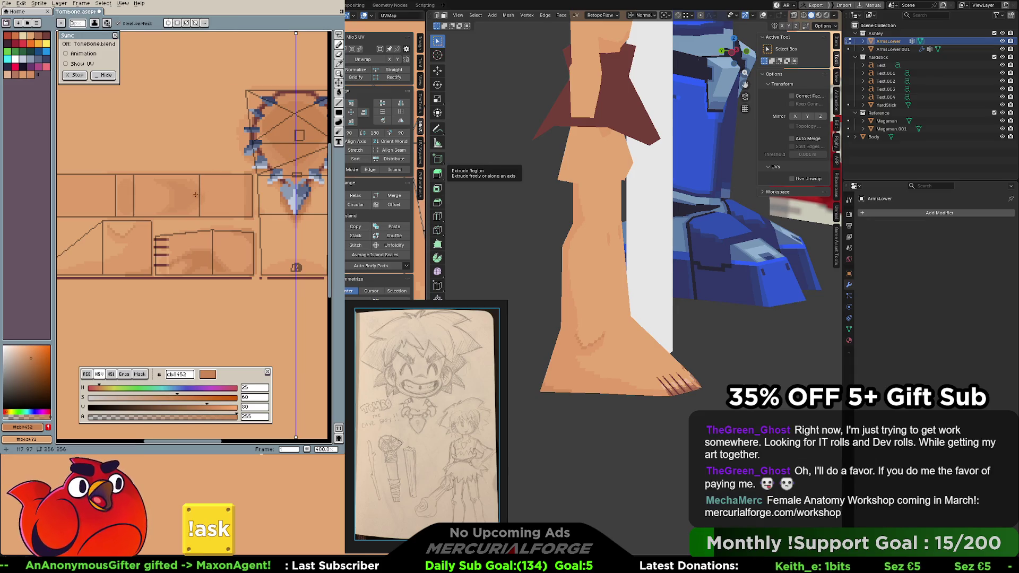
{"action": "left_click", "coordinate": [231, 230], "text": "alt"}
{"action": "middle_click_drag", "start_coordinate": [161, 233], "coordinate": [229, 214]}
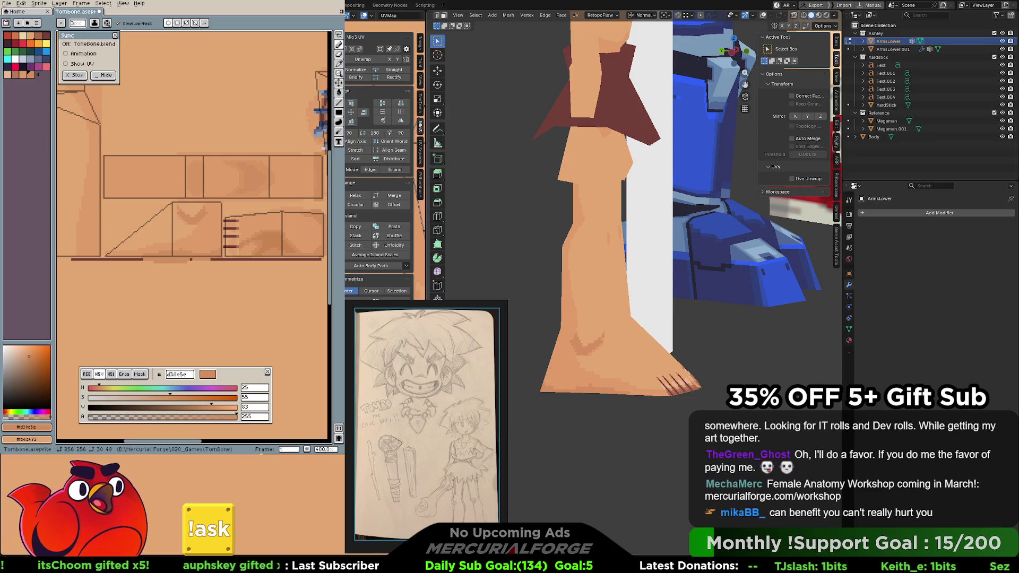
{"action": "mouse_move", "coordinate": [606, 359]}
{"action": "middle_mouse_down"}
{"action": "mouse_move", "coordinate": [688, 360]}
{"action": "mouse_move", "coordinate": [718, 319]}
{"action": "middle_mouse_up"}
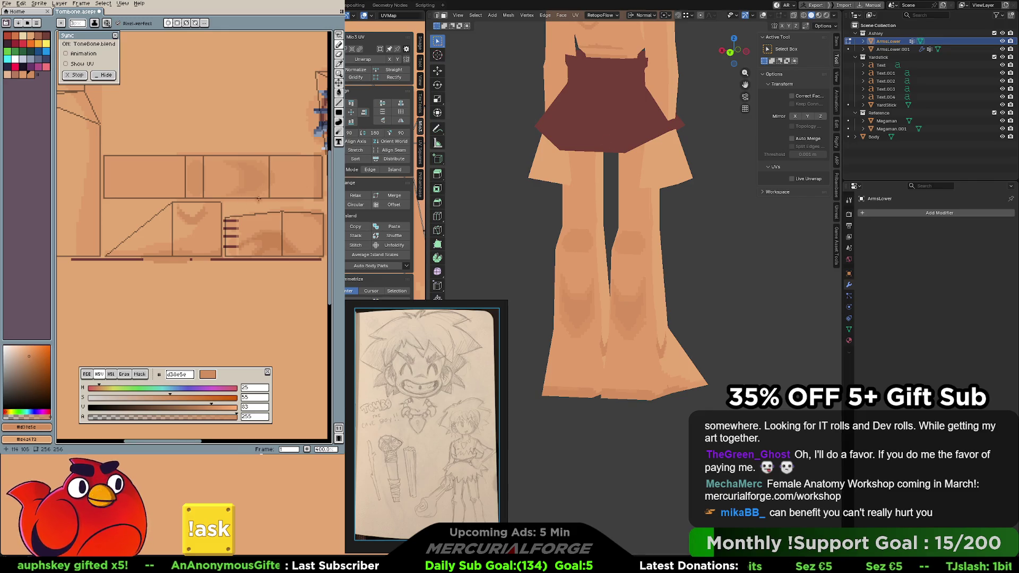
Touch up the knee and shin shading in #d99362 and #e09b6a, undoing a misplaced stroke
{"action": "mouse_move", "coordinate": [250, 208]}
{"action": "middle_mouse_down"}
{"action": "mouse_move", "coordinate": [282, 204]}
{"action": "mouse_move", "coordinate": [251, 212]}
{"action": "middle_mouse_up"}
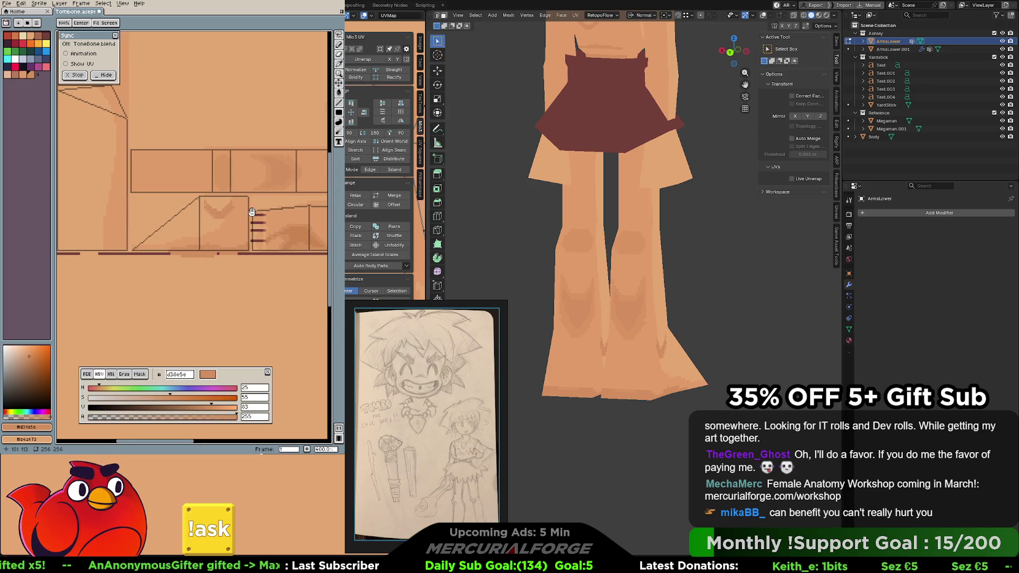
{"action": "middle_click_drag", "start_coordinate": [251, 216], "coordinate": [217, 211]}
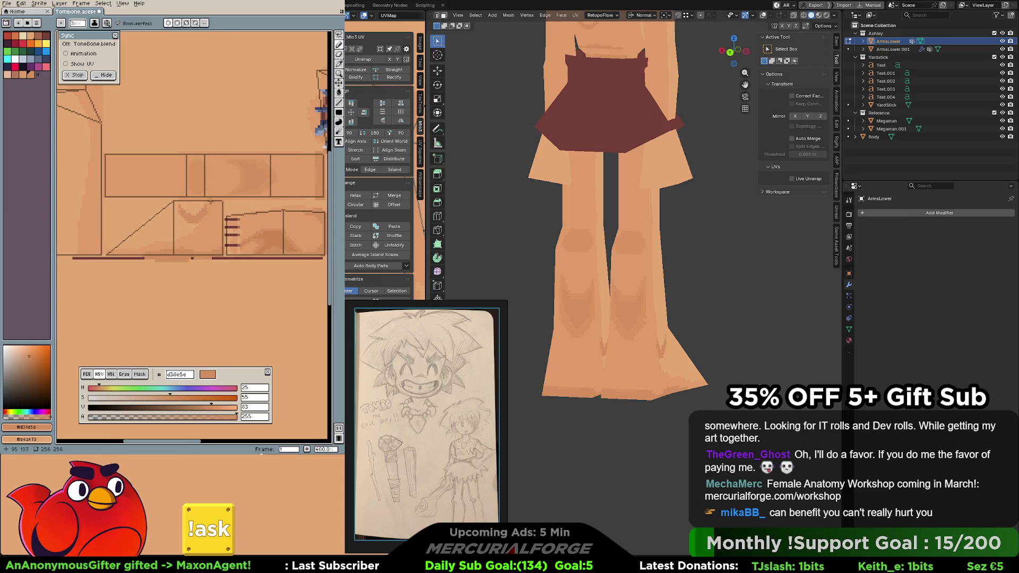
{"action": "key", "text": "alt"}
{"action": "mouse_move", "coordinate": [209, 209]}
{"action": "middle_mouse_down"}
{"action": "mouse_move", "coordinate": [223, 210]}
{"action": "mouse_move", "coordinate": [217, 238]}
{"action": "middle_mouse_up"}
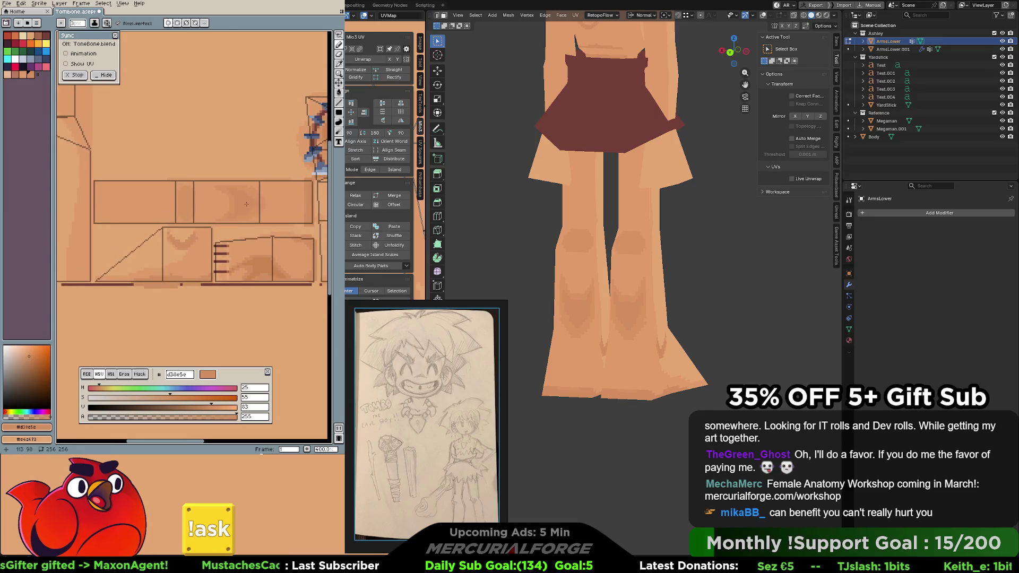
{"action": "key", "text": "alt"}
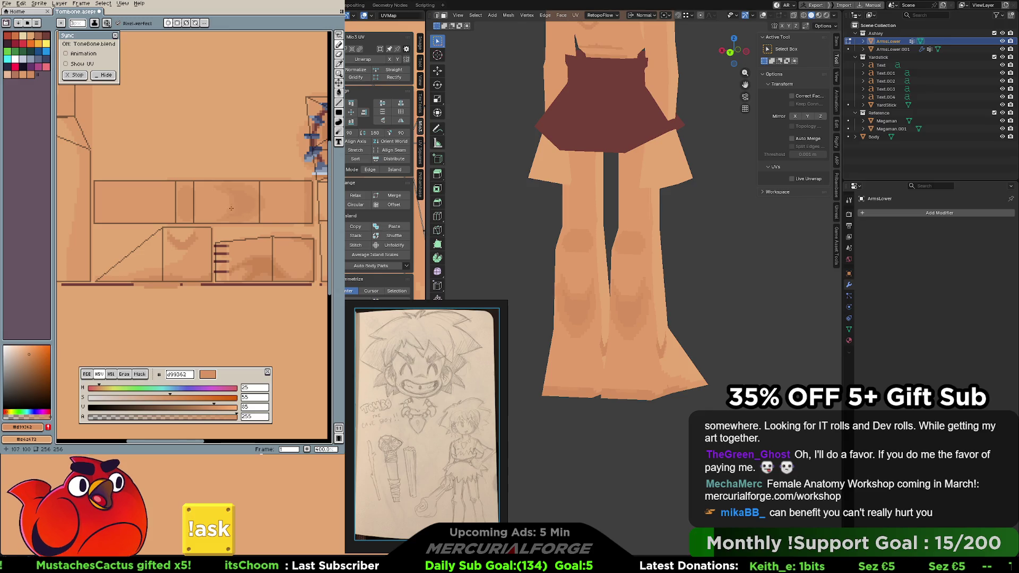
{"action": "left_click", "coordinate": [245, 225], "text": "alt"}
{"action": "key", "text": "alt"}
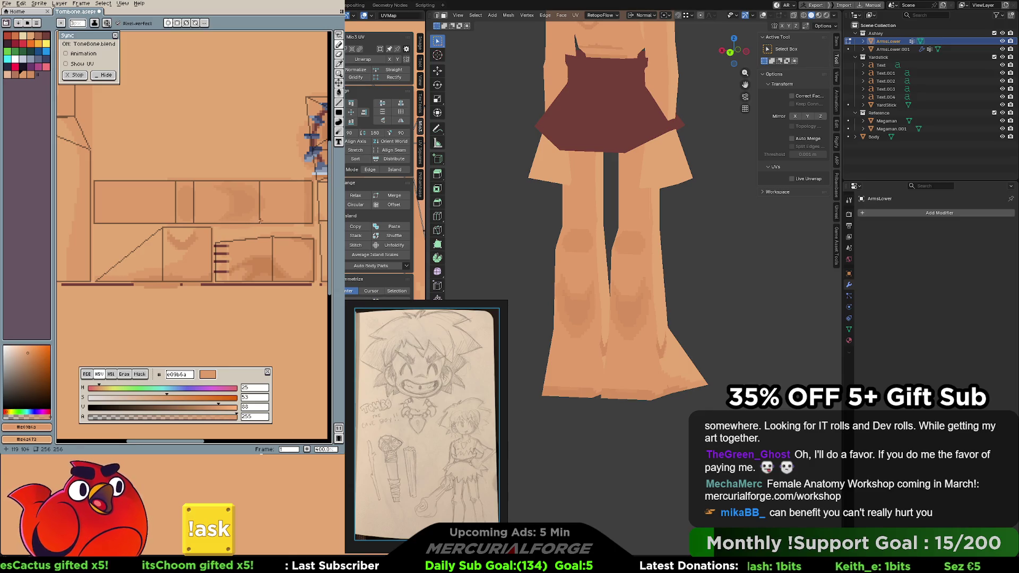
{"action": "key", "text": "ctrl+z"}
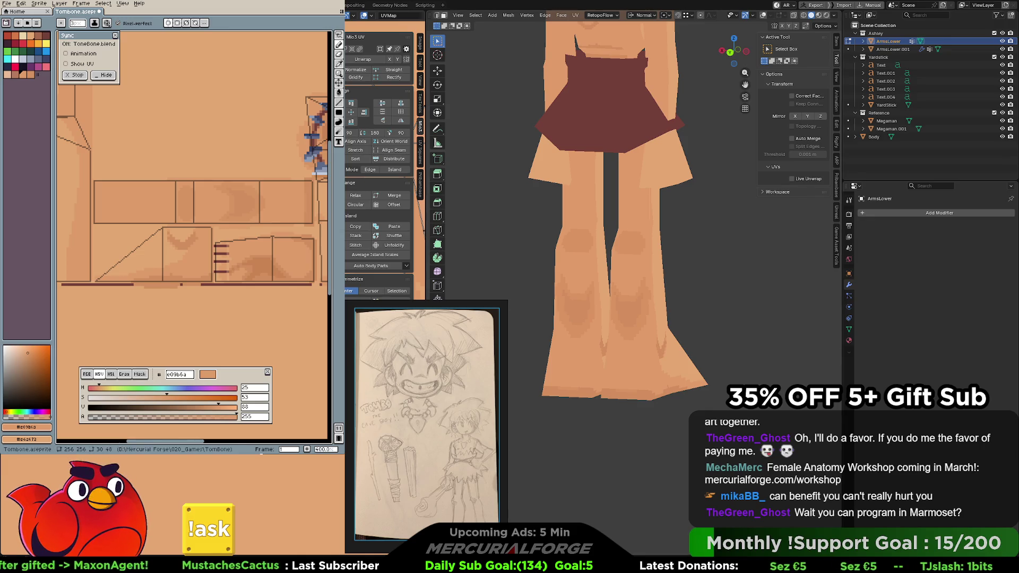
Shift the view along the leg islands to continue refining the shin shading
{"action": "middle_click_drag", "start_coordinate": [232, 191], "coordinate": [249, 196]}
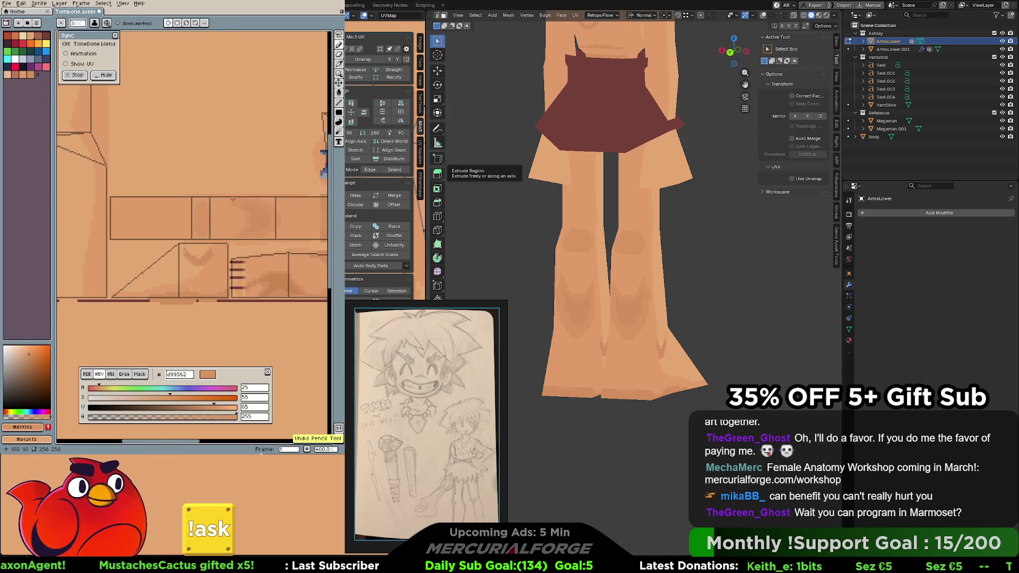
{"action": "mouse_move", "coordinate": [216, 207]}
{"action": "middle_mouse_down"}
{"action": "mouse_move", "coordinate": [237, 211]}
{"action": "mouse_move", "coordinate": [228, 206]}
{"action": "middle_mouse_up"}
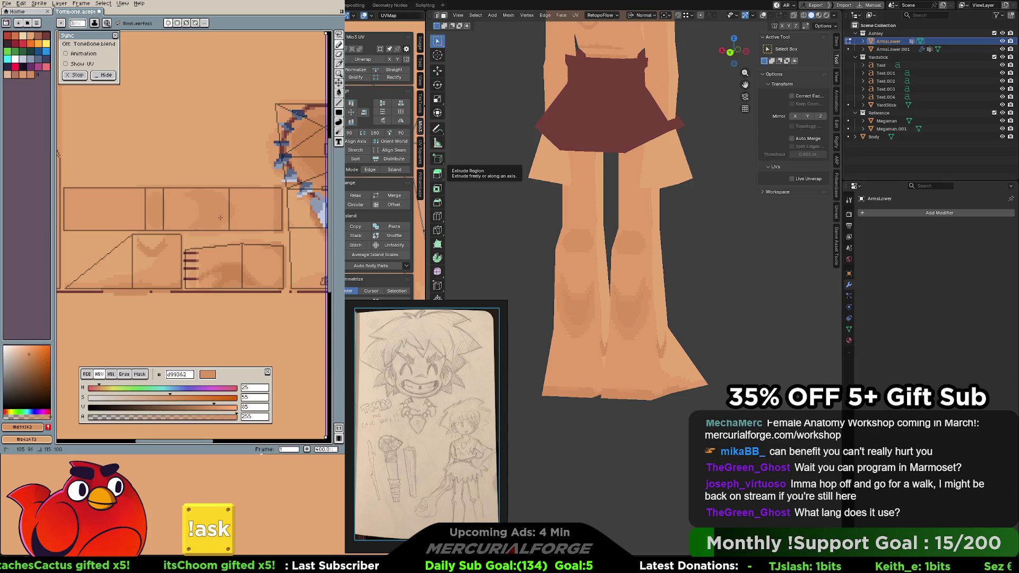
Alternate #e09b6a and #d99362 to pencil darker shading along the shins, undoing one stroke
{"action": "middle_click_drag", "start_coordinate": [231, 213], "coordinate": [239, 211]}
{"action": "key", "text": "i"}
{"action": "key", "text": "b"}
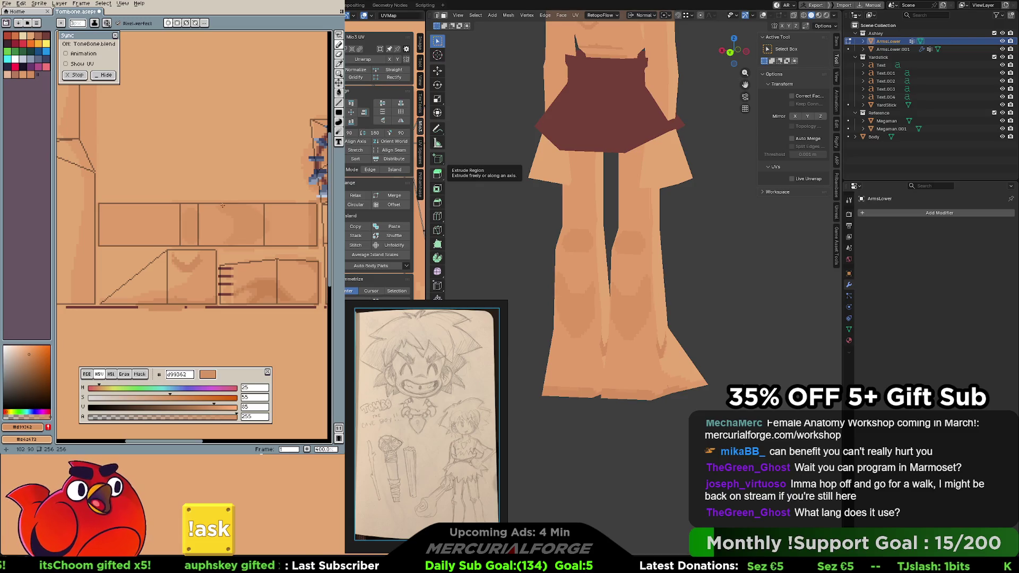
{"action": "scroll", "coordinate": [252, 221], "scroll_direction": "down", "scroll_amount": 1}
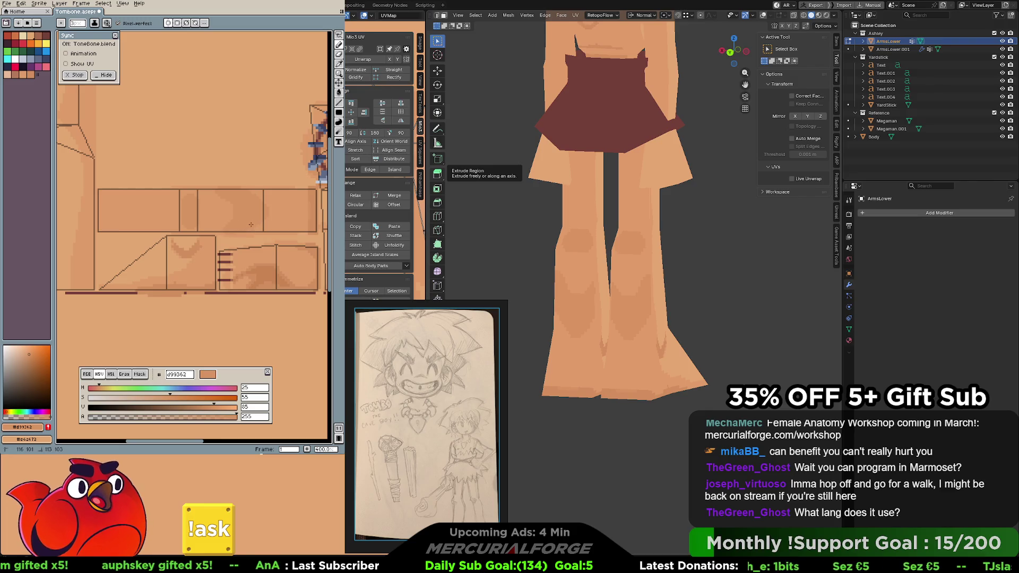
{"action": "left_click", "coordinate": [212, 195], "text": "alt"}
{"action": "left_click", "coordinate": [226, 231], "text": "alt"}
{"action": "left_click", "coordinate": [215, 228], "text": "alt"}
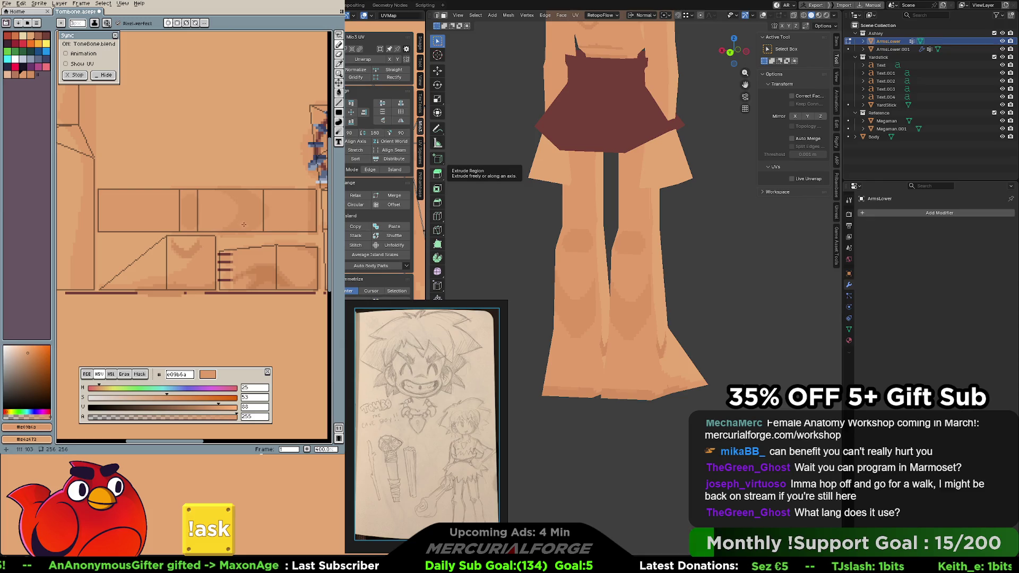
{"action": "scroll", "coordinate": [268, 212], "scroll_direction": "left", "scroll_amount": 1, "text": "shift"}
{"action": "left_click", "coordinate": [269, 227], "text": "alt"}
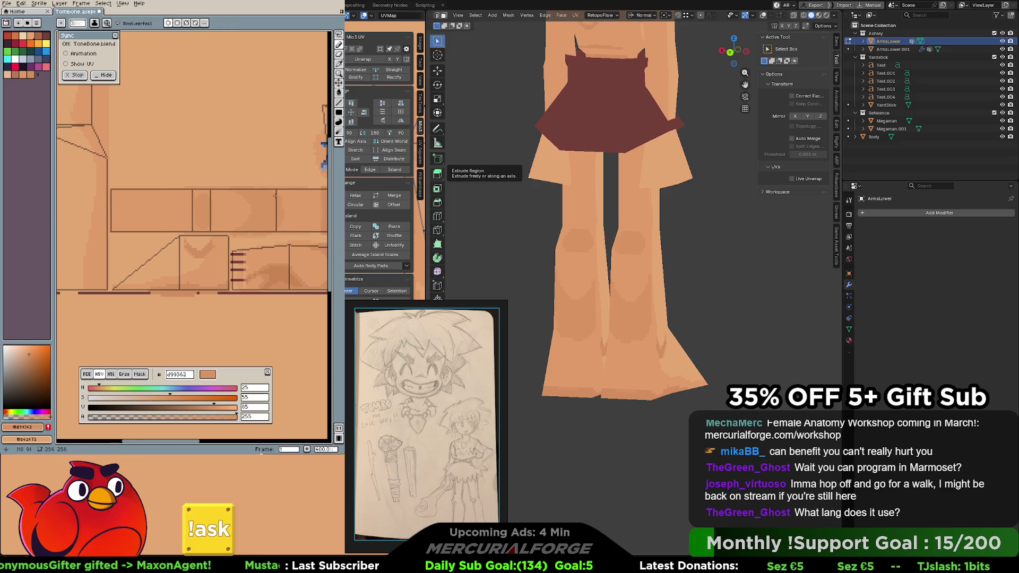
{"action": "key", "text": "ctrl+z"}
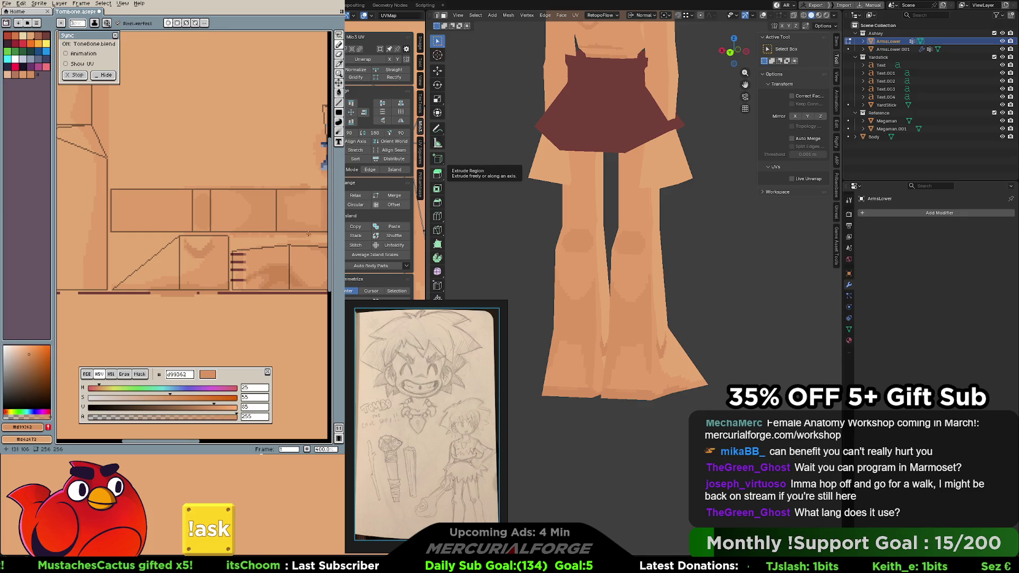
{"action": "scroll", "coordinate": [308, 234], "scroll_direction": "right", "scroll_amount": 3}
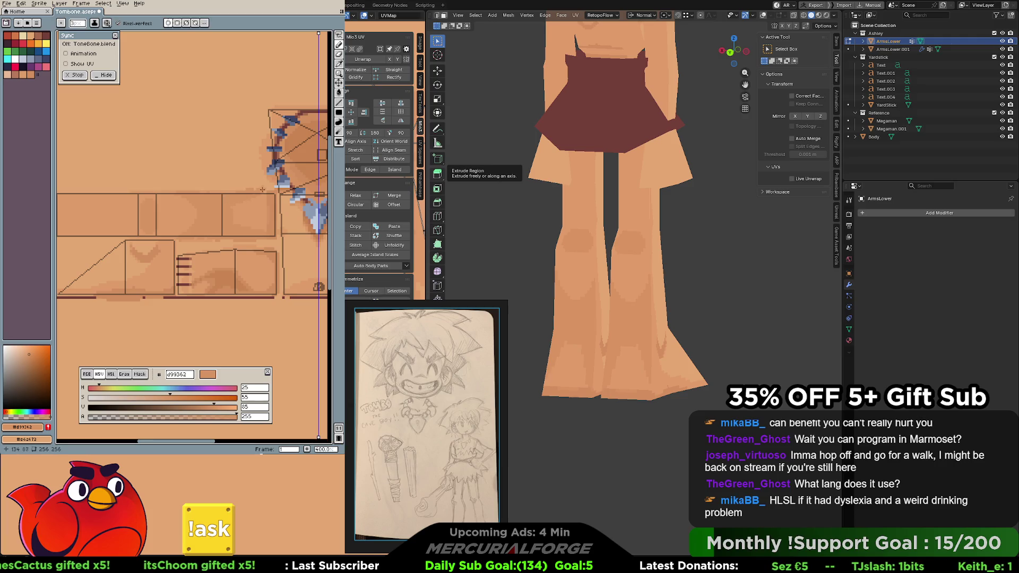
Add ankle shading in the two tones and orbit the model to a side view of the leg and foot
{"action": "left_click", "coordinate": [265, 195], "text": "alt"}
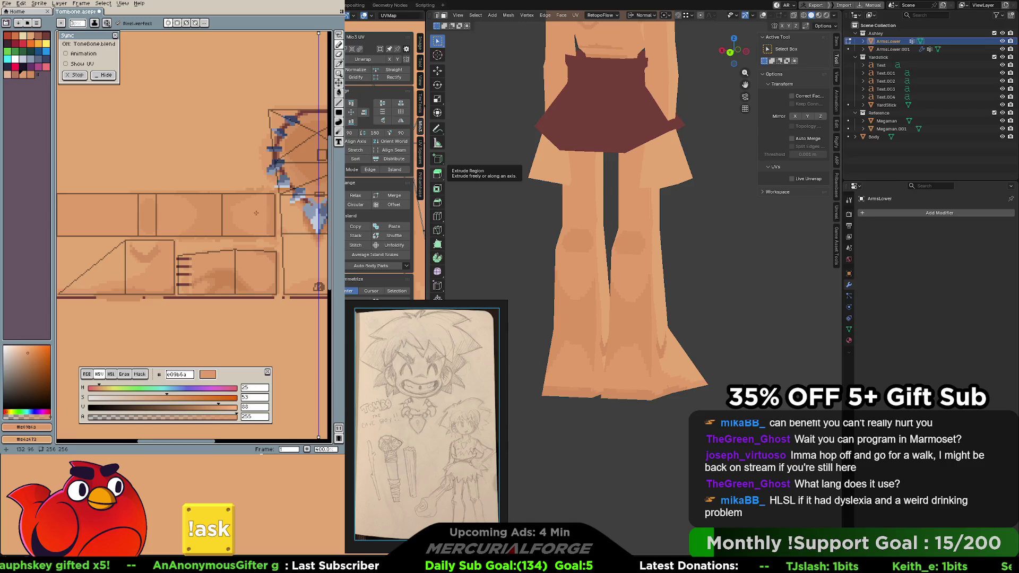
{"action": "left_click", "coordinate": [234, 195], "text": "alt"}
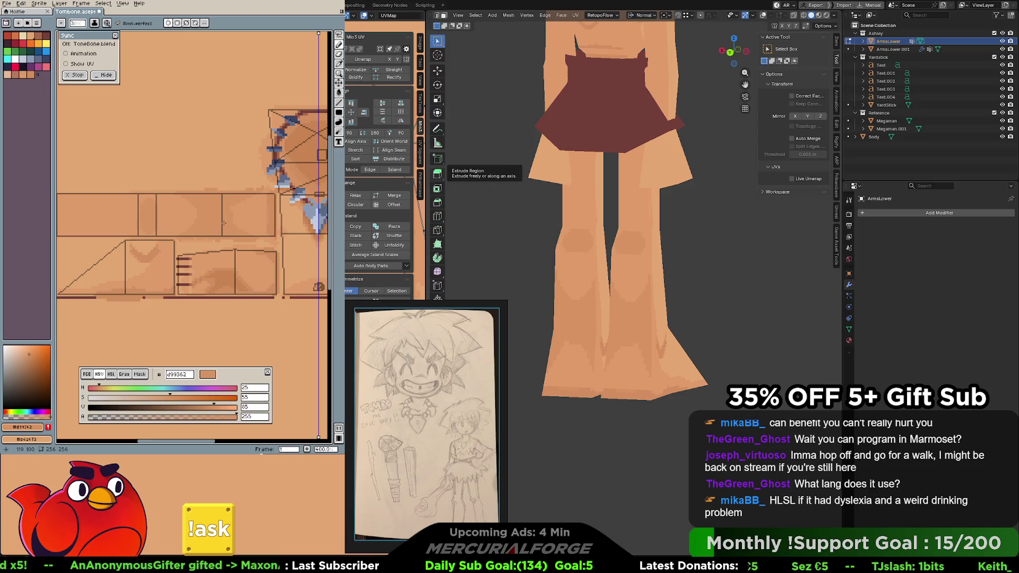
{"action": "middle_click_drag", "start_coordinate": [621, 238], "coordinate": [542, 239]}
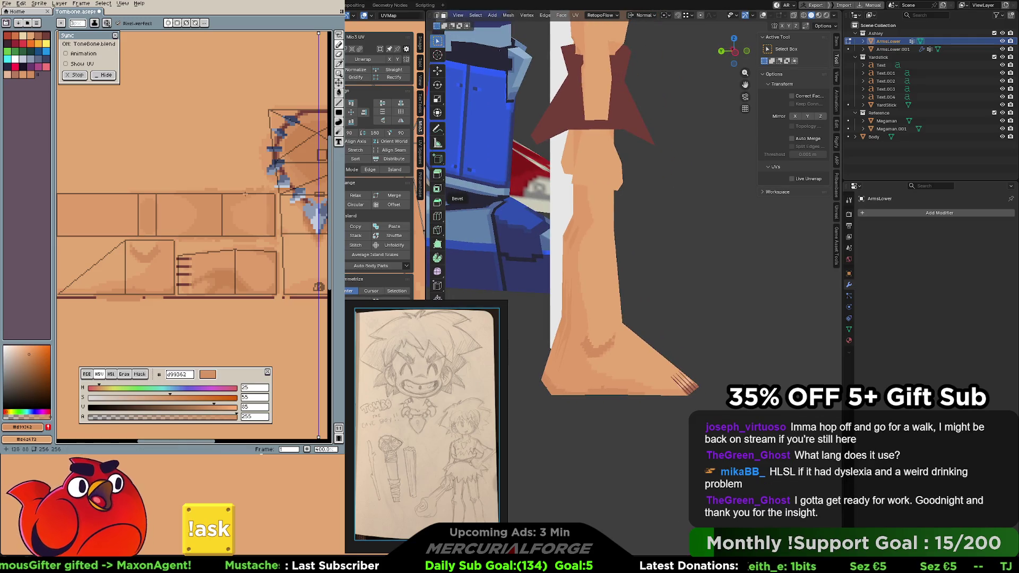
Sample highlight, #e09b6a and deeper tones to paint soft shading patches on the leg texture, undoing a stray stroke
{"action": "key", "text": "i"}
{"action": "left_click", "coordinate": [233, 214]}
{"action": "left_click_drag", "start_coordinate": [232, 214], "coordinate": [248, 211]}
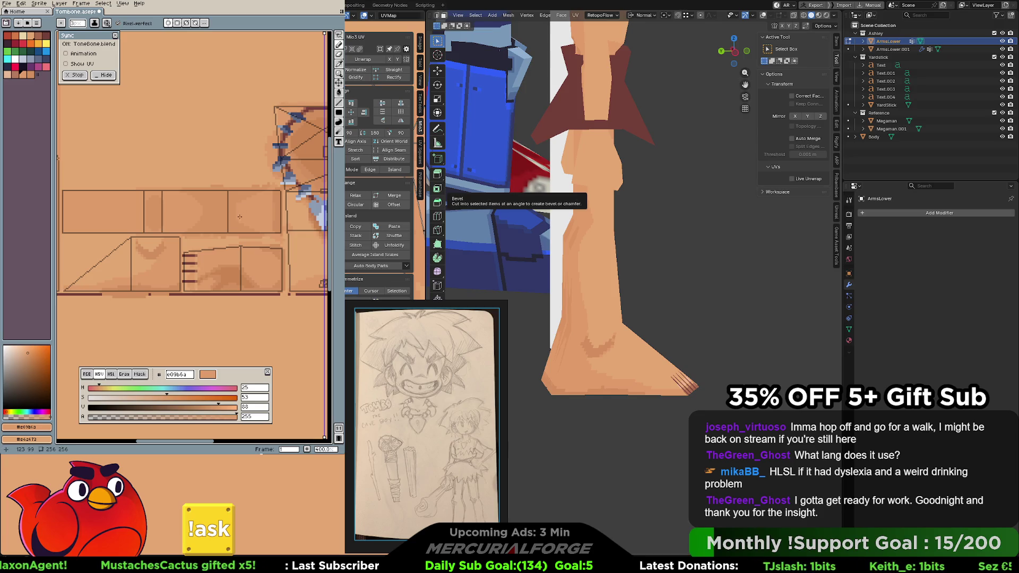
{"action": "left_click_drag", "start_coordinate": [256, 203], "coordinate": [254, 206]}
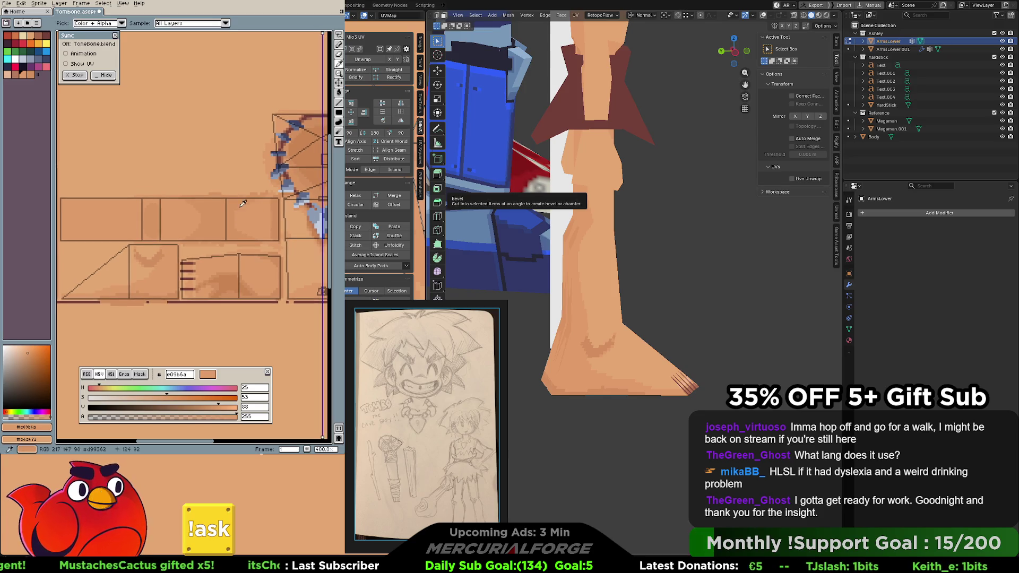
{"action": "left_click", "coordinate": [268, 195], "text": "alt"}
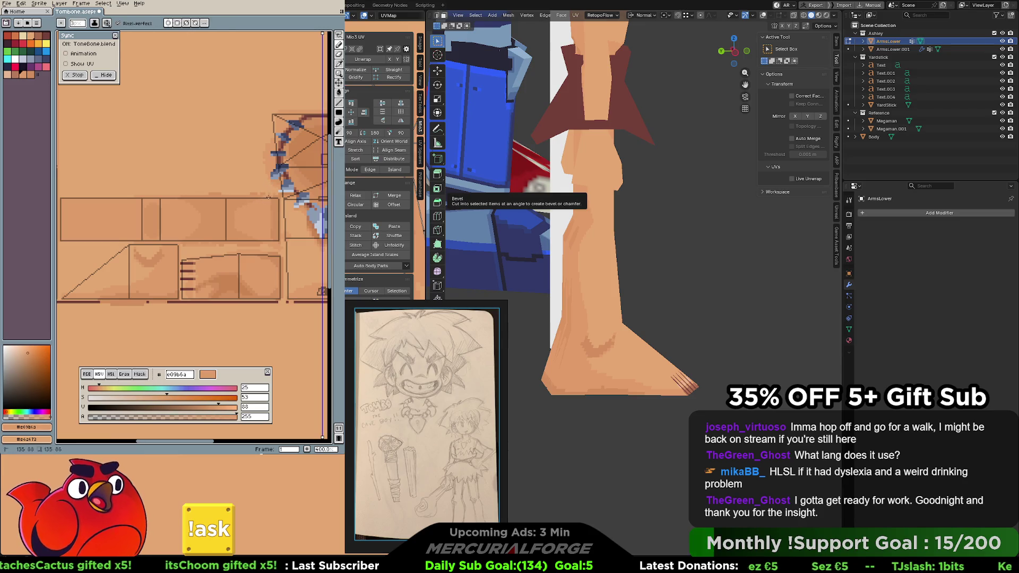
{"action": "left_click", "coordinate": [242, 233], "text": "alt"}
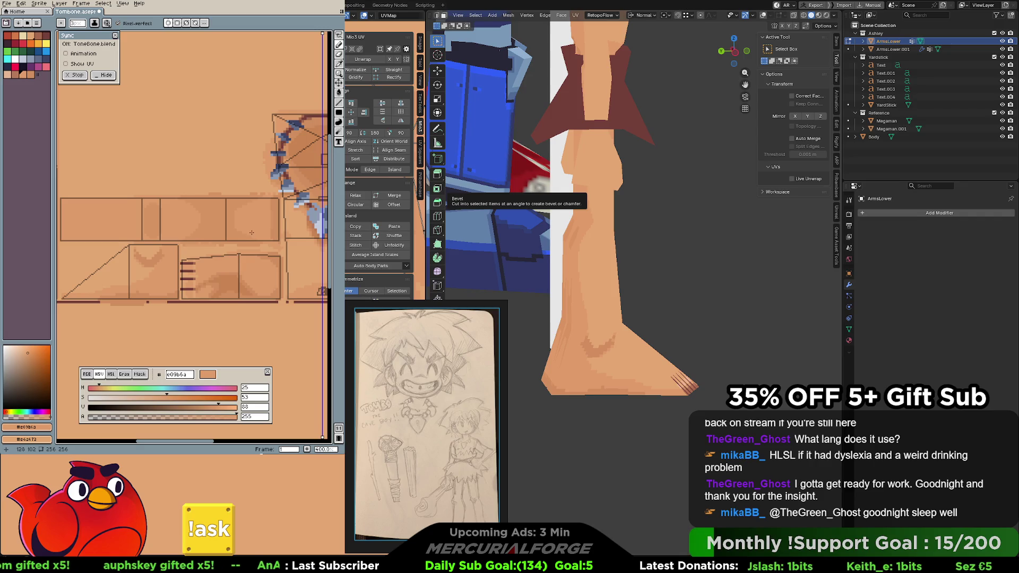
{"action": "mouse_move", "coordinate": [256, 221]}
{"action": "left_mouse_down"}
{"action": "mouse_move", "coordinate": [266, 209]}
{"action": "mouse_move", "coordinate": [250, 213]}
{"action": "mouse_move", "coordinate": [284, 192]}
{"action": "left_mouse_up"}
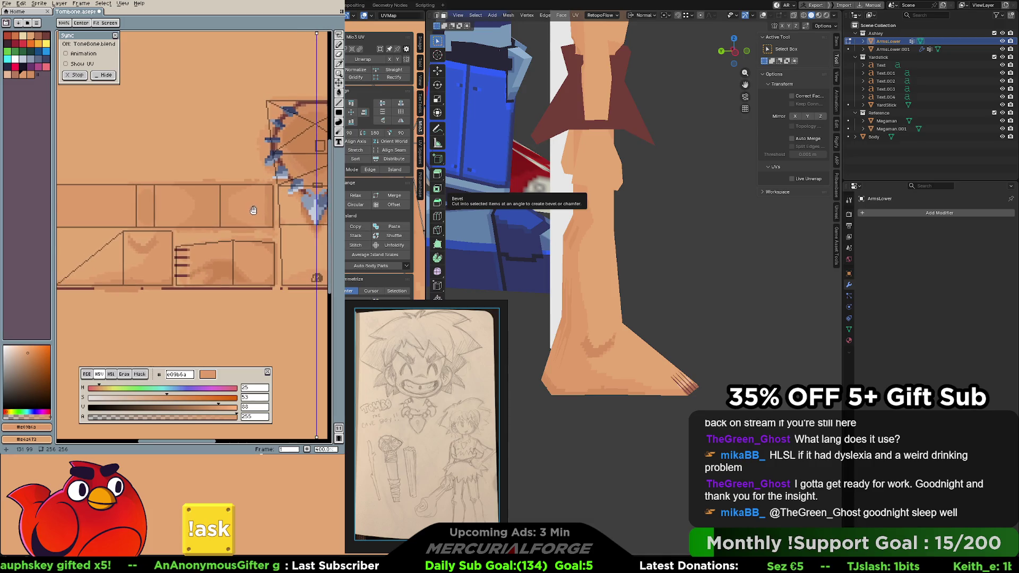
{"action": "left_click", "coordinate": [216, 213], "text": "alt"}
{"action": "left_click_drag", "start_coordinate": [215, 214], "coordinate": [251, 197]}
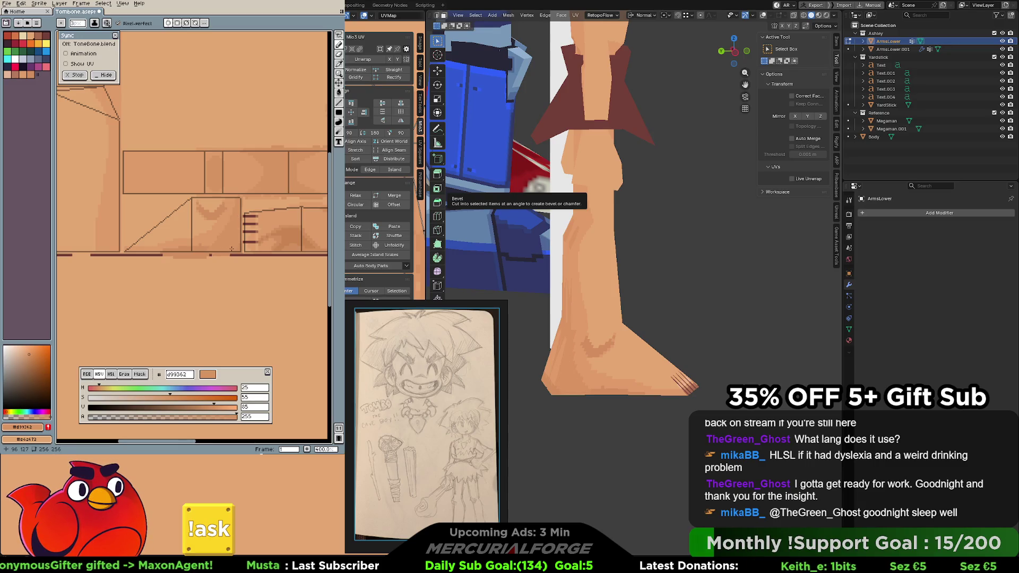
{"action": "key", "text": "ctrl+z"}
{"action": "scroll", "coordinate": [238, 207], "scroll_direction": "right", "scroll_amount": 3}
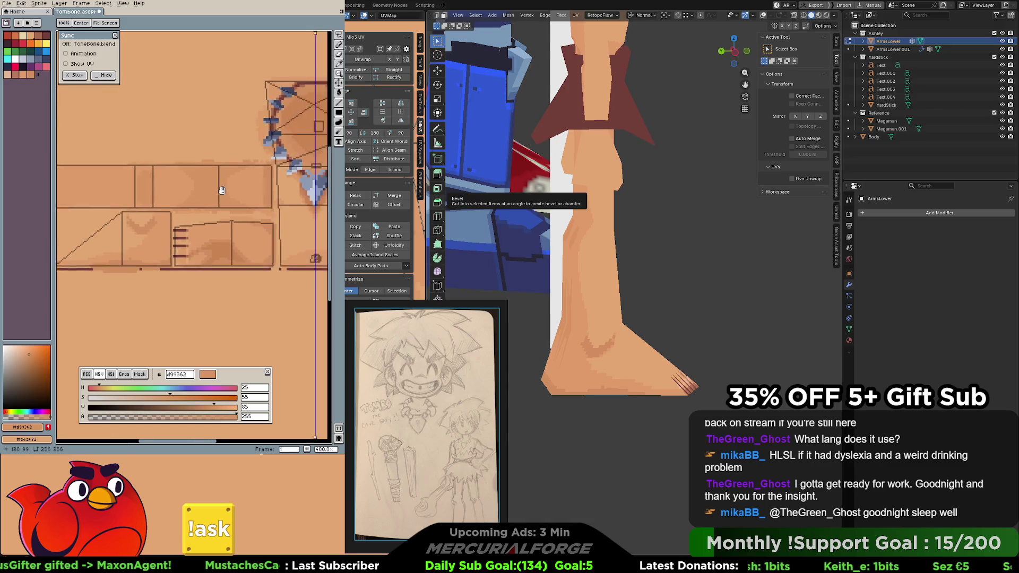
{"action": "scroll", "coordinate": [242, 172], "scroll_direction": "up", "scroll_amount": 1}
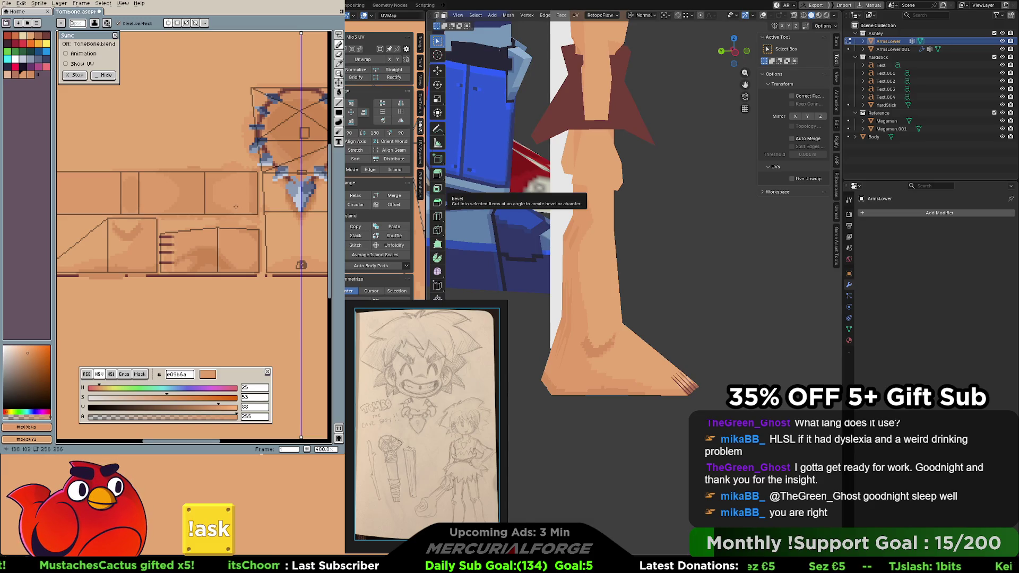
View the legs front-on and continue #d99362 shading across the leg strips, undoing unwanted strokes
{"action": "middle_click_drag", "start_coordinate": [574, 303], "coordinate": [602, 315]}
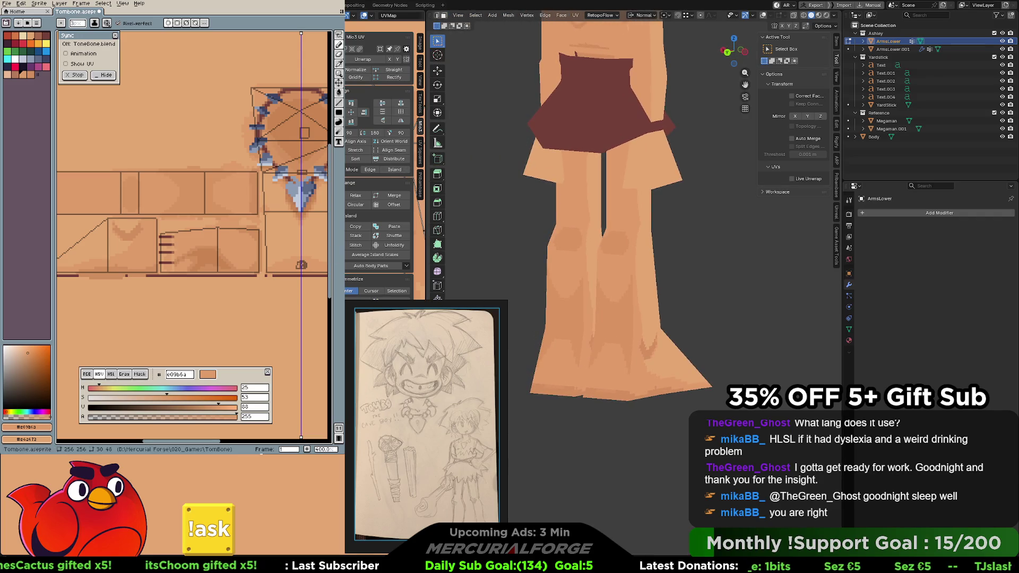
{"action": "middle_click_drag", "start_coordinate": [185, 201], "coordinate": [246, 189]}
{"action": "left_click", "coordinate": [247, 190], "text": "alt"}
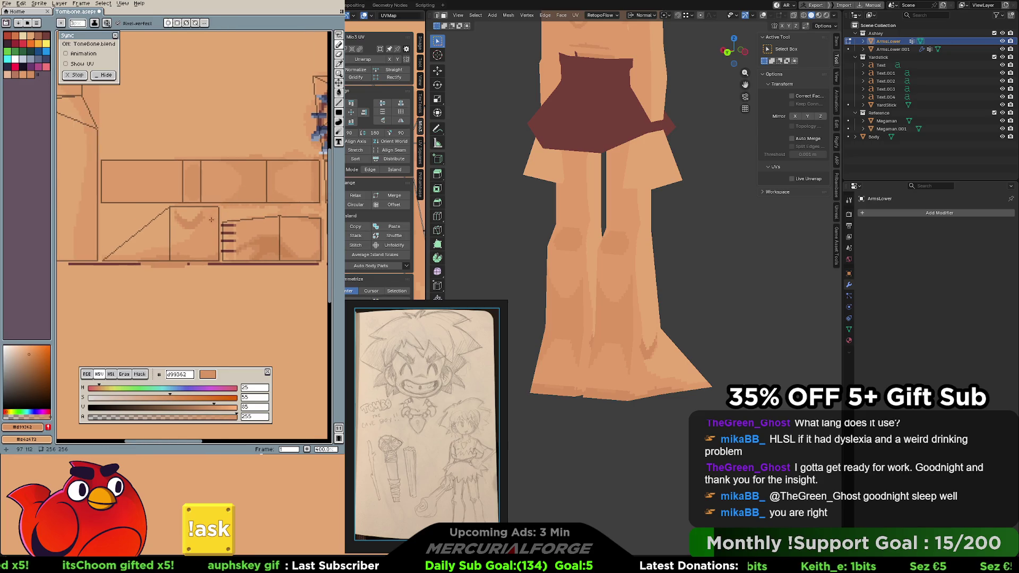
{"action": "key", "text": "ctrl+z"}
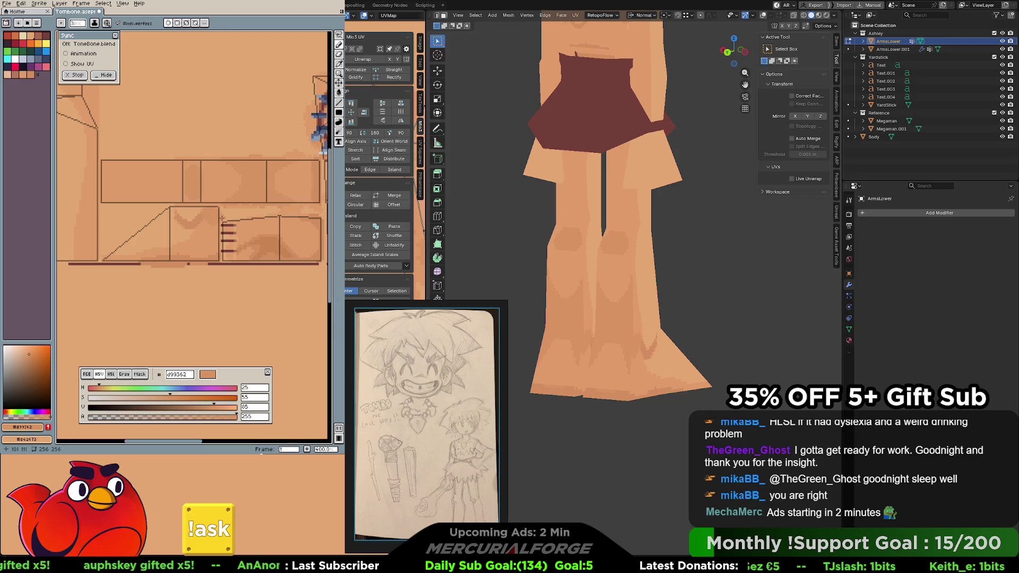
{"action": "scroll", "coordinate": [221, 211], "scroll_direction": "left", "scroll_amount": 5}
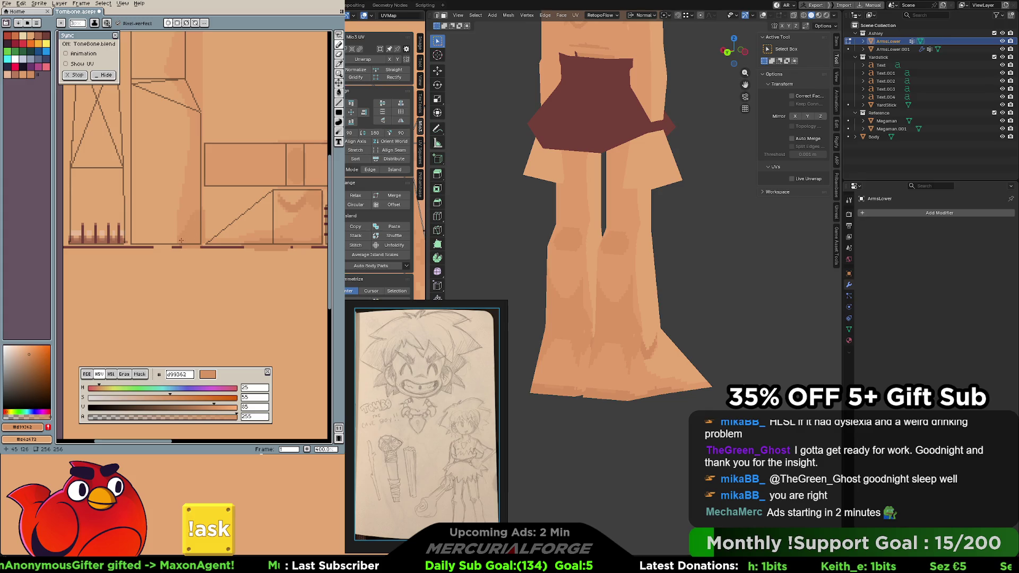
{"action": "middle_click_drag", "start_coordinate": [179, 247], "coordinate": [100, 263]}
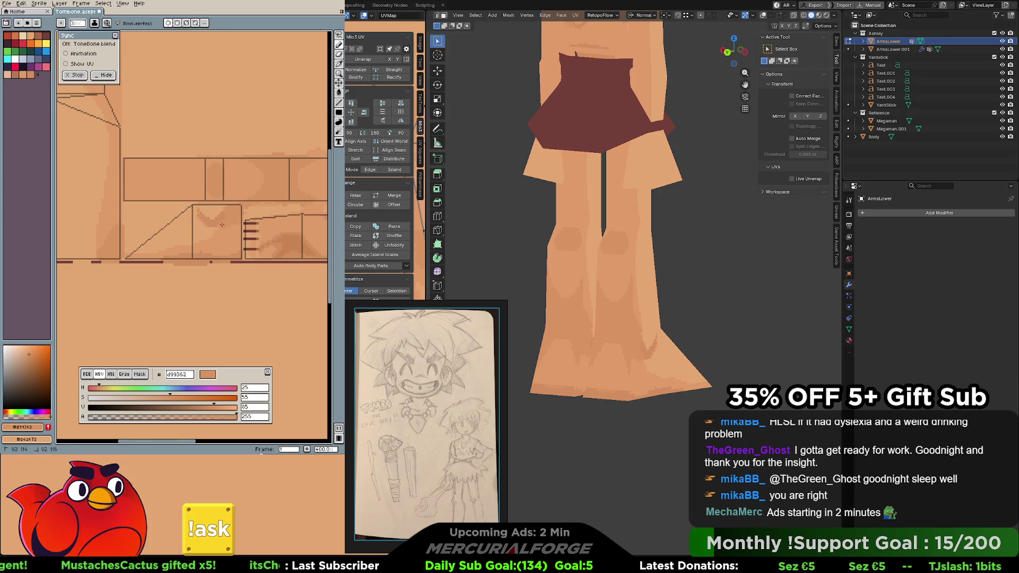
{"action": "key", "text": "ctrl+z"}
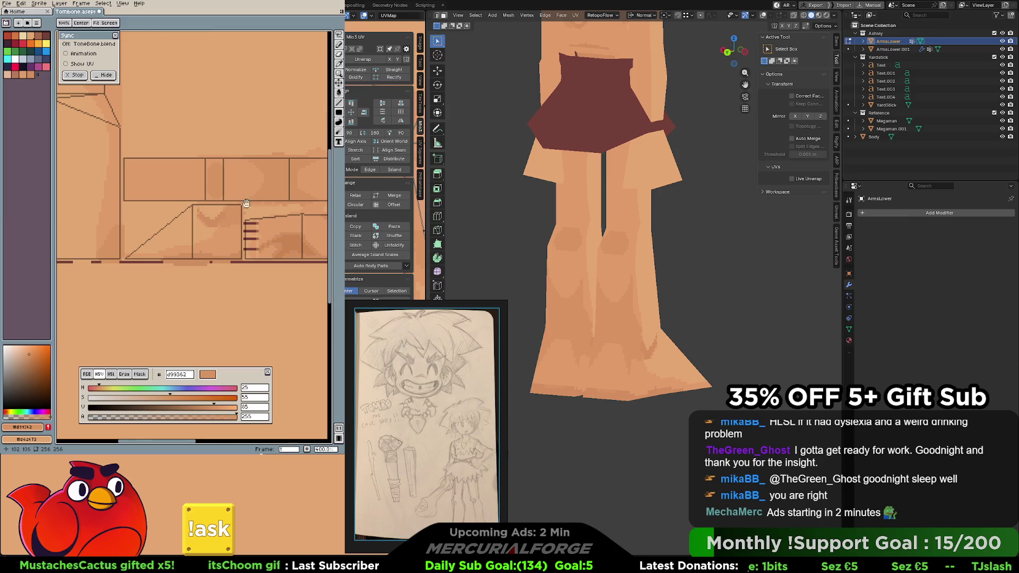
{"action": "scroll", "coordinate": [230, 232], "scroll_direction": "right", "scroll_amount": 3}
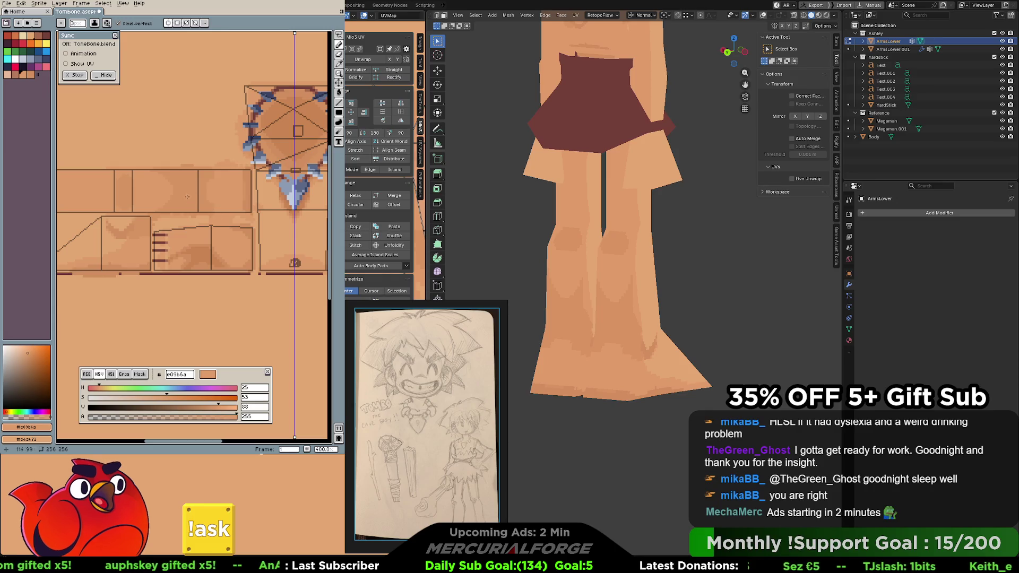
{"action": "scroll", "coordinate": [580, 326], "scroll_direction": "up", "scroll_amount": 1}
{"action": "mouse_move", "coordinate": [580, 326]}
{"action": "middle_mouse_down"}
{"action": "mouse_move", "coordinate": [666, 325]}
{"action": "mouse_move", "coordinate": [645, 333]}
{"action": "middle_mouse_up"}
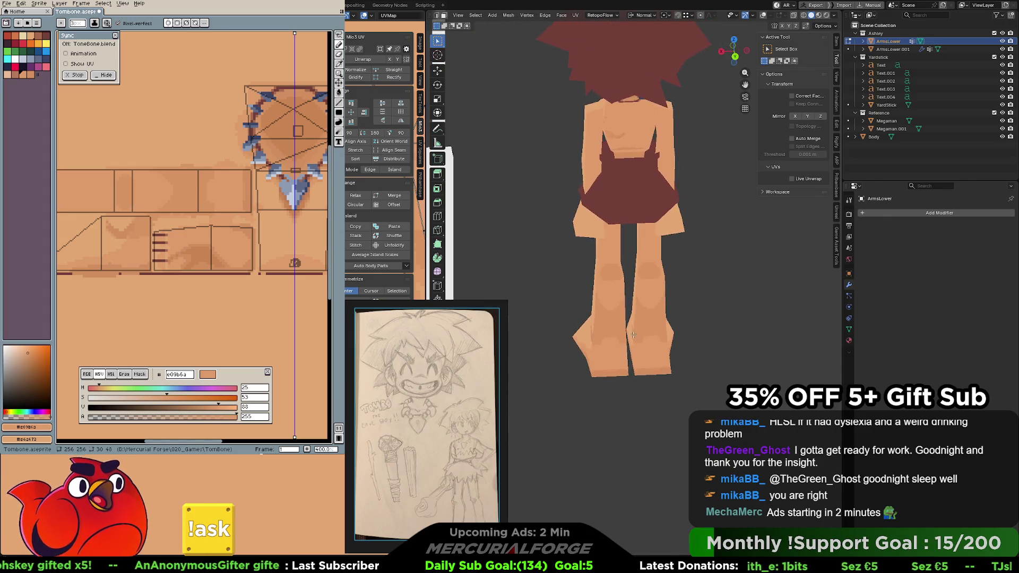
{"action": "scroll", "coordinate": [645, 333], "scroll_direction": "up", "scroll_amount": 1}
{"action": "scroll", "coordinate": [646, 333], "scroll_direction": "up", "scroll_amount": 1}
{"action": "middle_click_drag", "start_coordinate": [645, 334], "coordinate": [560, 282]}
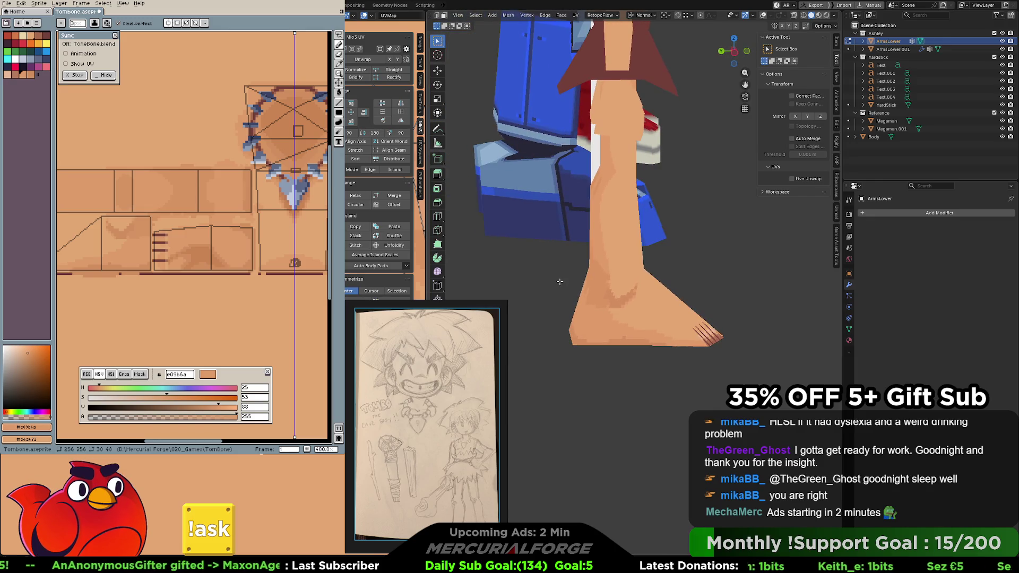
{"action": "scroll", "coordinate": [560, 282], "scroll_direction": "down", "scroll_amount": 3}
{"action": "mouse_move", "coordinate": [560, 282]}
{"action": "middle_mouse_down"}
{"action": "mouse_move", "coordinate": [710, 287]}
{"action": "mouse_move", "coordinate": [673, 289]}
{"action": "middle_mouse_up"}
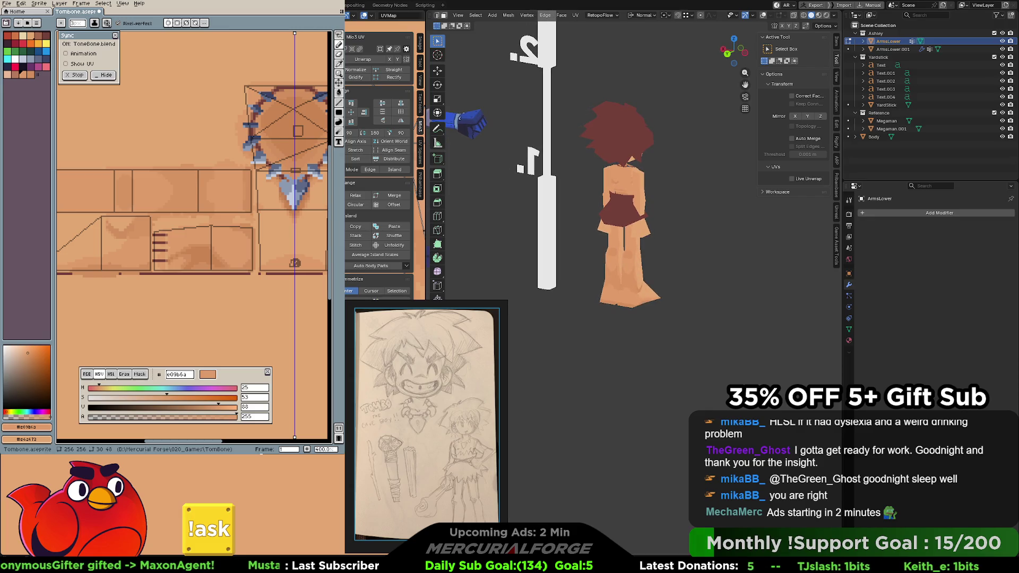
{"action": "middle_click_drag", "start_coordinate": [189, 190], "coordinate": [231, 189]}
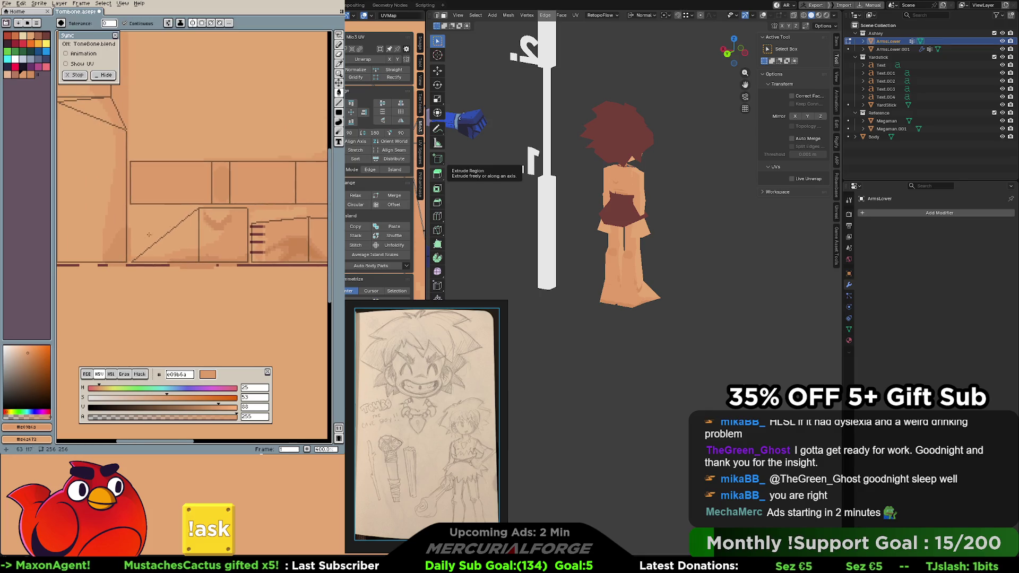
{"action": "middle_click_drag", "start_coordinate": [200, 221], "coordinate": [129, 226]}
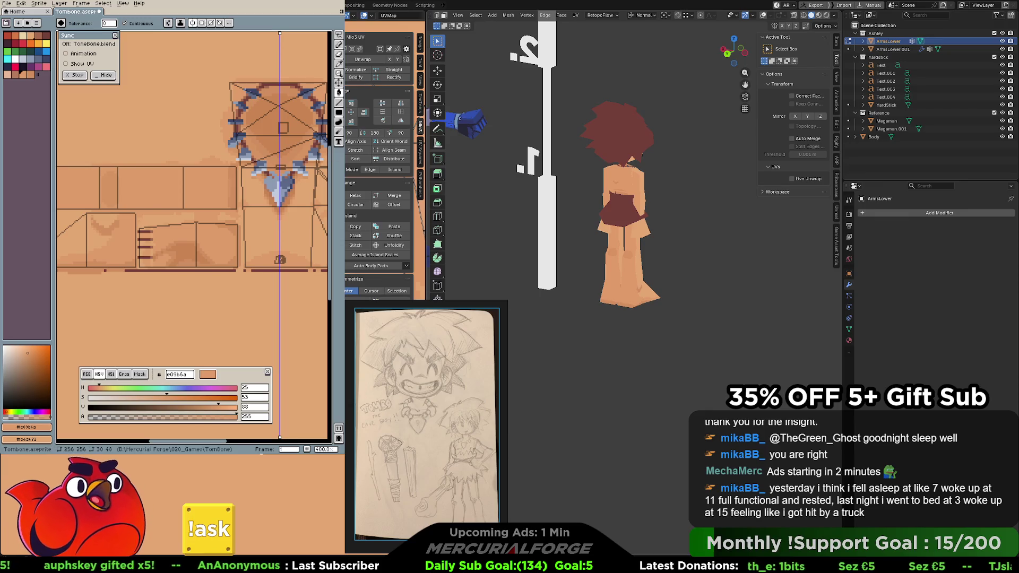
{"action": "scroll", "coordinate": [626, 270], "scroll_direction": "up", "scroll_amount": 2}
{"action": "scroll", "coordinate": [625, 272], "scroll_direction": "up", "scroll_amount": 2}
{"action": "scroll", "coordinate": [626, 271], "scroll_direction": "up", "scroll_amount": 2}
{"action": "key", "text": "KP_3"}
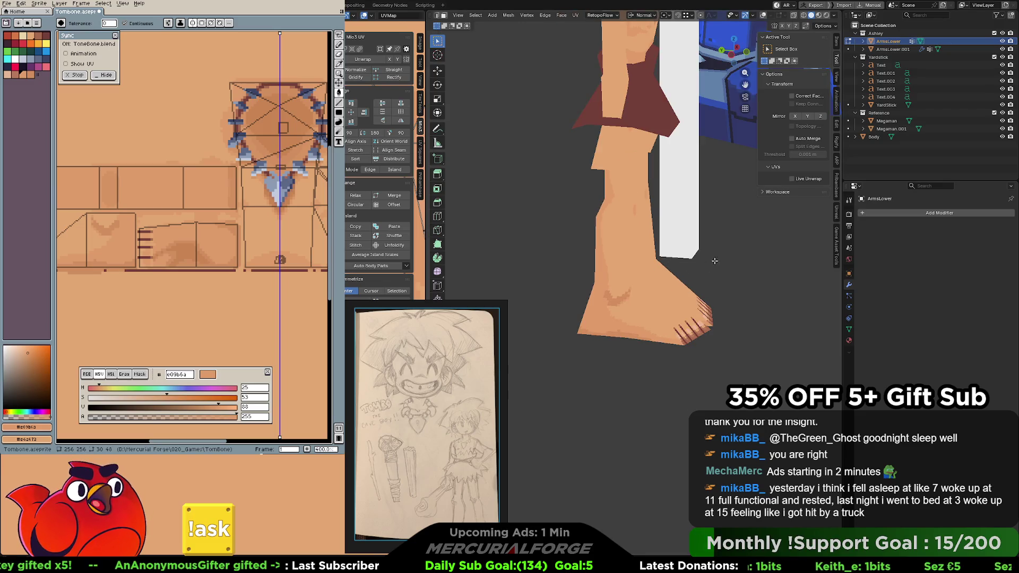
{"action": "key", "text": "ctrl+KP_3"}
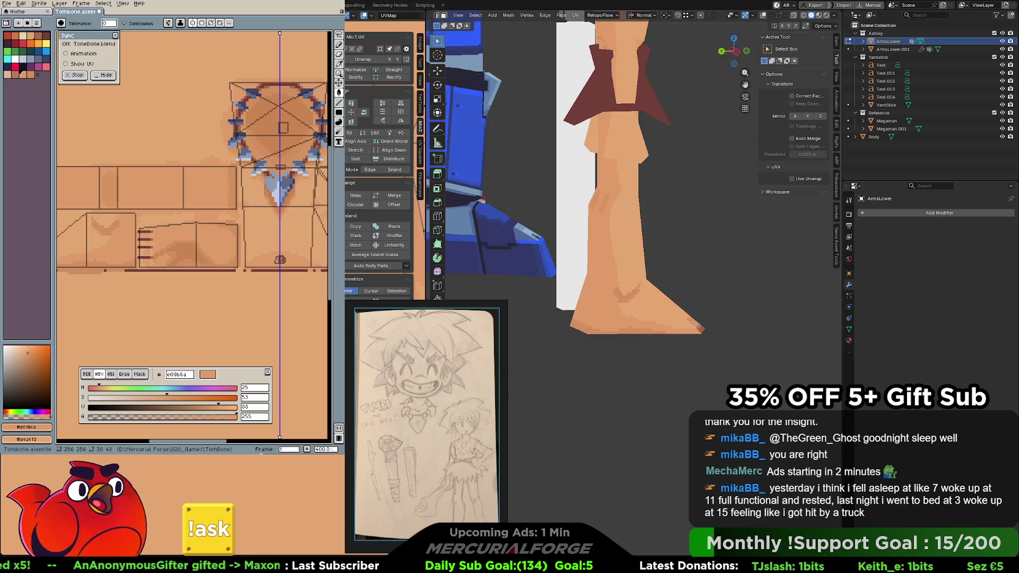
{"action": "mouse_move", "coordinate": [605, 239]}
{"action": "middle_mouse_down"}
{"action": "mouse_move", "coordinate": [642, 283]}
{"action": "mouse_move", "coordinate": [686, 248]}
{"action": "mouse_move", "coordinate": [669, 231]}
{"action": "middle_mouse_up"}
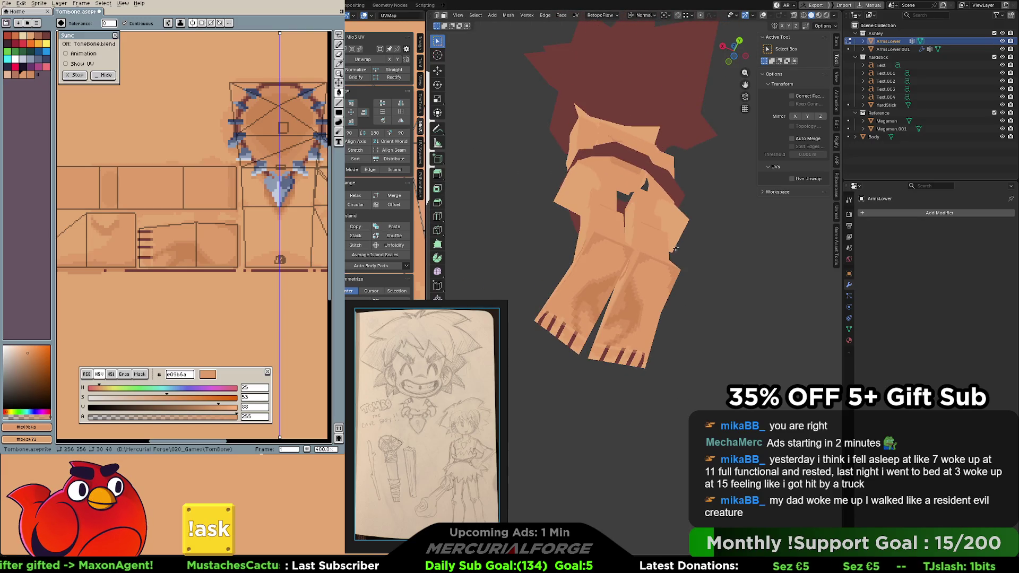
{"action": "scroll", "coordinate": [689, 298], "scroll_direction": "down", "scroll_amount": 5}
{"action": "mouse_move", "coordinate": [690, 297]}
{"action": "middle_mouse_down"}
{"action": "mouse_move", "coordinate": [625, 294]}
{"action": "mouse_move", "coordinate": [658, 283]}
{"action": "middle_mouse_up"}
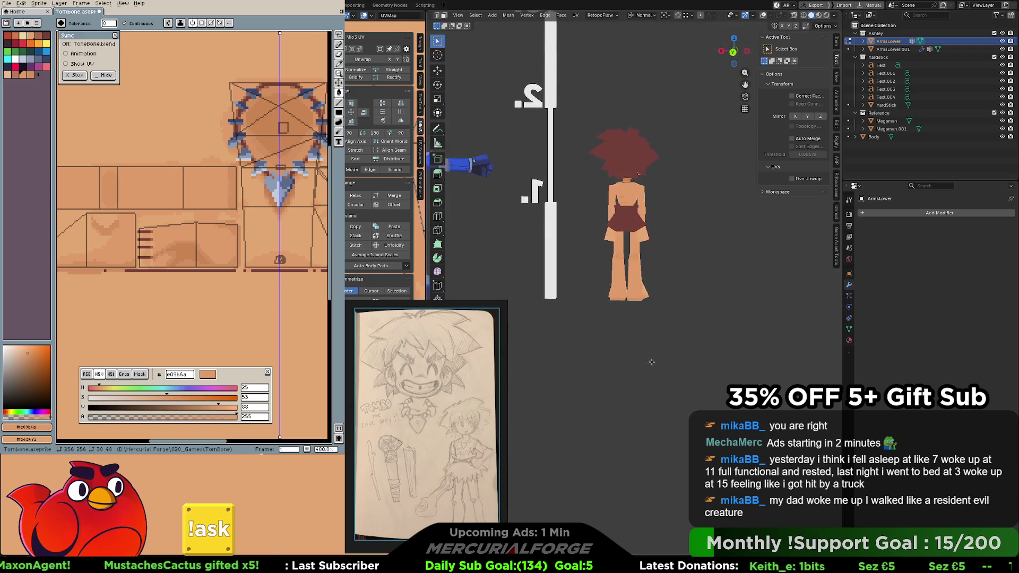
{"action": "scroll", "coordinate": [656, 283], "scroll_direction": "up", "scroll_amount": 5}
{"action": "scroll", "coordinate": [656, 282], "scroll_direction": "down", "scroll_amount": 3}
{"action": "scroll", "coordinate": [657, 278], "scroll_direction": "down", "scroll_amount": 3}
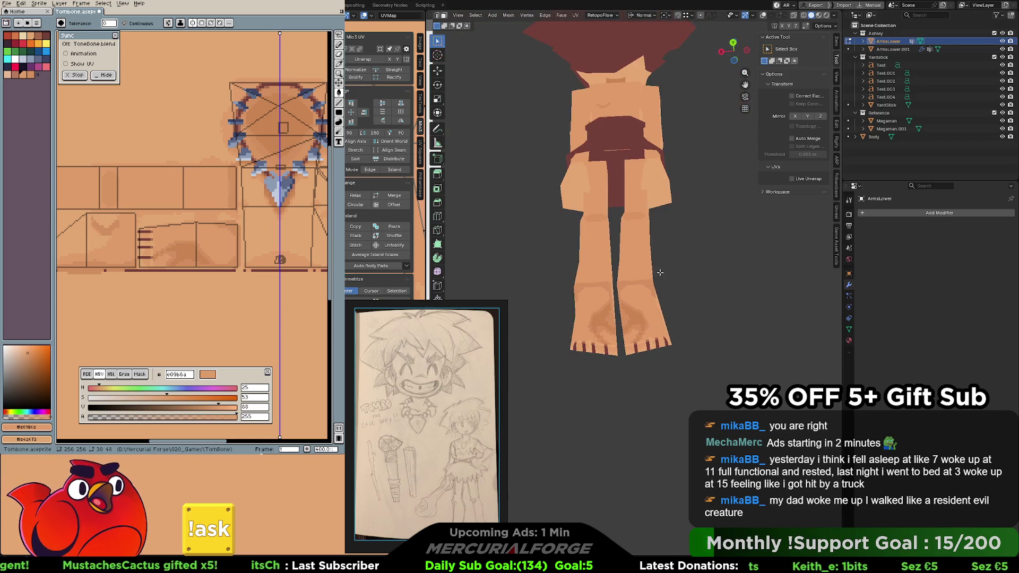
Add darker skin-shade touches to the leg texture while checking the legs from behind in Blender
{"action": "mouse_move", "coordinate": [662, 269]}
{"action": "middle_mouse_down"}
{"action": "mouse_move", "coordinate": [657, 282]}
{"action": "mouse_move", "coordinate": [714, 258]}
{"action": "mouse_move", "coordinate": [689, 250]}
{"action": "mouse_move", "coordinate": [694, 258]}
{"action": "middle_mouse_up"}
{"action": "scroll", "coordinate": [665, 273], "scroll_direction": "up", "scroll_amount": 3}
{"action": "scroll", "coordinate": [666, 273], "scroll_direction": "up", "scroll_amount": 3}
{"action": "scroll", "coordinate": [657, 286], "scroll_direction": "up", "scroll_amount": 3}
{"action": "scroll", "coordinate": [658, 288], "scroll_direction": "down", "scroll_amount": 3}
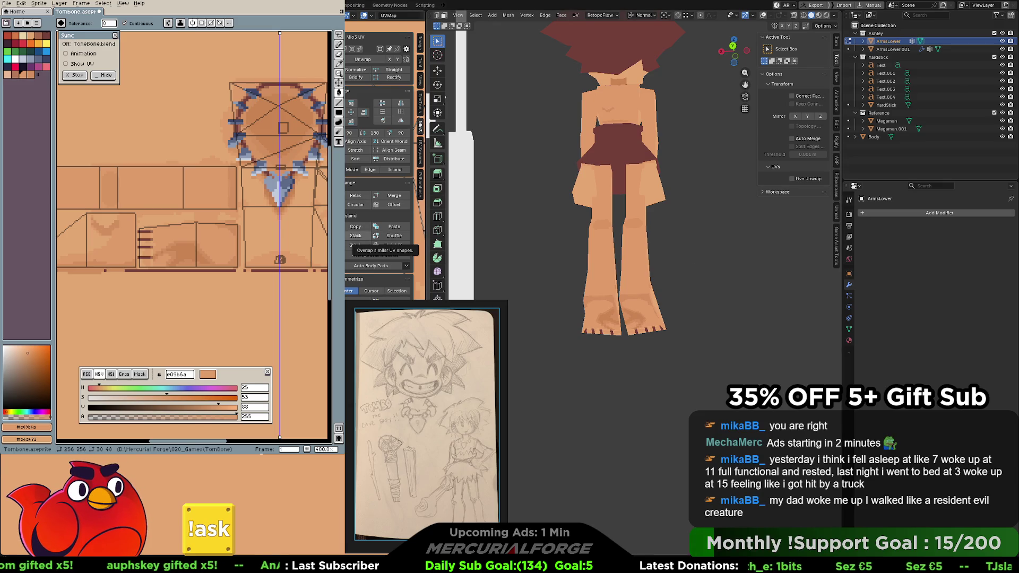
{"action": "middle_click_drag", "start_coordinate": [229, 245], "coordinate": [257, 236]}
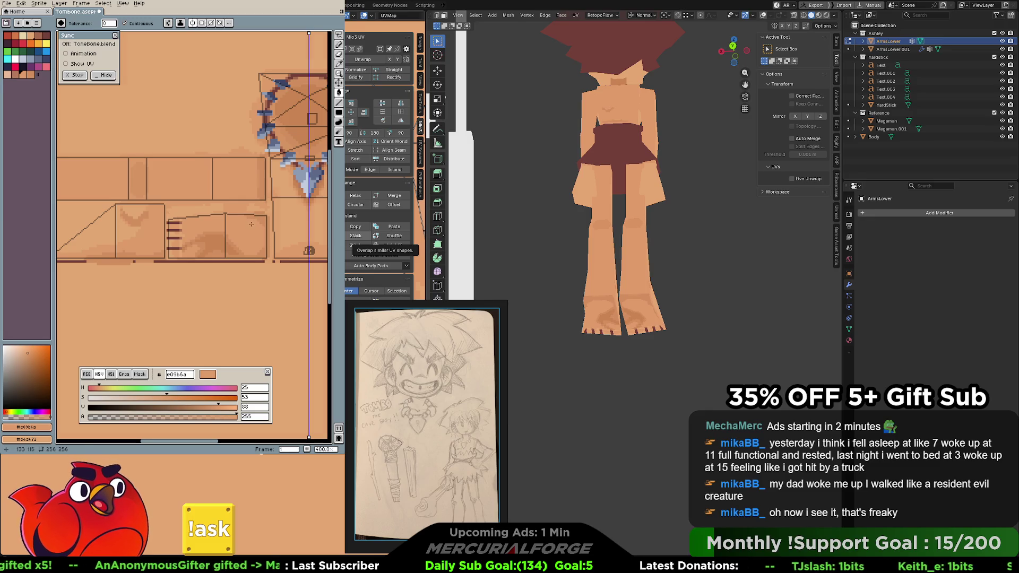
{"action": "key", "text": "b"}
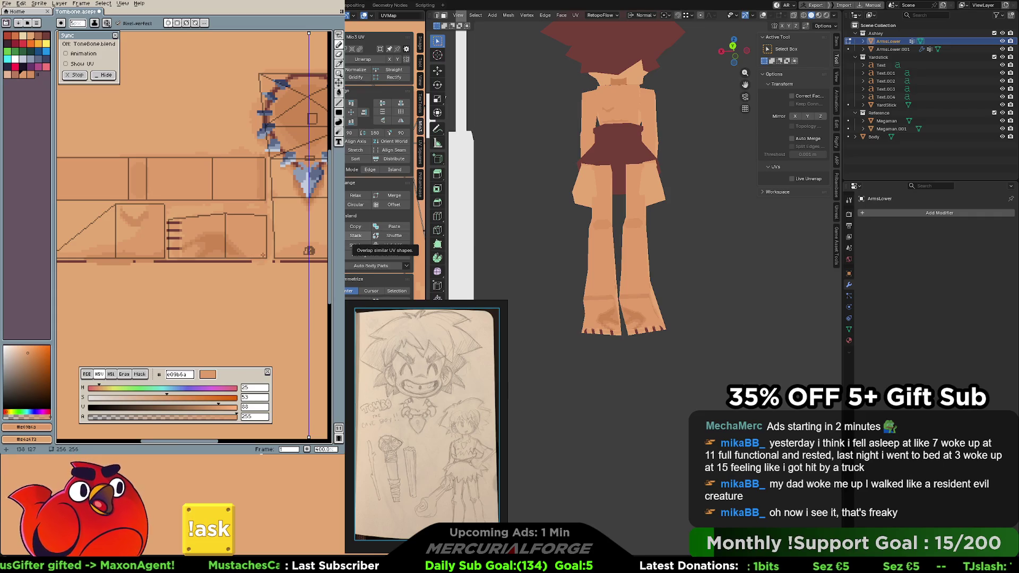
{"action": "scroll", "coordinate": [257, 183], "scroll_direction": "up", "scroll_amount": 1}
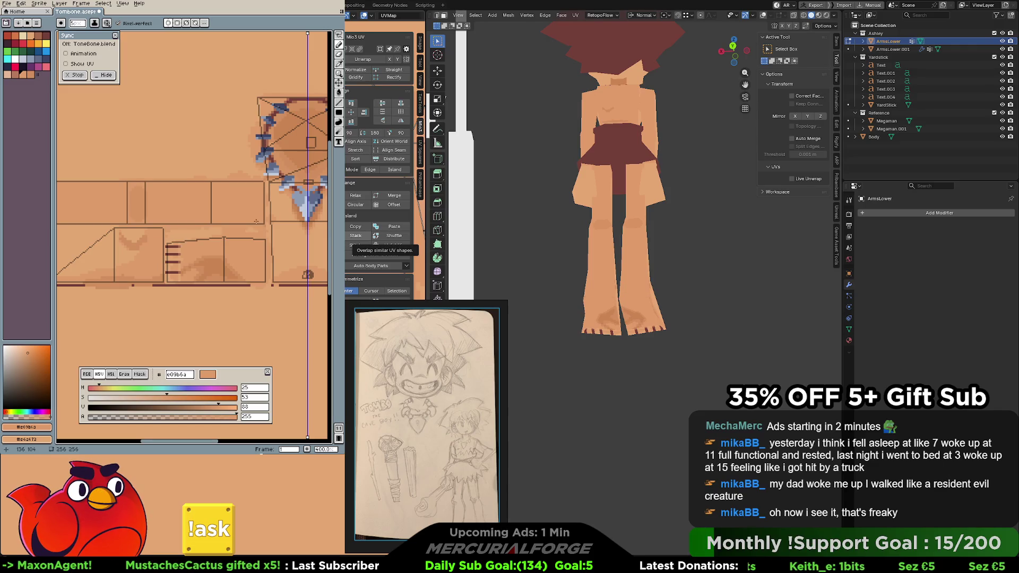
{"action": "key", "text": "ctrl+KP_1"}
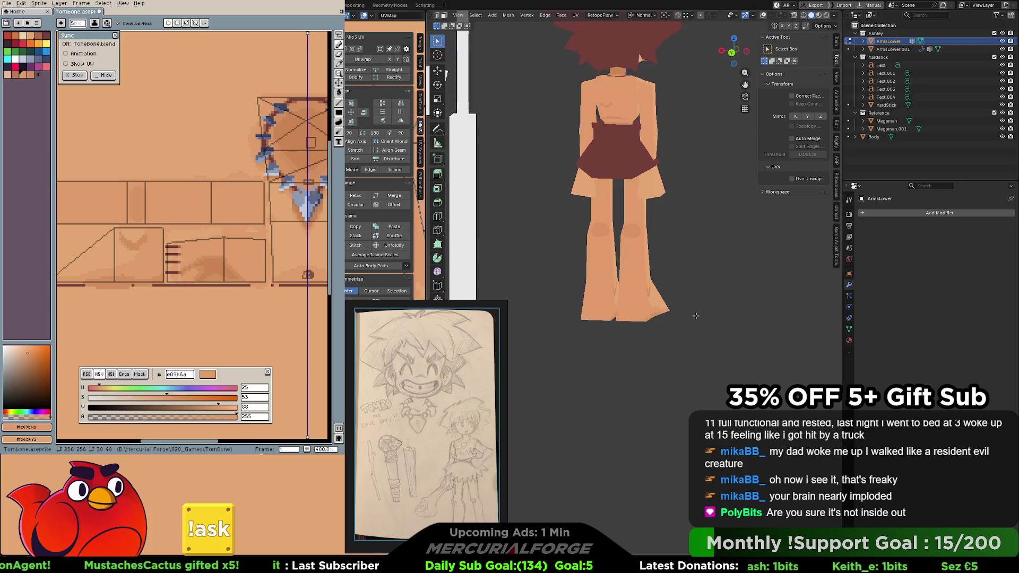
{"action": "middle_click_drag", "start_coordinate": [696, 316], "coordinate": [661, 318]}
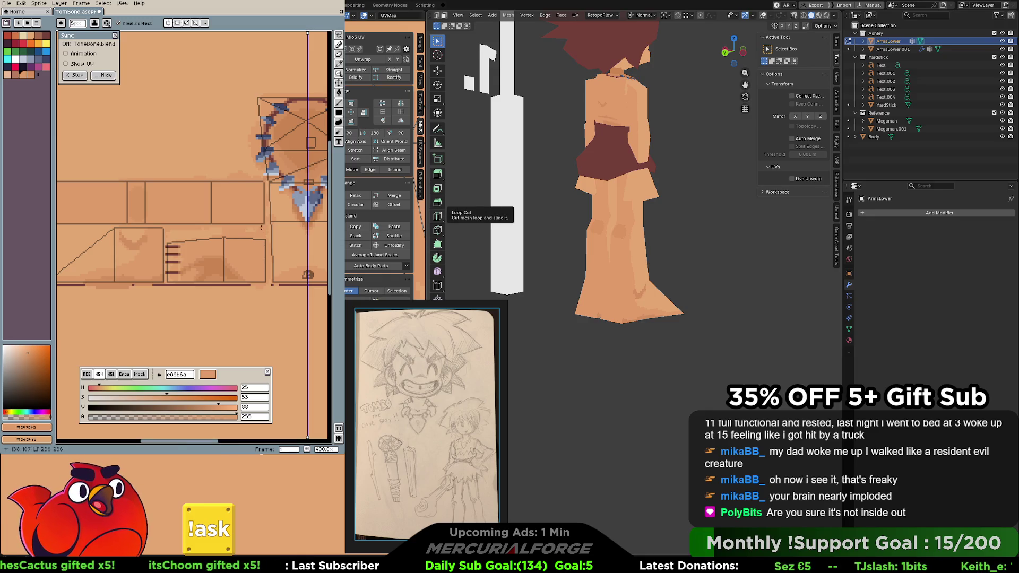
Frame the leg strips up close and sample the base skin colour e09b6a for more pencil work
{"action": "key", "text": "space"}
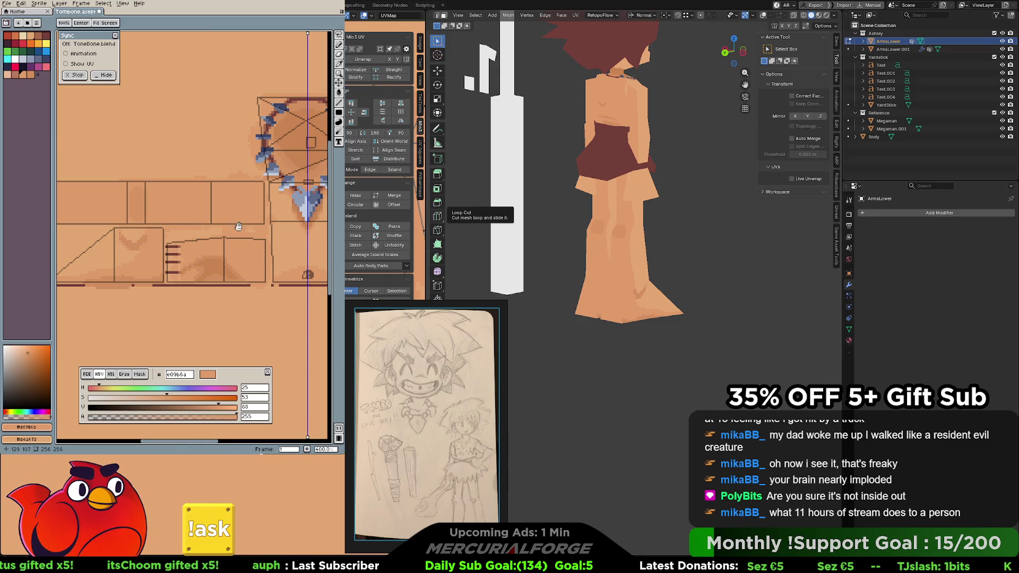
{"action": "left_click_drag", "start_coordinate": [240, 227], "coordinate": [296, 209]}
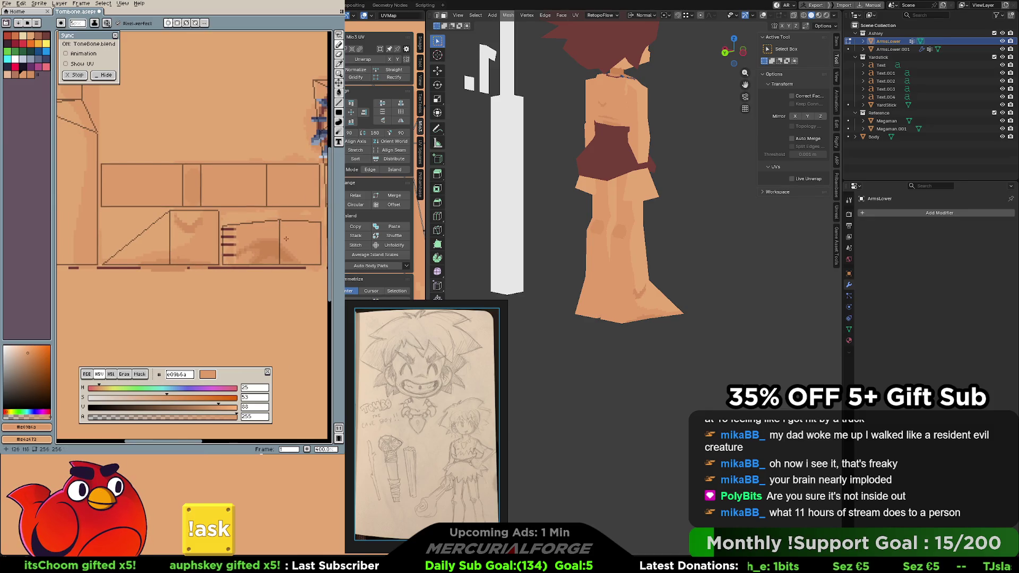
{"action": "key", "text": "space"}
{"action": "left_click_drag", "start_coordinate": [269, 231], "coordinate": [260, 232]}
{"action": "key", "text": "alt"}
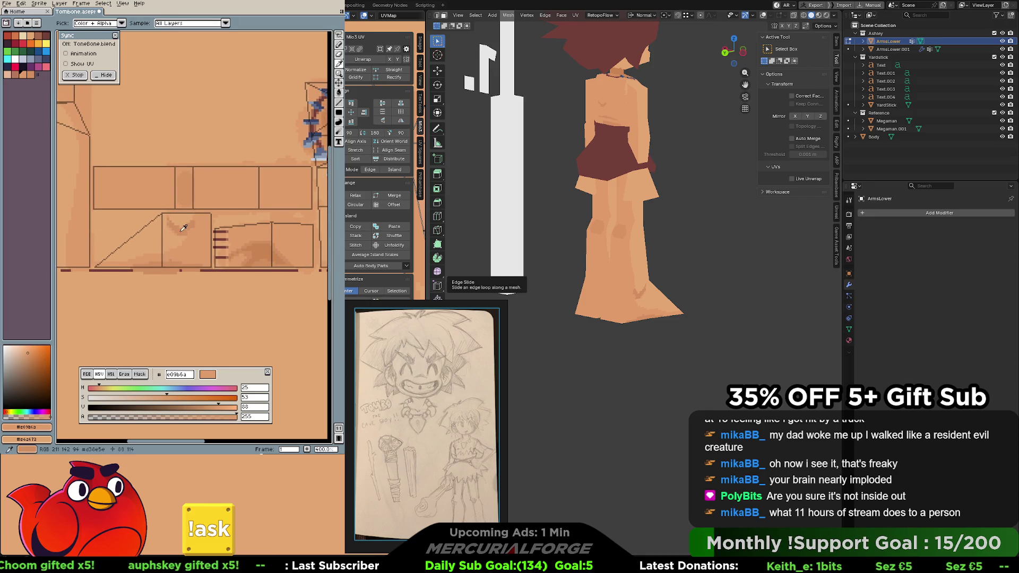
{"action": "key", "text": "b"}
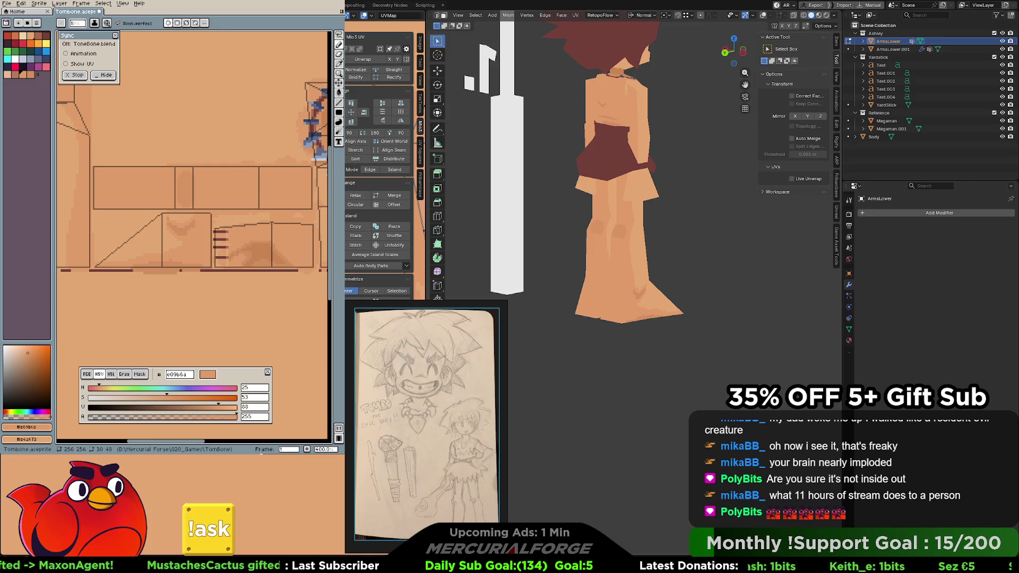
Turn the model to its back and bring the chest and necklace area of the texture into view
{"action": "middle_click_drag", "start_coordinate": [701, 160], "coordinate": [725, 162]}
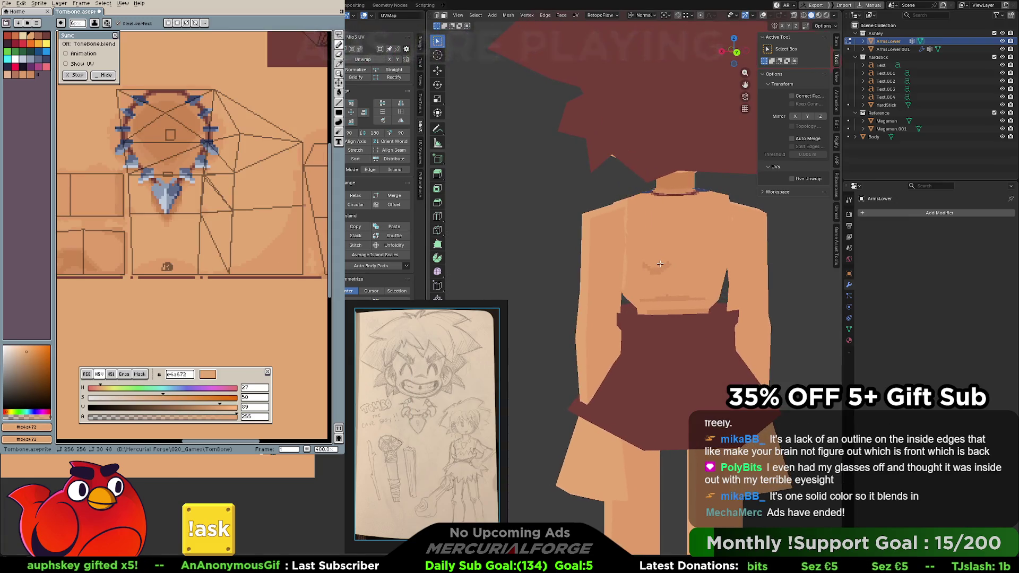
{"action": "middle_click_drag", "start_coordinate": [192, 199], "coordinate": [127, 186]}
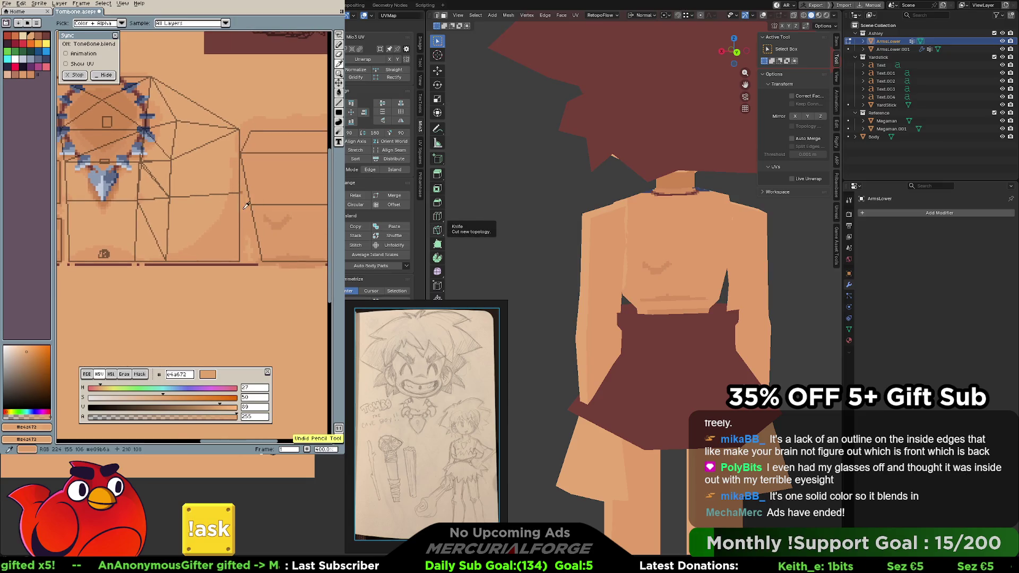
{"action": "middle_click_drag", "start_coordinate": [288, 239], "coordinate": [259, 213]}
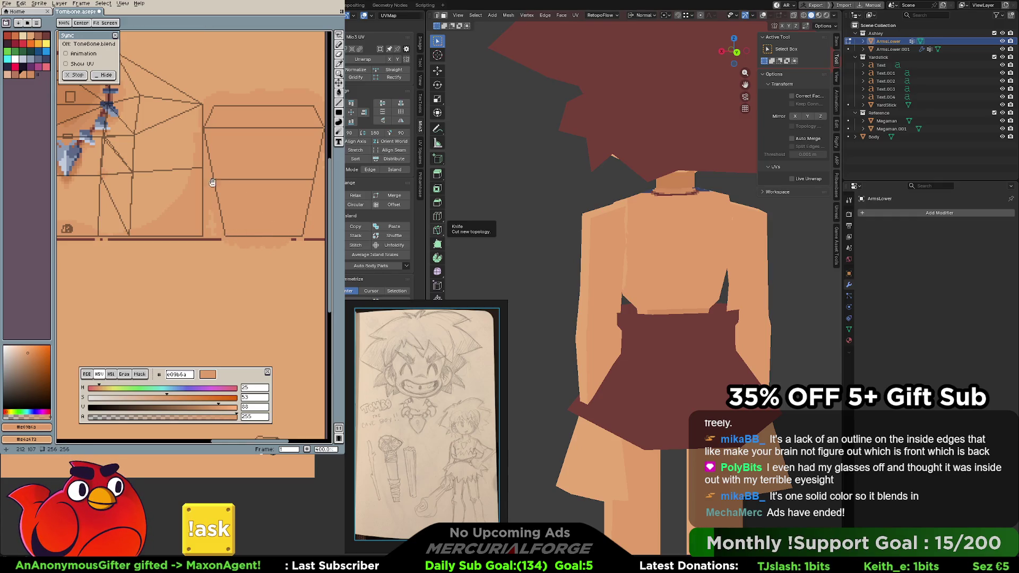
{"action": "middle_click_drag", "start_coordinate": [197, 178], "coordinate": [263, 214]}
Frame the necklace above the leg and foot strips, with Blender shifted down to the skirt and legs
{"action": "key", "text": "b"}
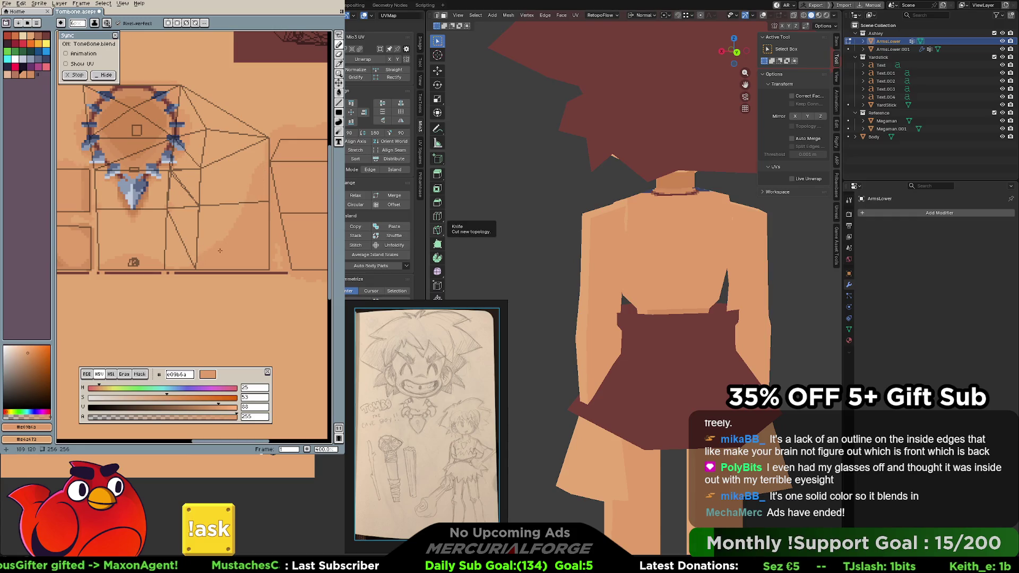
{"action": "middle_click_drag", "start_coordinate": [239, 229], "coordinate": [287, 198]}
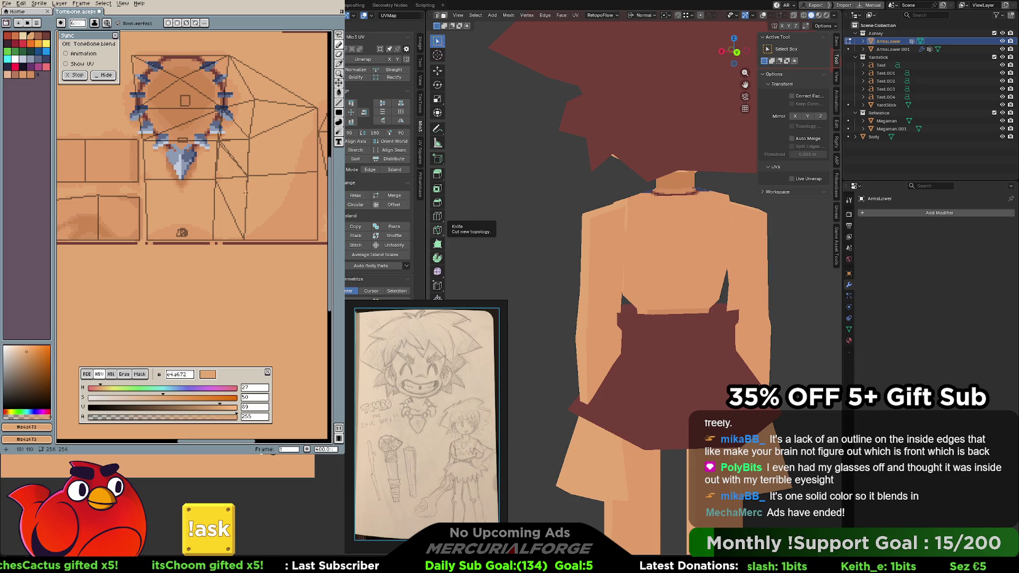
{"action": "middle_click_drag", "start_coordinate": [203, 198], "coordinate": [307, 215]}
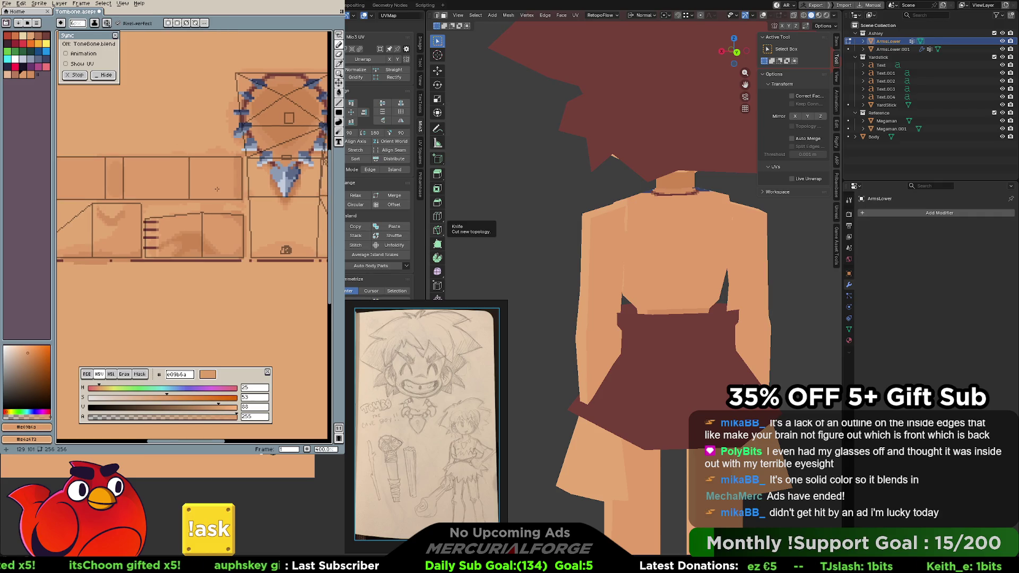
{"action": "mouse_move", "coordinate": [670, 510]}
{"action": "middle_mouse_down", "text": "shift"}
{"action": "mouse_move", "coordinate": [669, 344]}
{"action": "mouse_move", "coordinate": [620, 235]}
{"action": "mouse_move", "coordinate": [597, 224]}
{"action": "mouse_move", "coordinate": [646, 221]}
{"action": "middle_mouse_up", "text": "shift"}
{"action": "scroll", "coordinate": [647, 221], "scroll_direction": "down", "scroll_amount": 3}
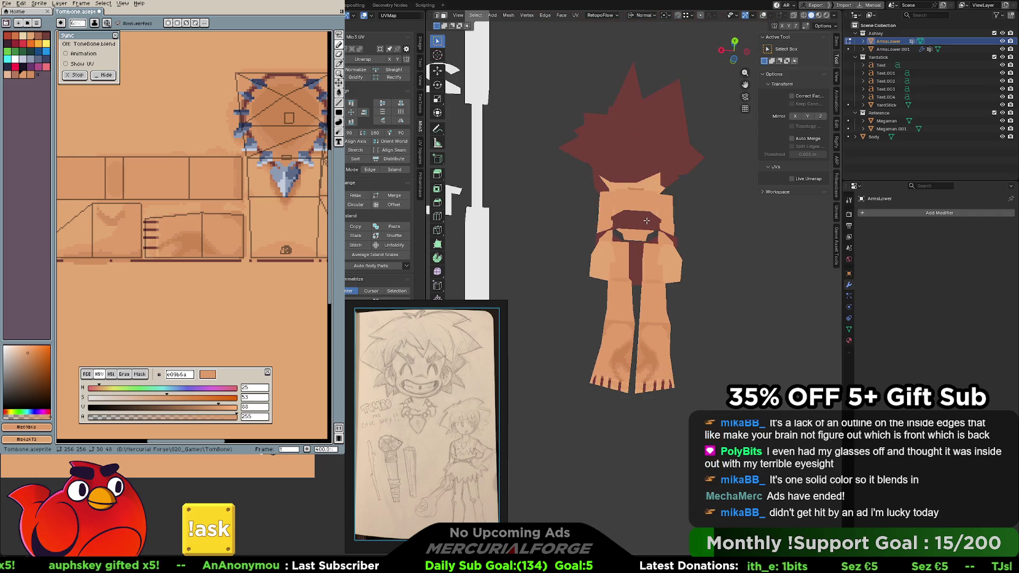
{"action": "scroll", "coordinate": [632, 248], "scroll_direction": "up", "scroll_amount": 2}
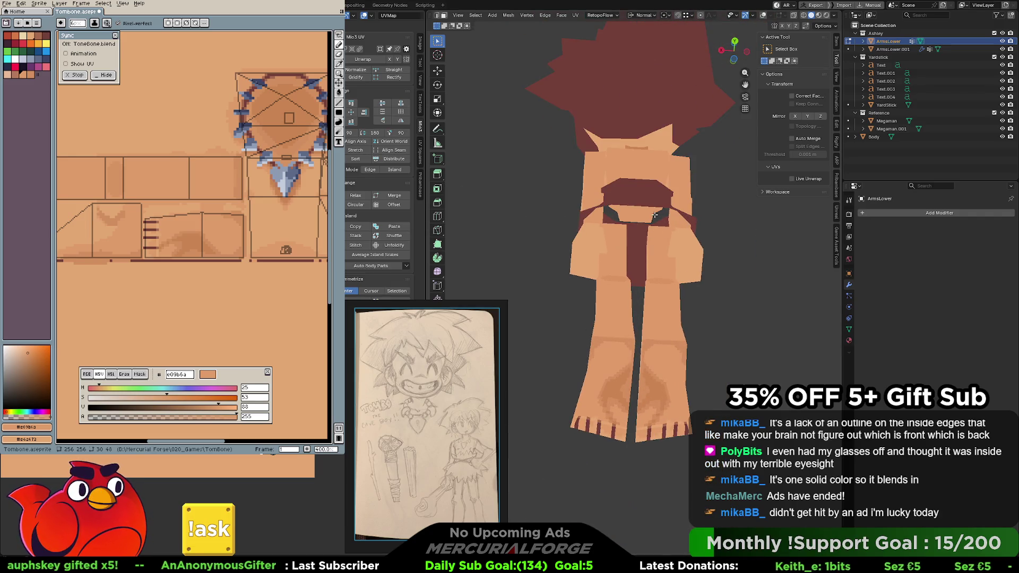
Sample mid and darker skin tones and paint tonal shading on the leg island, checking it from the side
{"action": "middle_click_drag", "start_coordinate": [685, 240], "coordinate": [692, 234]}
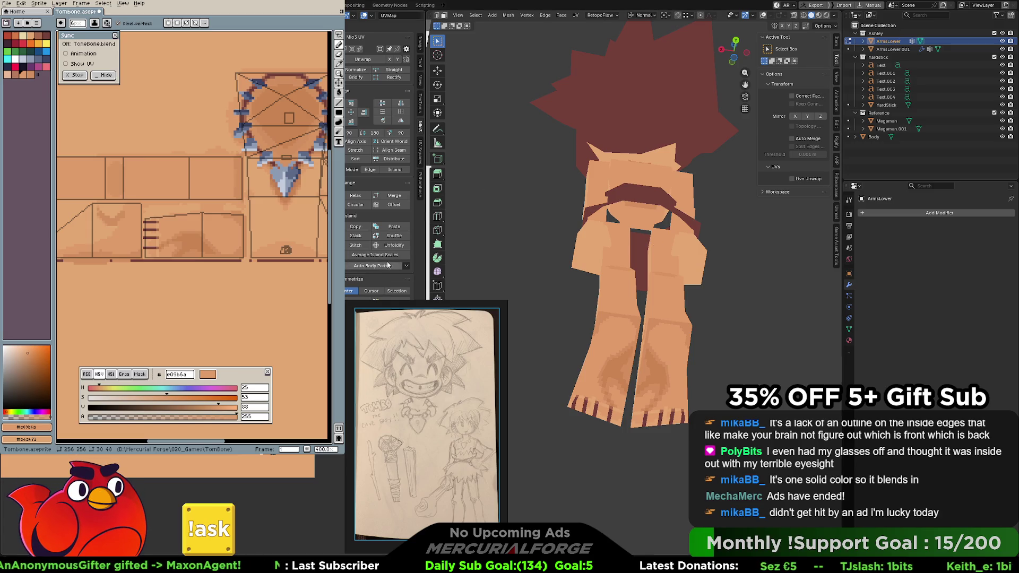
{"action": "scroll", "coordinate": [236, 245], "scroll_direction": "up", "scroll_amount": 1}
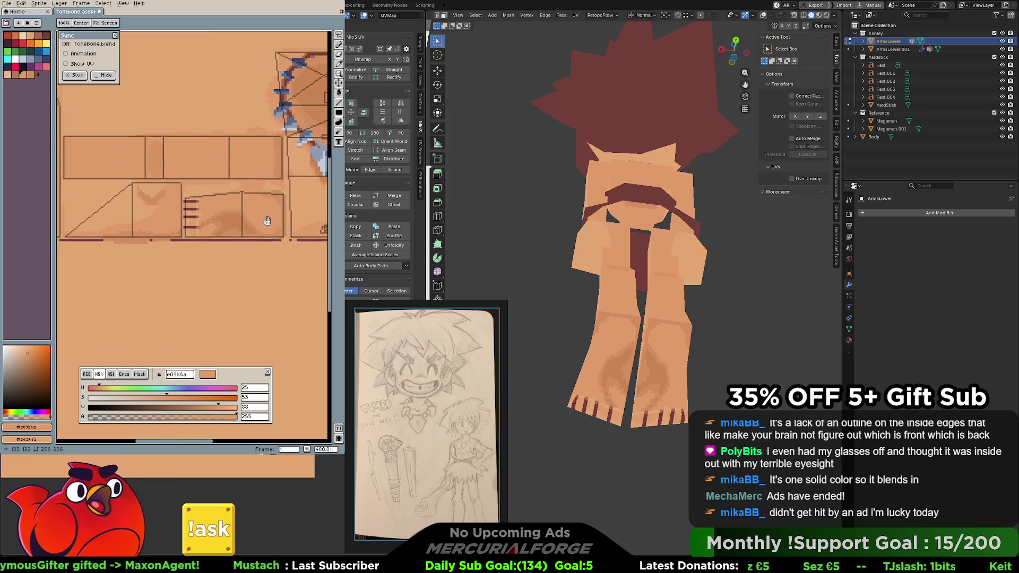
{"action": "key", "text": "alt"}
{"action": "left_click", "coordinate": [263, 228], "text": "alt"}
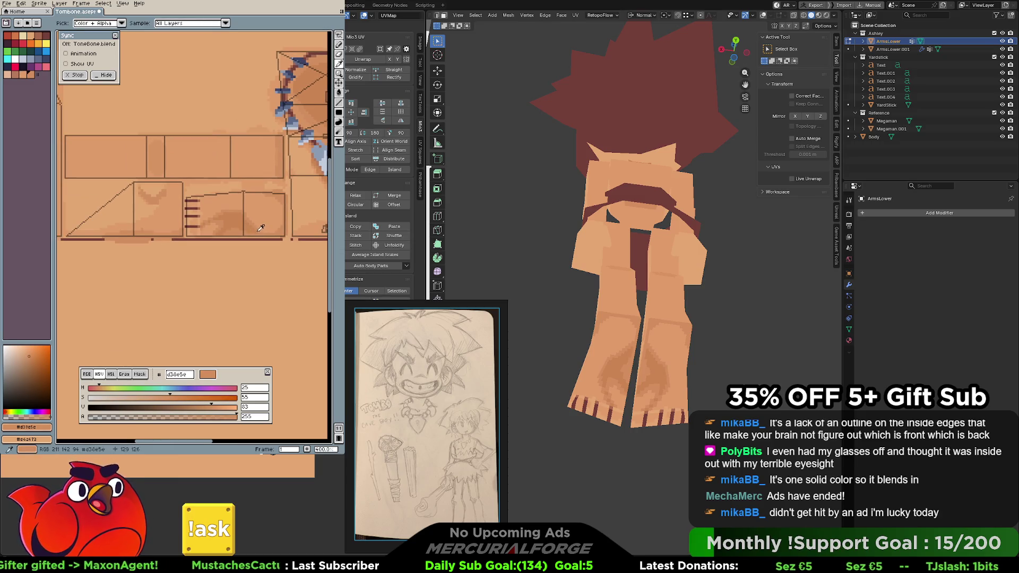
{"action": "left_click_drag", "start_coordinate": [233, 224], "coordinate": [236, 225]}
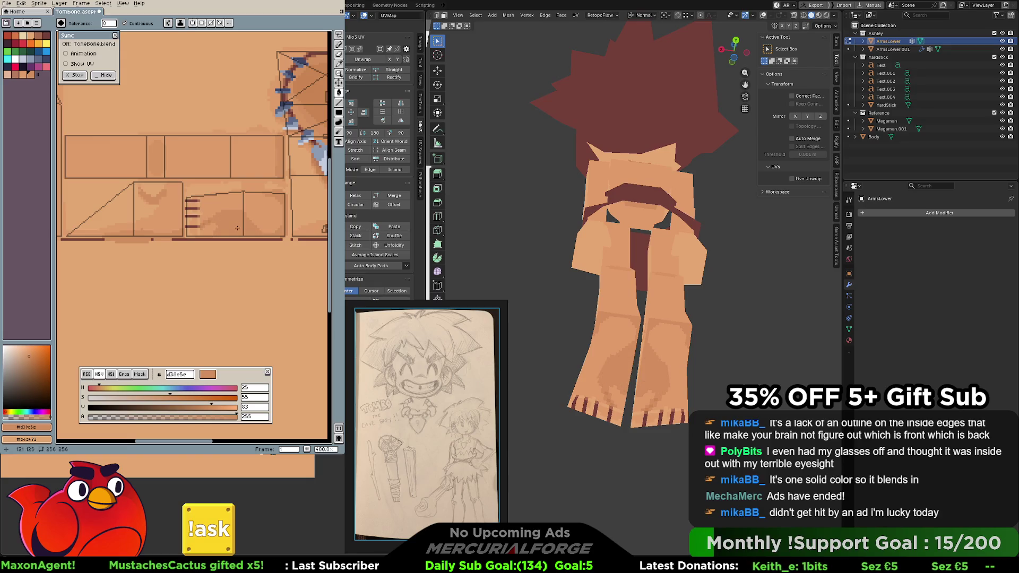
{"action": "left_click", "coordinate": [215, 226], "text": "alt"}
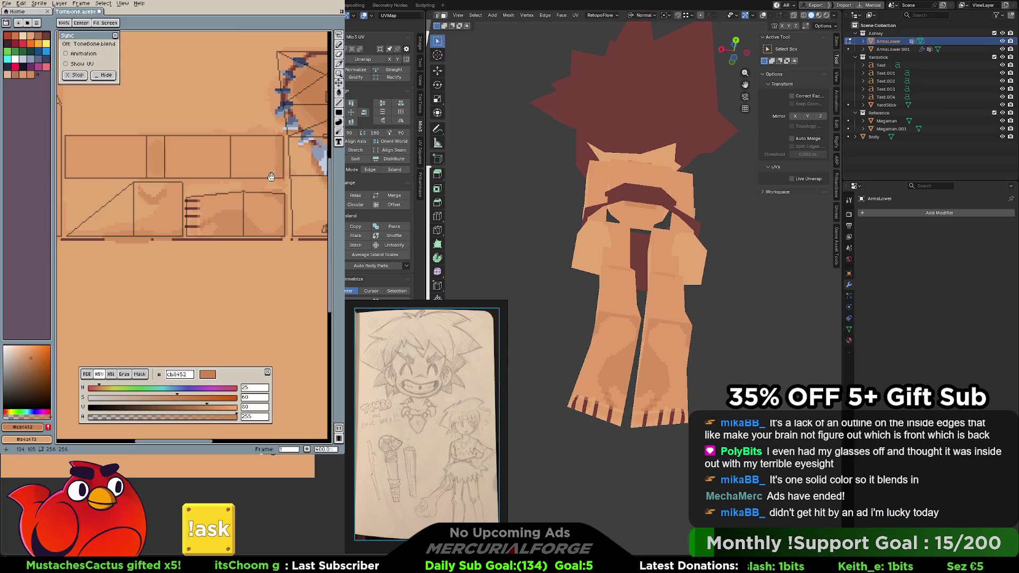
{"action": "scroll", "coordinate": [245, 215], "scroll_direction": "up", "scroll_amount": 2}
{"action": "mouse_move", "coordinate": [605, 350]}
{"action": "middle_mouse_down"}
{"action": "mouse_move", "coordinate": [634, 350]}
{"action": "mouse_move", "coordinate": [623, 282]}
{"action": "mouse_move", "coordinate": [503, 281]}
{"action": "mouse_move", "coordinate": [502, 216]}
{"action": "mouse_move", "coordinate": [813, 202]}
{"action": "middle_mouse_up"}
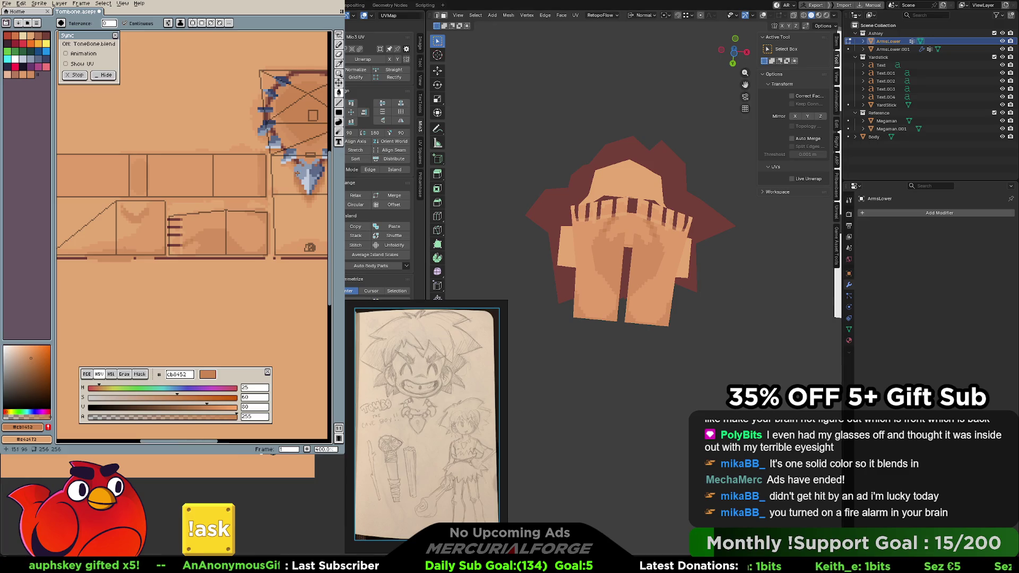
Repaint the leg and foot shading with the base skin tone, undoing a bad stroke
{"action": "left_click", "coordinate": [197, 248], "text": "alt"}
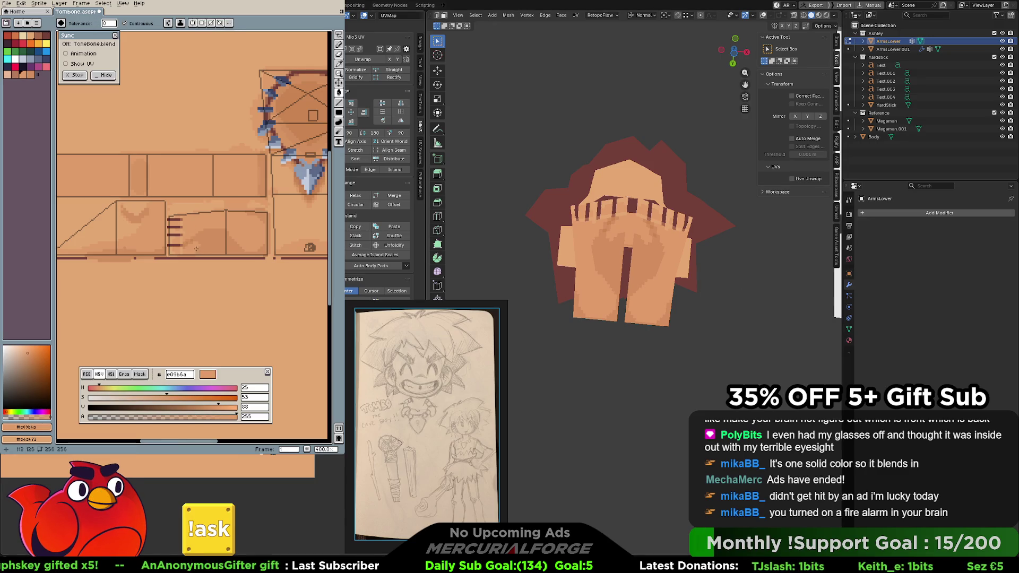
{"action": "key", "text": "g"}
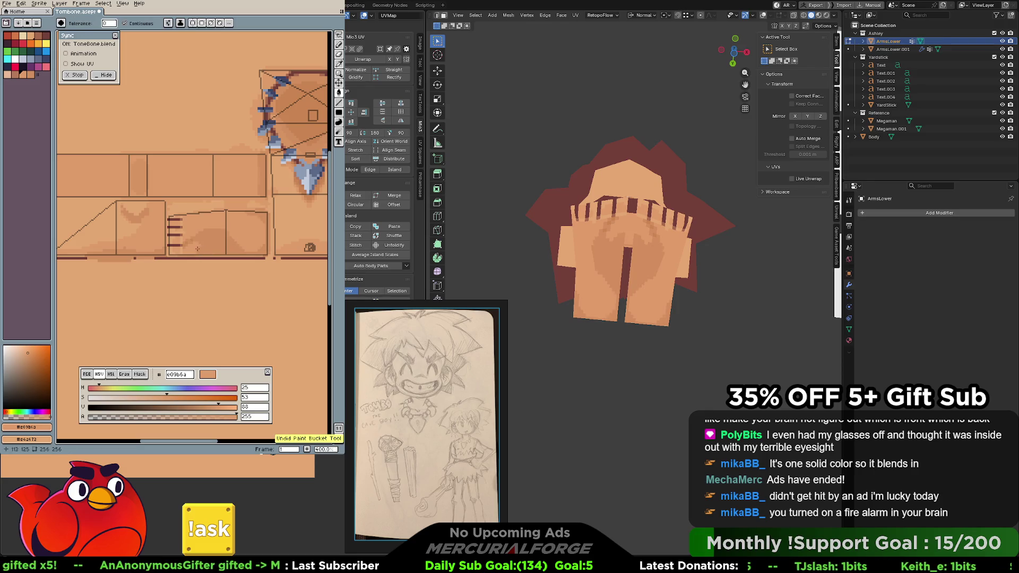
{"action": "key", "text": "b"}
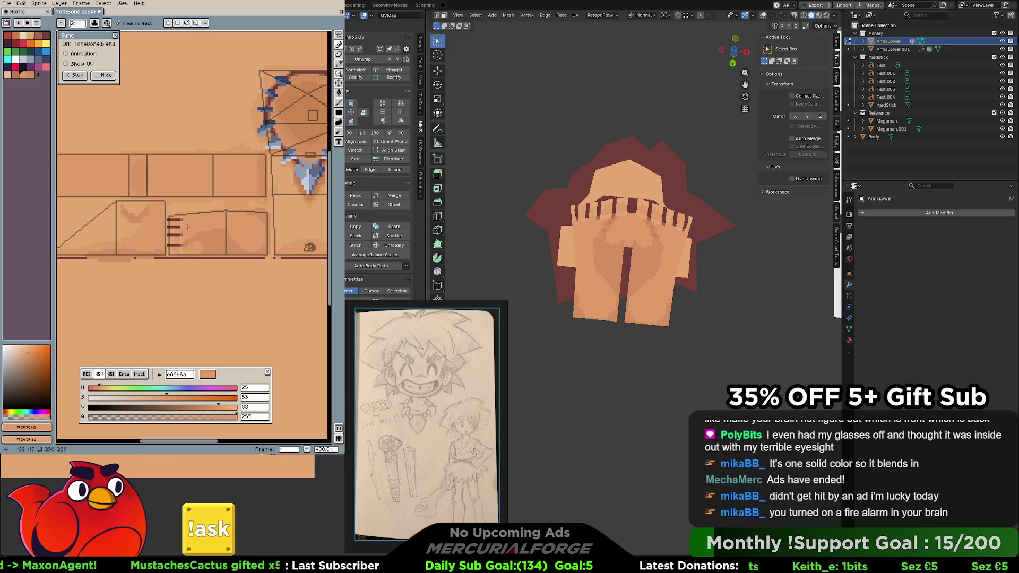
{"action": "key", "text": "ctrl+z"}
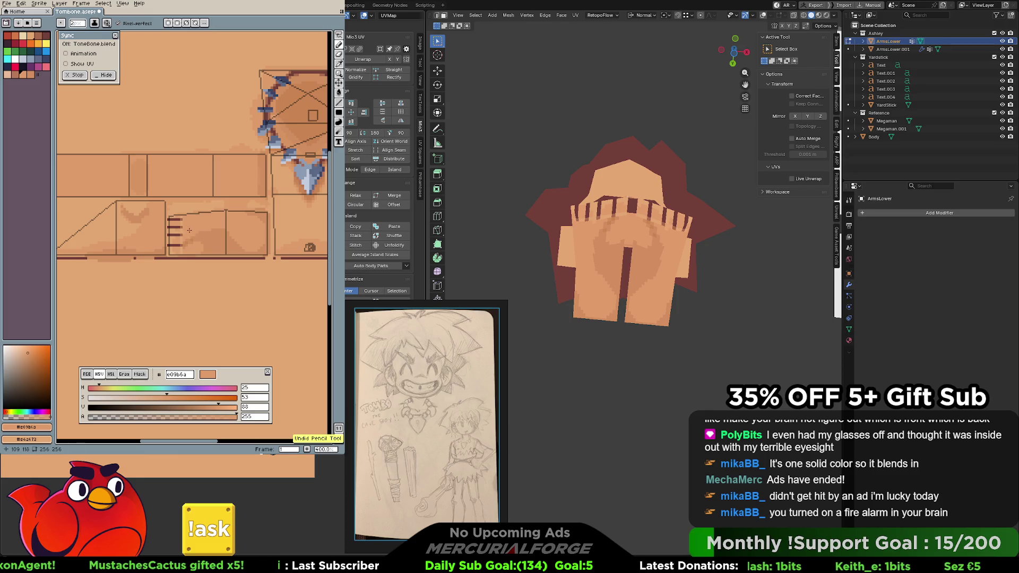
Rework with the light highlight tone, undo two strokes, save, and check legs and feet on the model
{"action": "key", "text": "alt"}
{"action": "left_click", "coordinate": [184, 219], "text": "alt"}
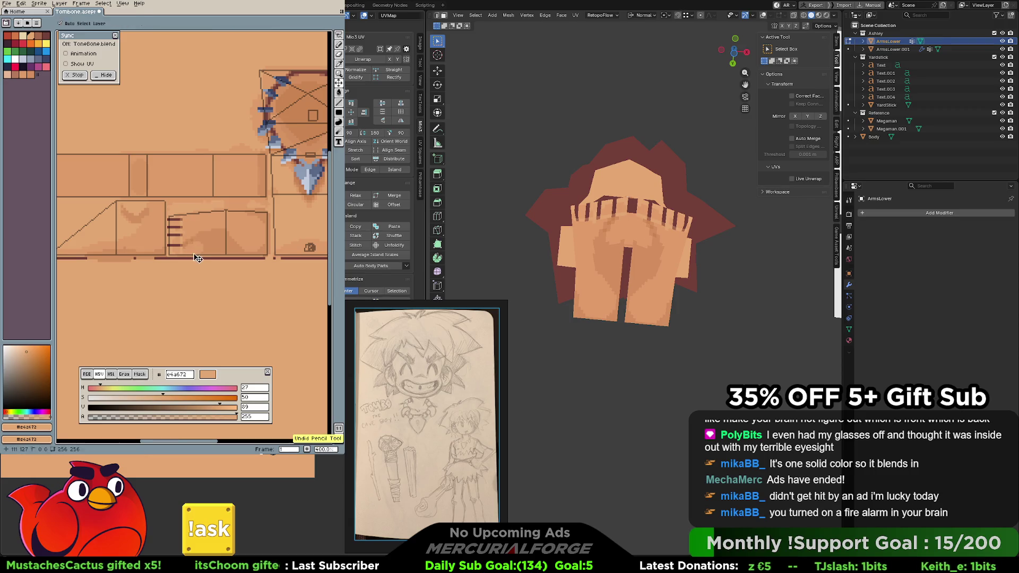
{"action": "key", "text": "ctrl+z"}
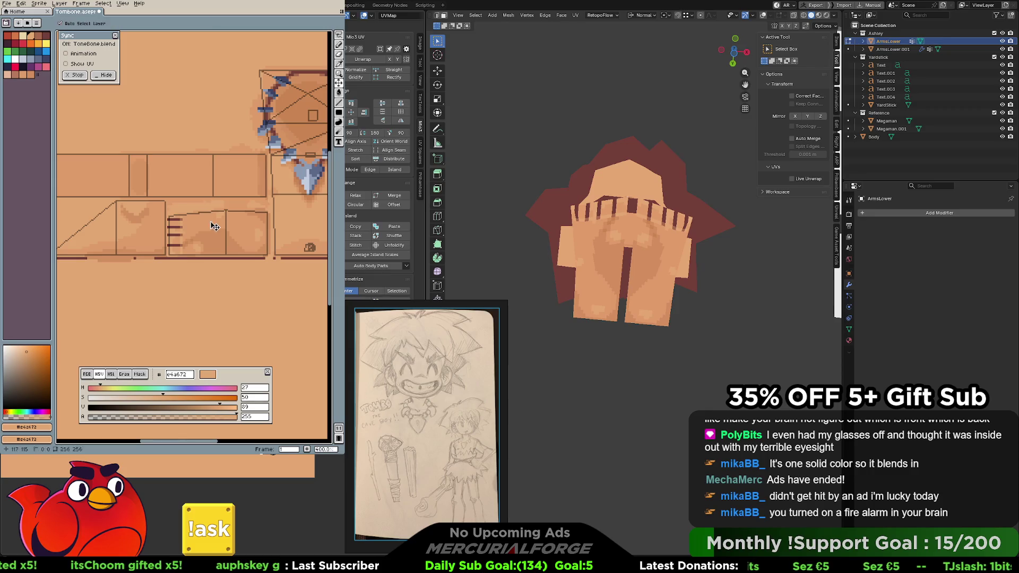
{"action": "key", "text": "ctrl+z"}
{"action": "key", "text": "ctrl+s"}
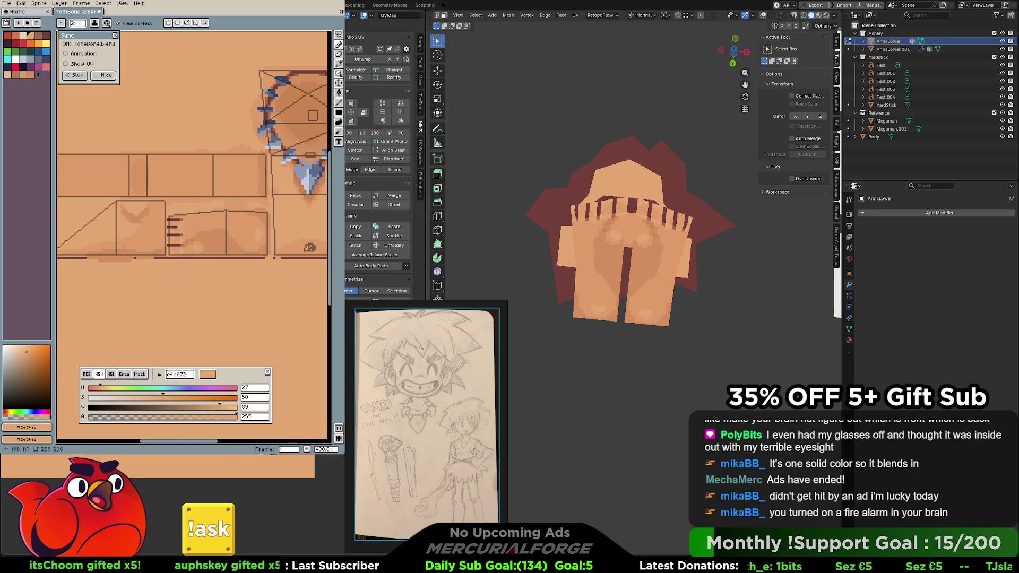
{"action": "mouse_move", "coordinate": [630, 239]}
{"action": "middle_mouse_down"}
{"action": "mouse_move", "coordinate": [722, 216]}
{"action": "mouse_move", "coordinate": [698, 289]}
{"action": "mouse_move", "coordinate": [625, 237]}
{"action": "mouse_move", "coordinate": [703, 268]}
{"action": "middle_mouse_up"}
{"action": "scroll", "coordinate": [625, 237], "scroll_direction": "down", "scroll_amount": 2}
{"action": "mouse_move", "coordinate": [648, 230]}
{"action": "middle_mouse_down"}
{"action": "mouse_move", "coordinate": [659, 264]}
{"action": "mouse_move", "coordinate": [660, 241]}
{"action": "mouse_move", "coordinate": [645, 238]}
{"action": "middle_mouse_up"}
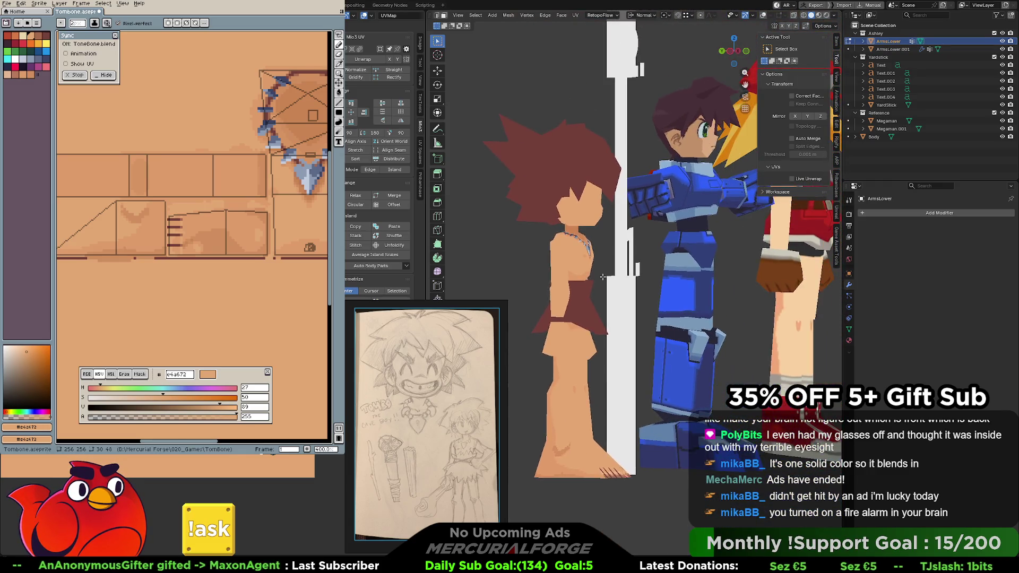
{"action": "scroll", "coordinate": [644, 238], "scroll_direction": "up", "scroll_amount": 3}
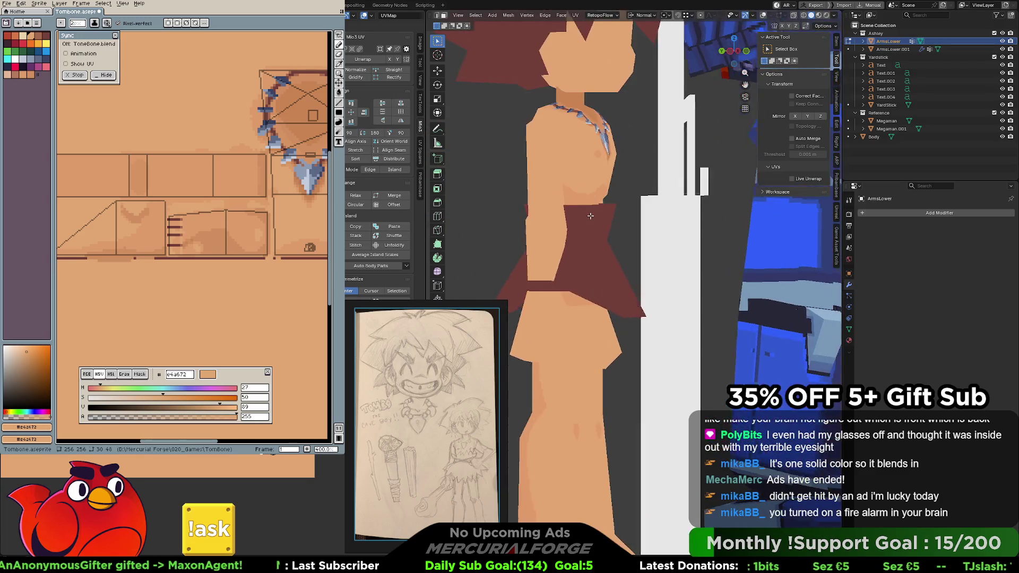
{"action": "mouse_move", "coordinate": [645, 237]}
{"action": "middle_mouse_down"}
{"action": "mouse_move", "coordinate": [706, 216]}
{"action": "mouse_move", "coordinate": [654, 218]}
{"action": "middle_mouse_up"}
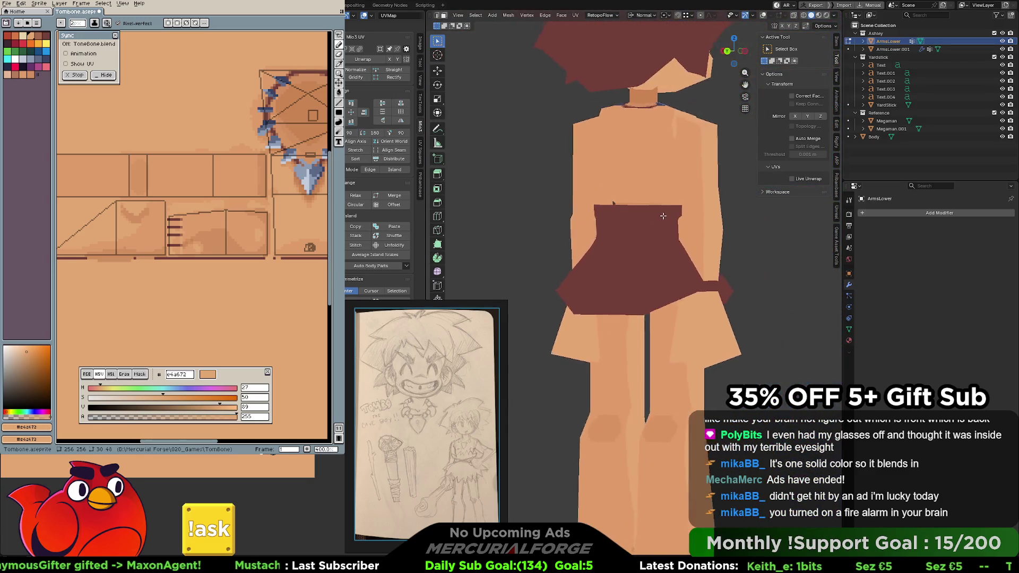
{"action": "scroll", "coordinate": [654, 216], "scroll_direction": "down", "scroll_amount": 2}
{"action": "scroll", "coordinate": [669, 231], "scroll_direction": "down", "scroll_amount": 2}
{"action": "scroll", "coordinate": [684, 243], "scroll_direction": "down", "scroll_amount": 2}
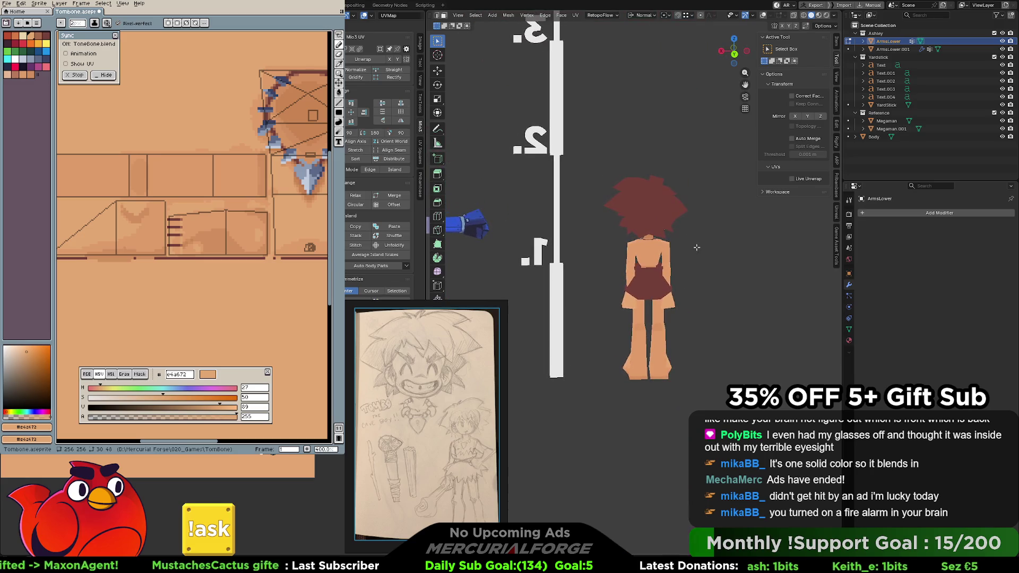
{"action": "scroll", "coordinate": [689, 247], "scroll_direction": "up", "scroll_amount": 2}
{"action": "scroll", "coordinate": [696, 246], "scroll_direction": "up", "scroll_amount": 2}
{"action": "scroll", "coordinate": [699, 245], "scroll_direction": "up", "scroll_amount": 2}
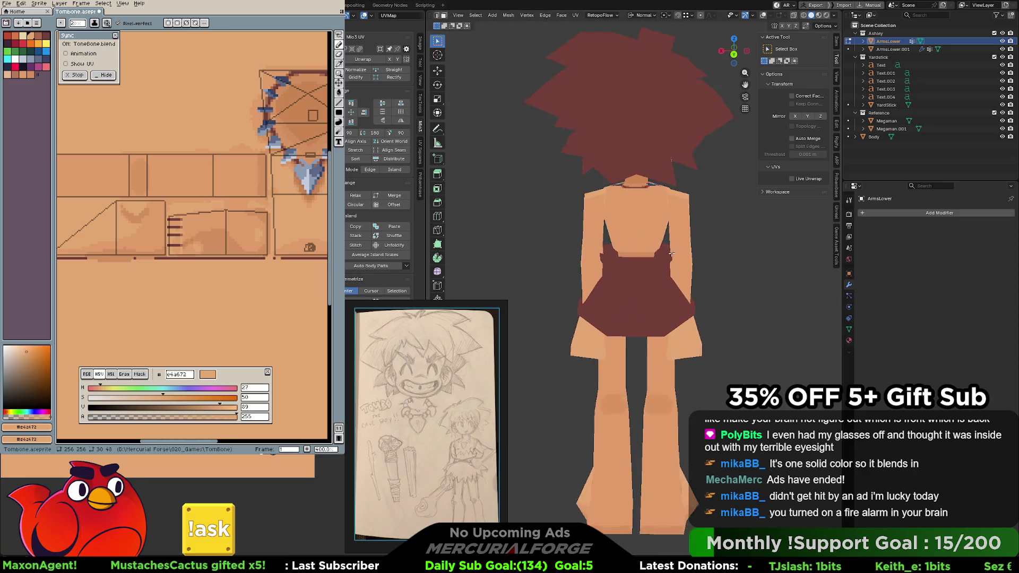
{"action": "scroll", "coordinate": [685, 255], "scroll_direction": "up", "scroll_amount": 1}
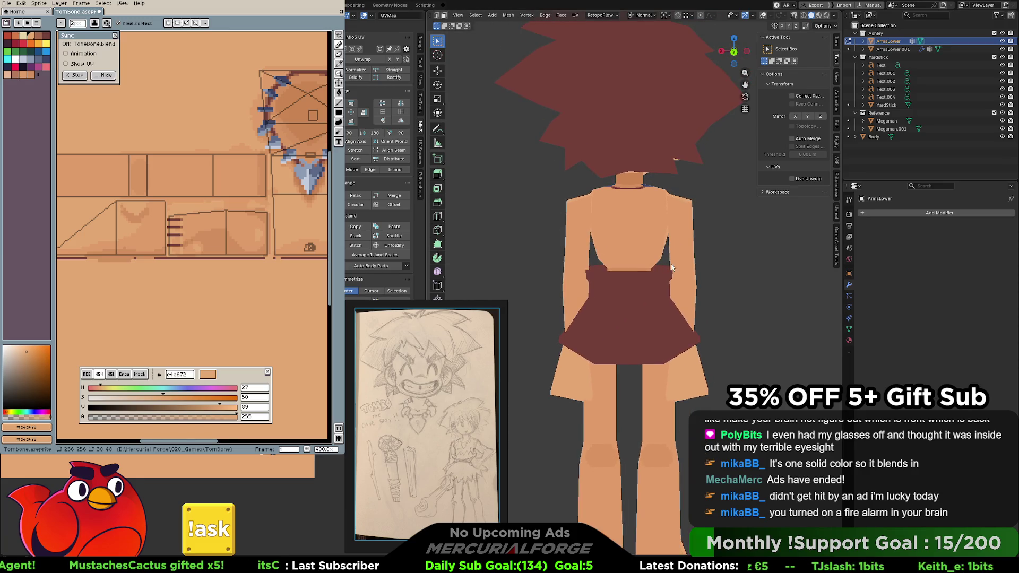
{"action": "middle_click_drag", "start_coordinate": [330, 178], "coordinate": [260, 214]}
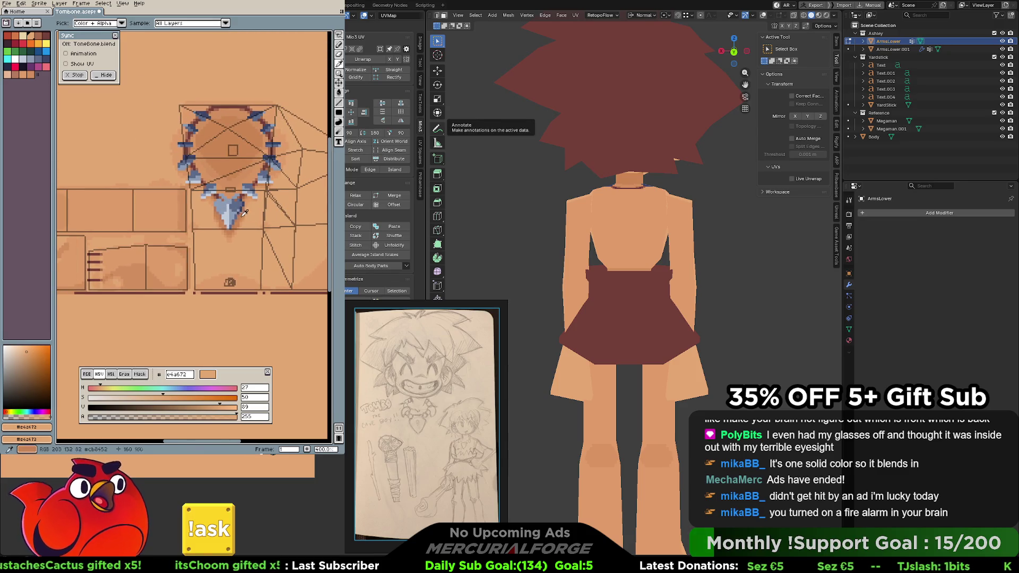
Sample a darker brown shade, enable vertical symmetry, and orbit the model to its front showing the necklace
{"action": "left_click", "coordinate": [246, 196]}
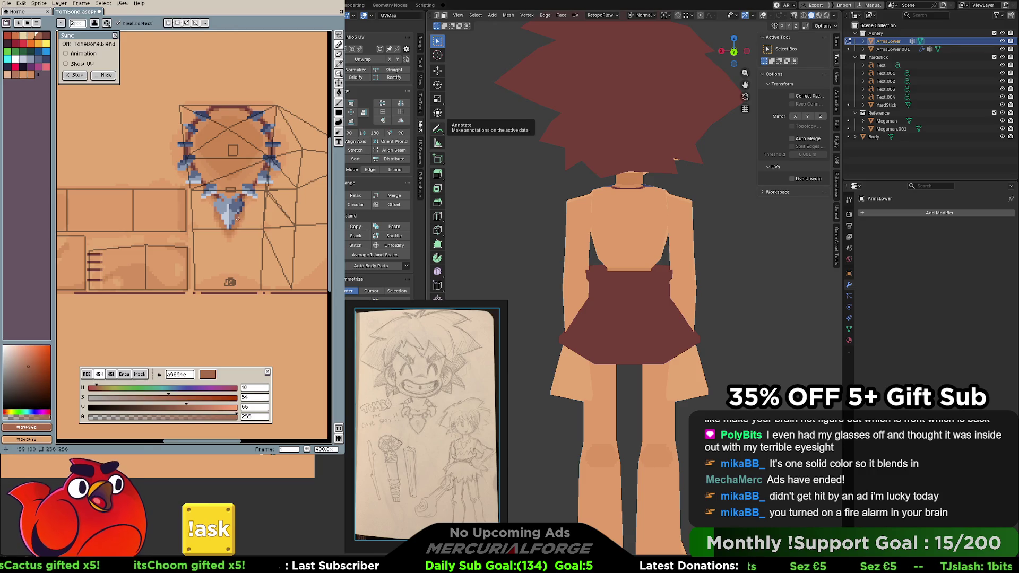
{"action": "scroll", "coordinate": [243, 201], "scroll_direction": "up", "scroll_amount": 1}
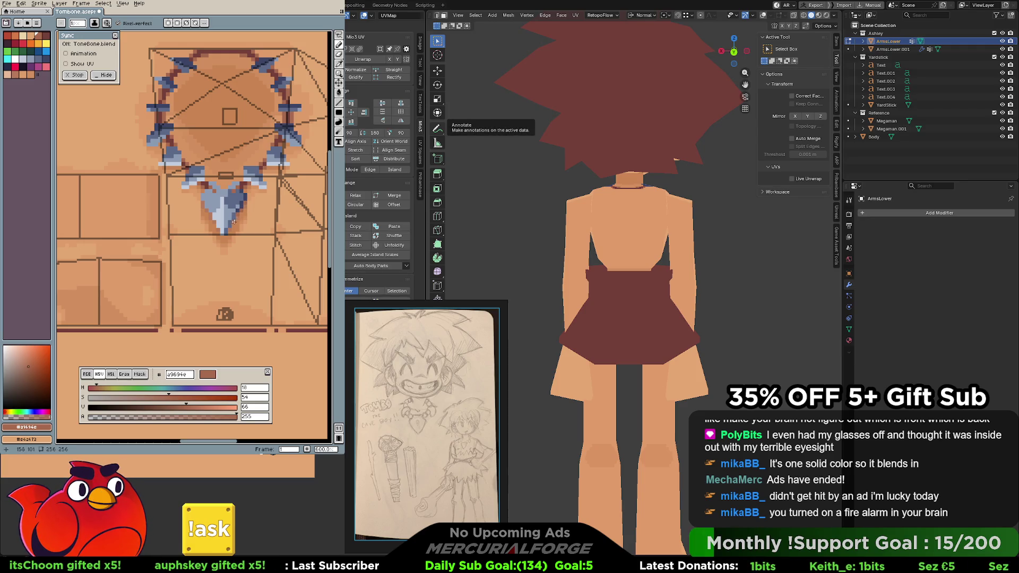
{"action": "left_click", "coordinate": [169, 23]}
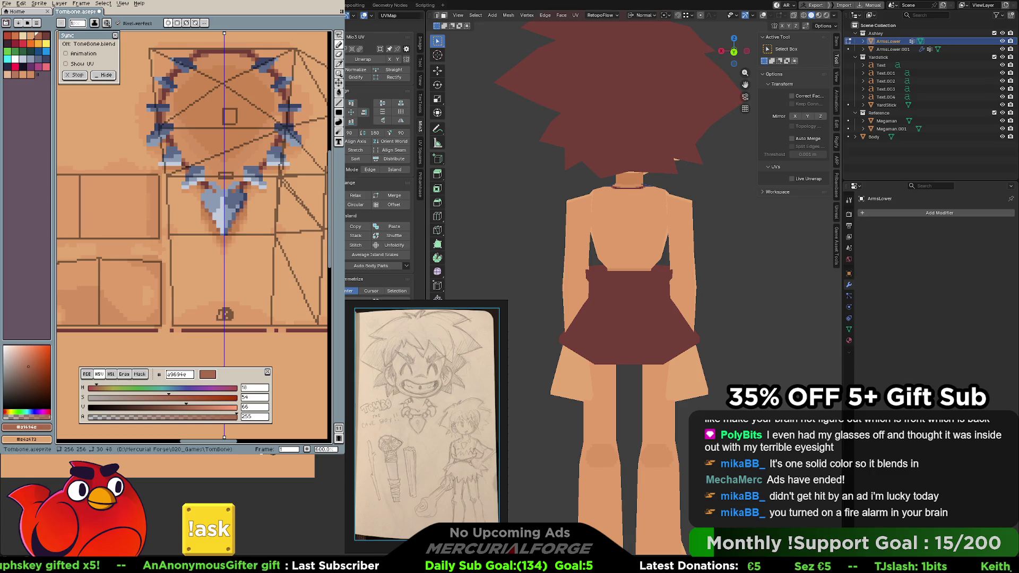
{"action": "middle_click_drag", "start_coordinate": [447, 223], "coordinate": [542, 222]}
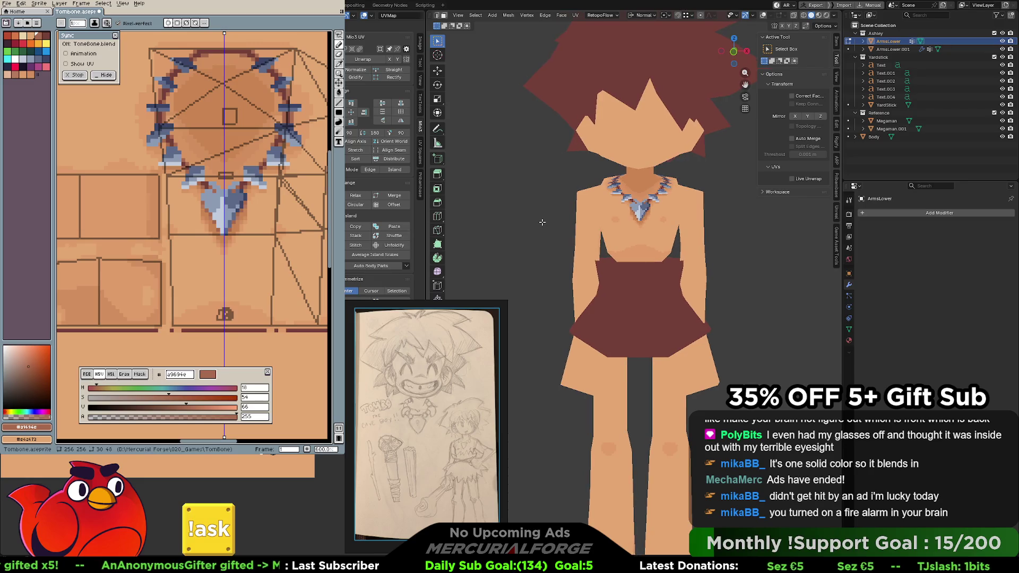
{"action": "scroll", "coordinate": [610, 201], "scroll_direction": "up", "scroll_amount": 3}
{"action": "scroll", "coordinate": [627, 257], "scroll_direction": "down", "scroll_amount": 1}
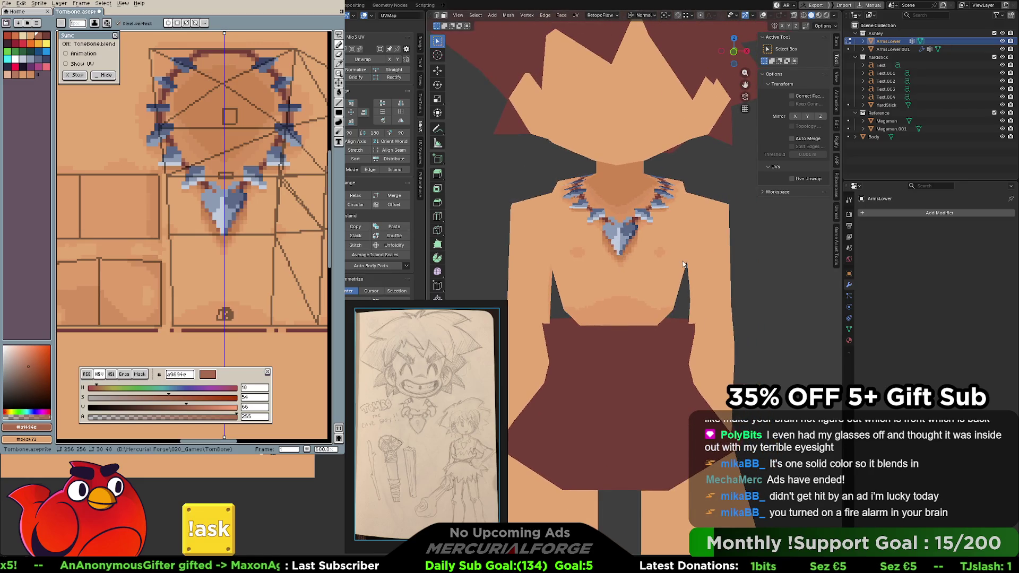
Sample light and mid skin tones and rework the chest beneath the necklace, undoing a stroke near its tip
{"action": "key", "text": "i"}
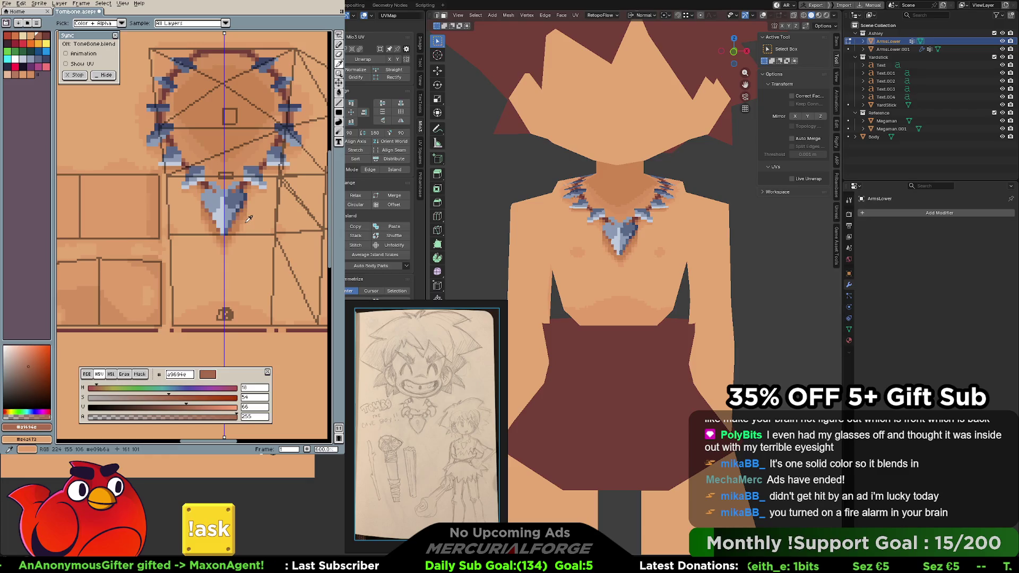
{"action": "left_click", "coordinate": [249, 217]}
{"action": "key", "text": "ctrl+z"}
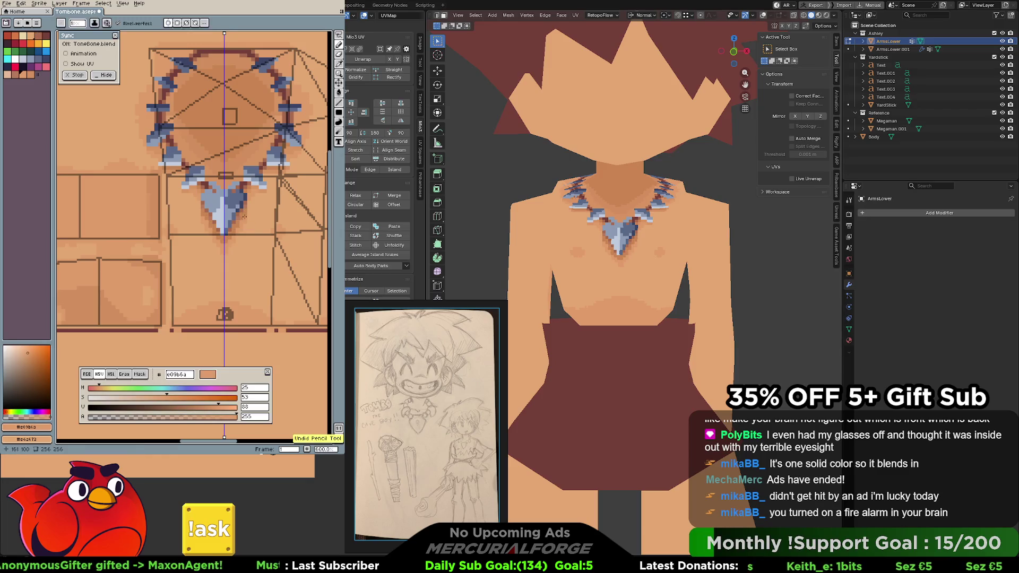
{"action": "left_click", "coordinate": [249, 215]}
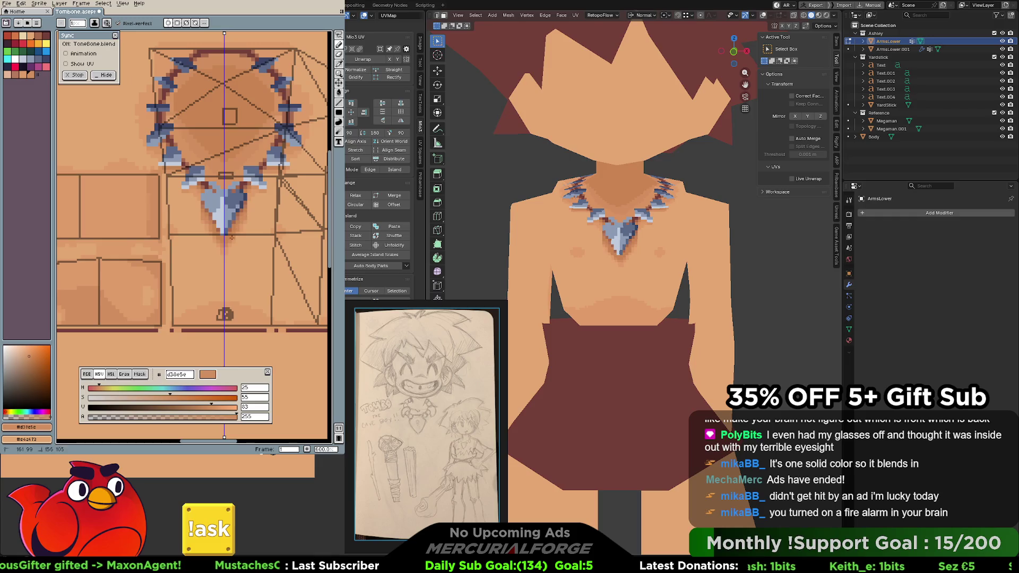
{"action": "left_click", "coordinate": [245, 217], "text": "alt"}
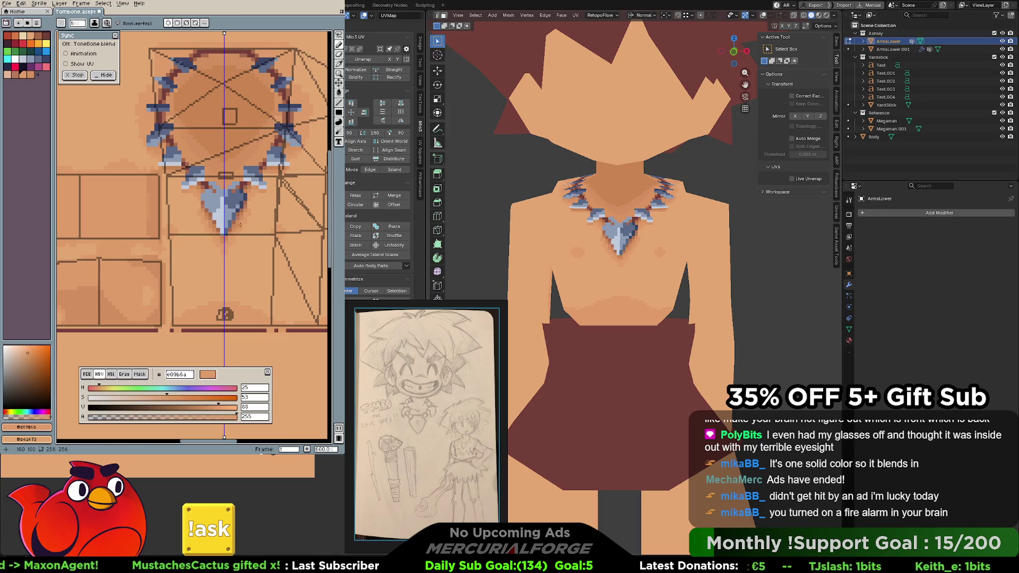
{"action": "left_click", "coordinate": [249, 215], "text": "alt"}
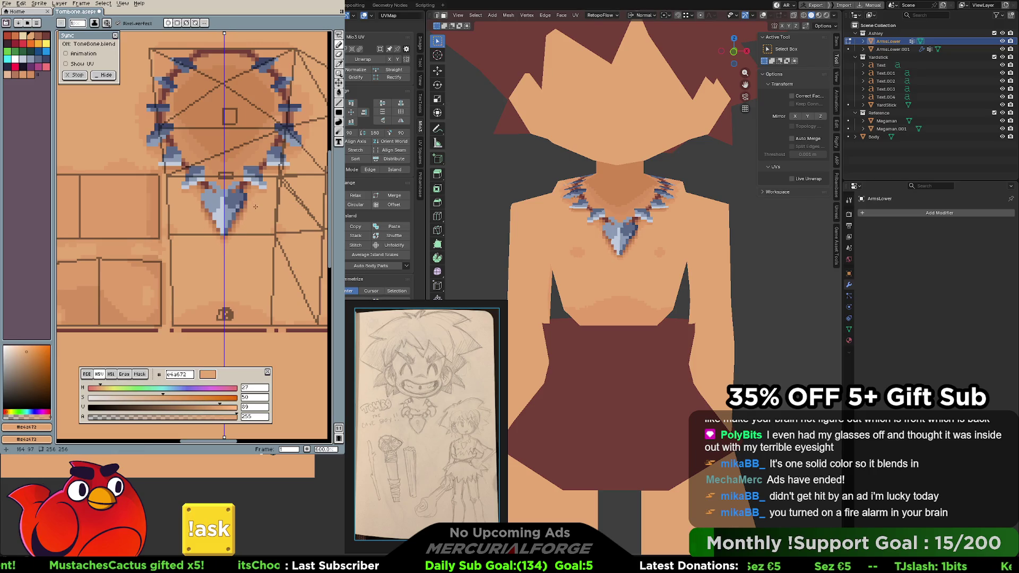
Continue the chest shading with sampled tones, then check the necklace from the side and re-centre it on the canvas
{"action": "key", "text": "ctrl"}
{"action": "key", "text": "alt"}
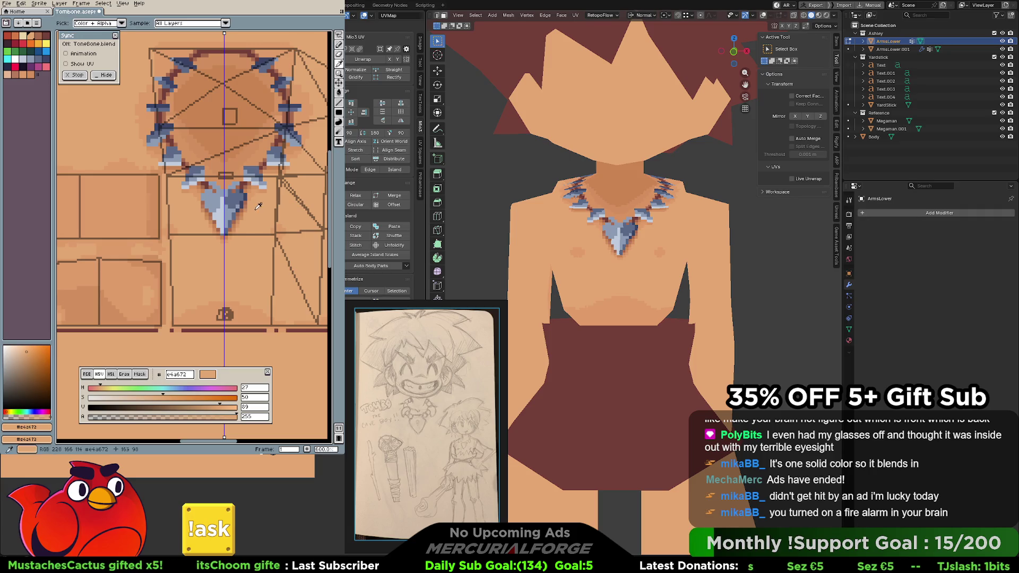
{"action": "left_click", "coordinate": [249, 206], "text": "alt"}
{"action": "key", "text": "ctrl+z"}
{"action": "key", "text": "alt"}
{"action": "left_click", "coordinate": [244, 217], "text": "alt"}
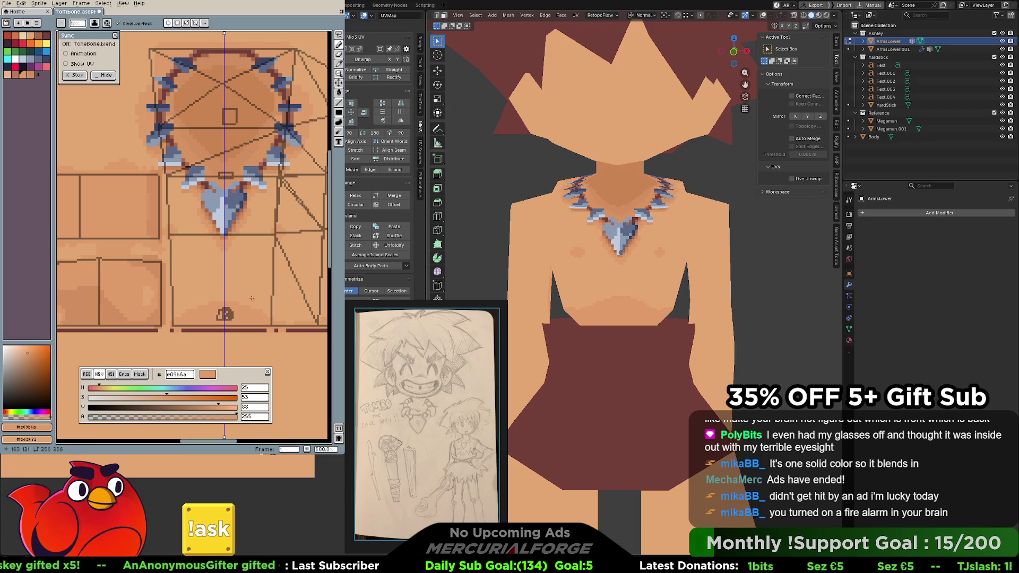
{"action": "mouse_move", "coordinate": [622, 255]}
{"action": "middle_mouse_down"}
{"action": "mouse_move", "coordinate": [754, 262]}
{"action": "mouse_move", "coordinate": [597, 261]}
{"action": "middle_mouse_up"}
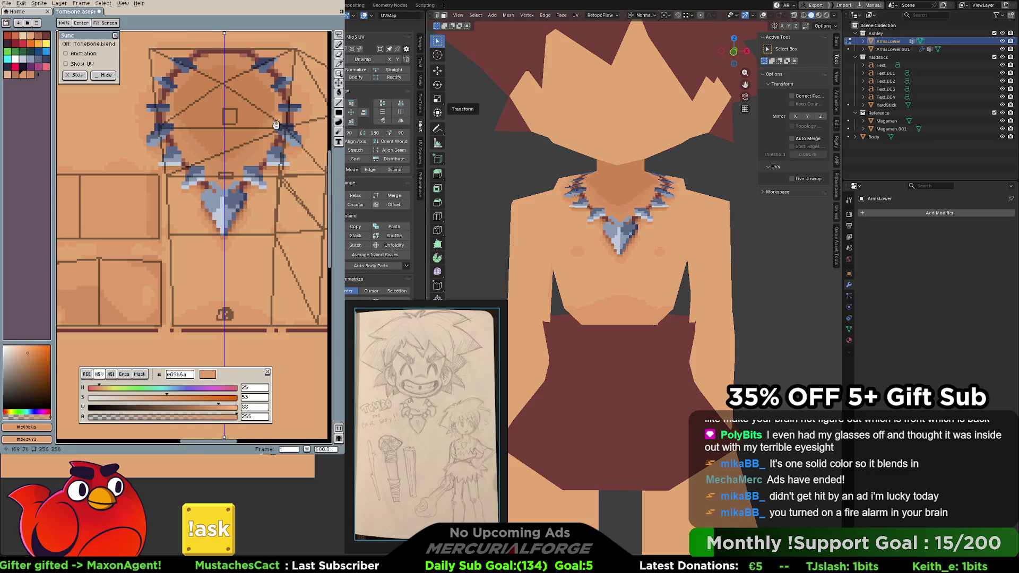
{"action": "middle_click_drag", "start_coordinate": [237, 161], "coordinate": [265, 210]}
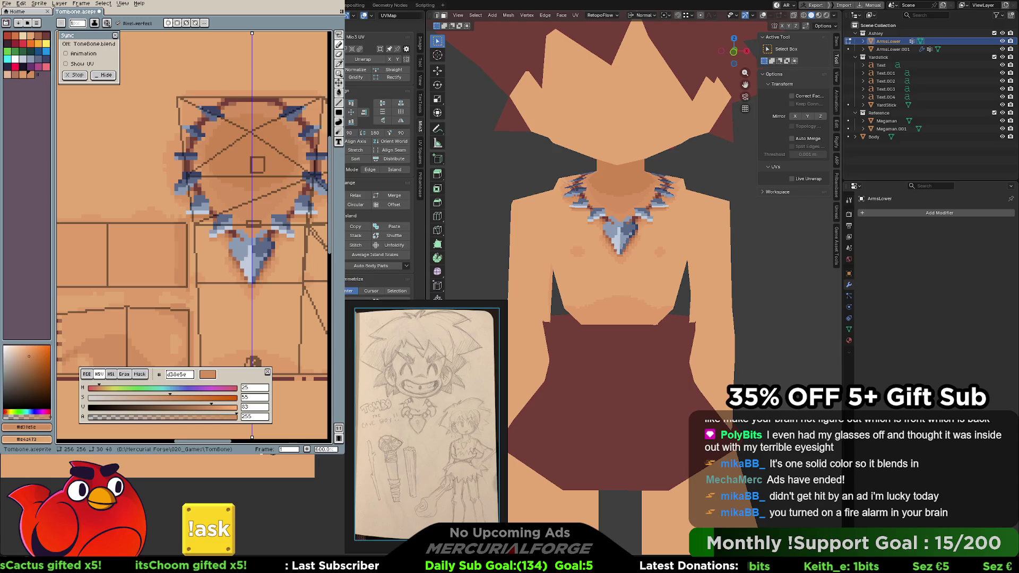
Bucket-fill the dark neck patch with the lighter skin colour
{"action": "key", "text": "i"}
{"action": "key", "text": "g"}
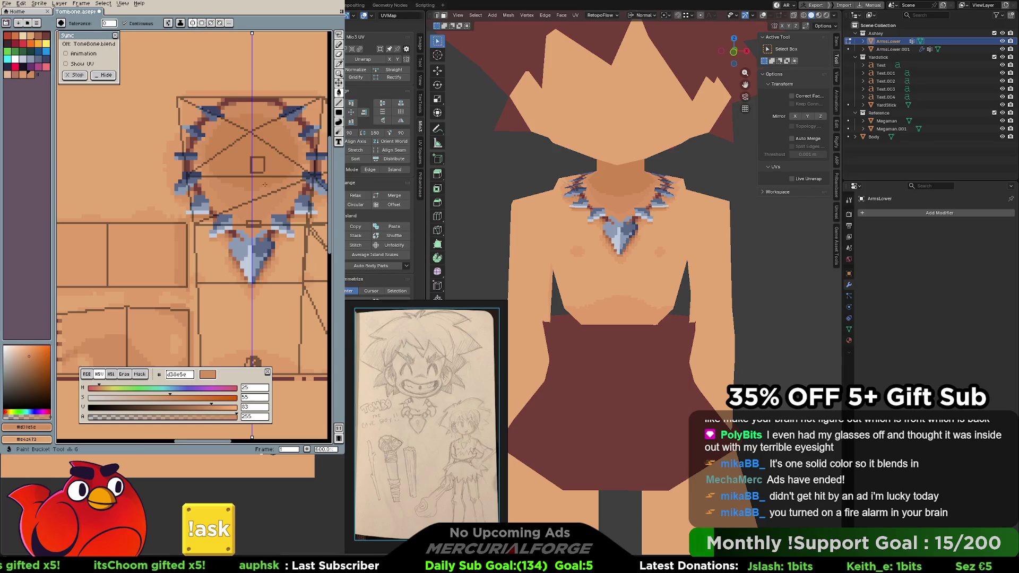
{"action": "left_click", "coordinate": [277, 159]}
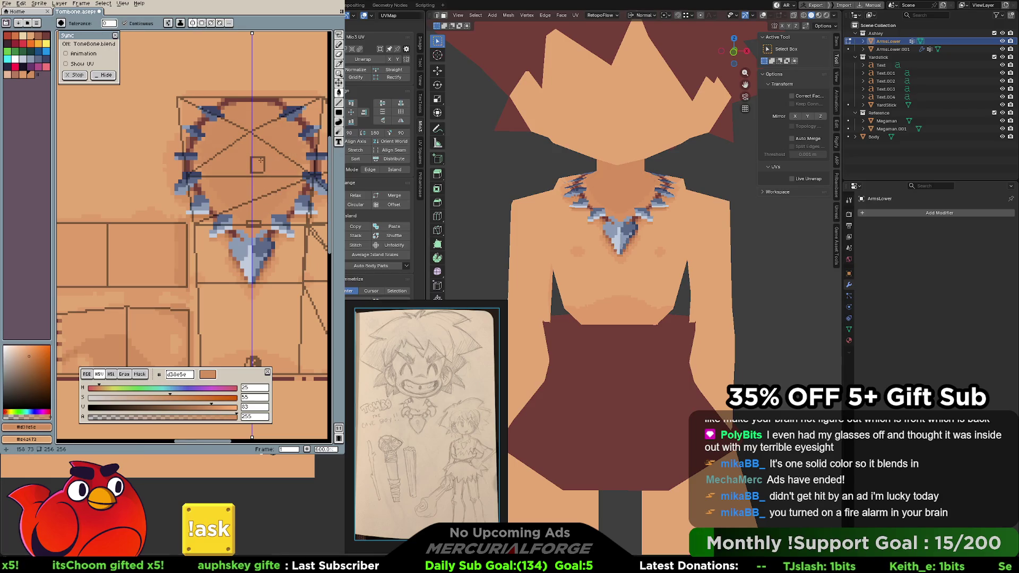
{"action": "scroll", "coordinate": [594, 231], "scroll_direction": "down", "scroll_amount": 3}
{"action": "scroll", "coordinate": [594, 232], "scroll_direction": "down", "scroll_amount": 2}
{"action": "scroll", "coordinate": [593, 232], "scroll_direction": "down", "scroll_amount": 1}
{"action": "scroll", "coordinate": [594, 232], "scroll_direction": "down", "scroll_amount": 1}
{"action": "scroll", "coordinate": [596, 231], "scroll_direction": "down", "scroll_amount": 1}
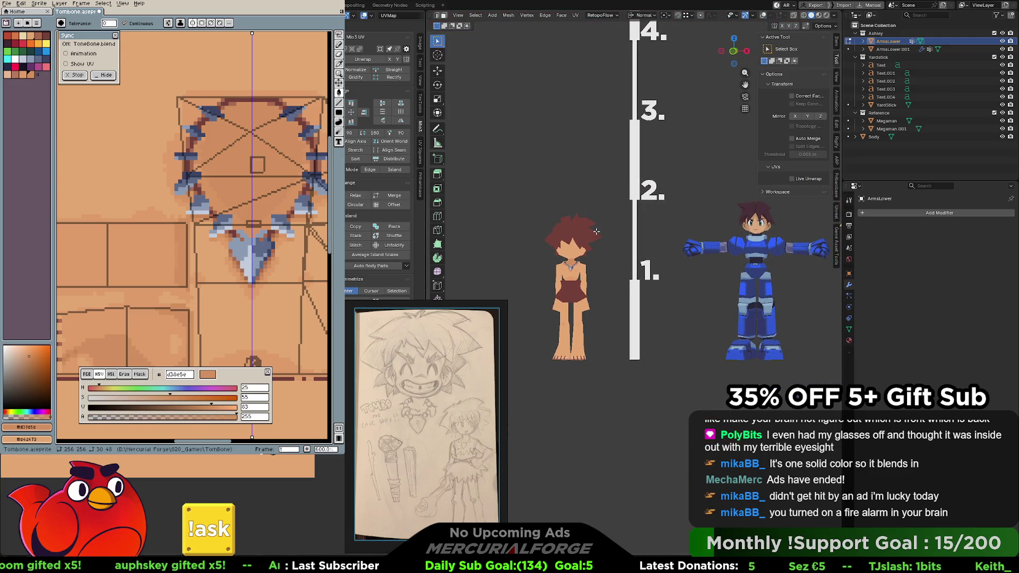
Orbit round both characters to compare them, frame the whole figure front-on, and return to Object Mode
{"action": "mouse_move", "coordinate": [596, 232]}
{"action": "middle_mouse_down"}
{"action": "mouse_move", "coordinate": [789, 234]}
{"action": "mouse_move", "coordinate": [568, 271]}
{"action": "middle_mouse_up"}
{"action": "scroll", "coordinate": [771, 242], "scroll_direction": "up", "scroll_amount": 2}
{"action": "scroll", "coordinate": [769, 246], "scroll_direction": "up", "scroll_amount": 2}
{"action": "scroll", "coordinate": [568, 279], "scroll_direction": "up", "scroll_amount": 3}
{"action": "scroll", "coordinate": [568, 287], "scroll_direction": "down", "scroll_amount": 1}
{"action": "scroll", "coordinate": [568, 285], "scroll_direction": "down", "scroll_amount": 2}
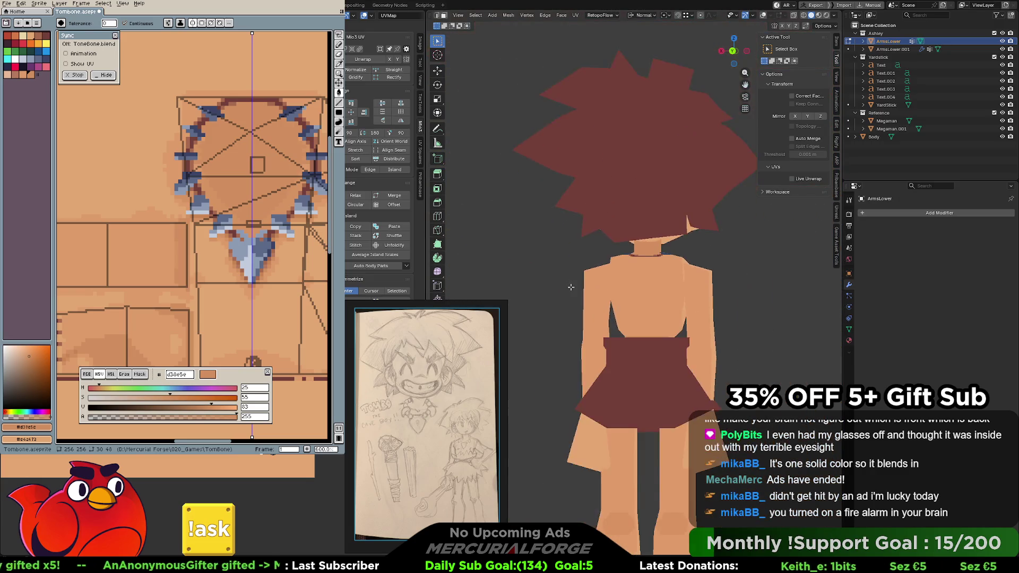
{"action": "scroll", "coordinate": [571, 288], "scroll_direction": "down", "scroll_amount": 3}
{"action": "scroll", "coordinate": [575, 290], "scroll_direction": "down", "scroll_amount": 1}
{"action": "middle_click_drag", "start_coordinate": [469, 292], "coordinate": [469, 293]}
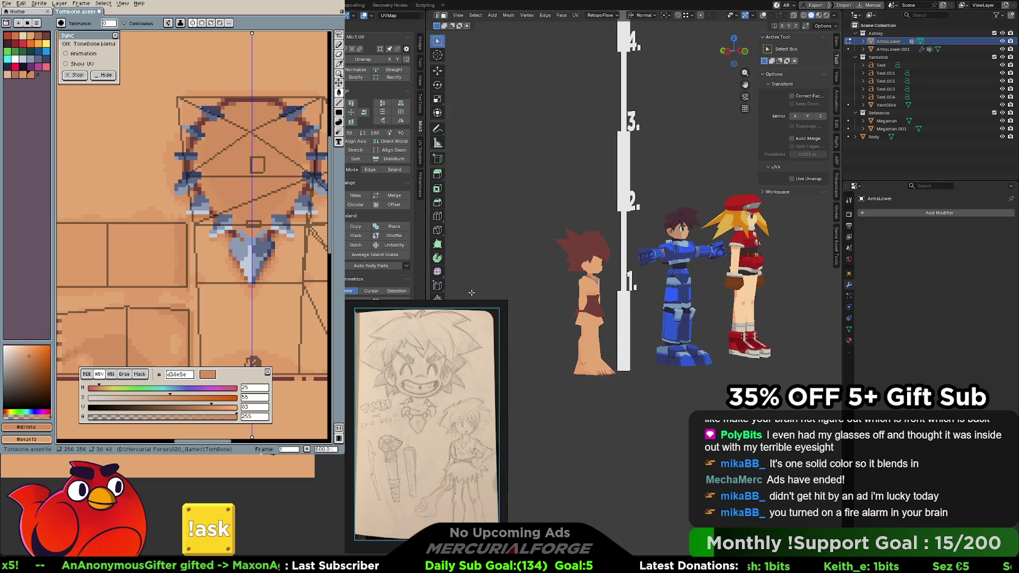
{"action": "middle_click_drag", "start_coordinate": [538, 301], "coordinate": [589, 284]}
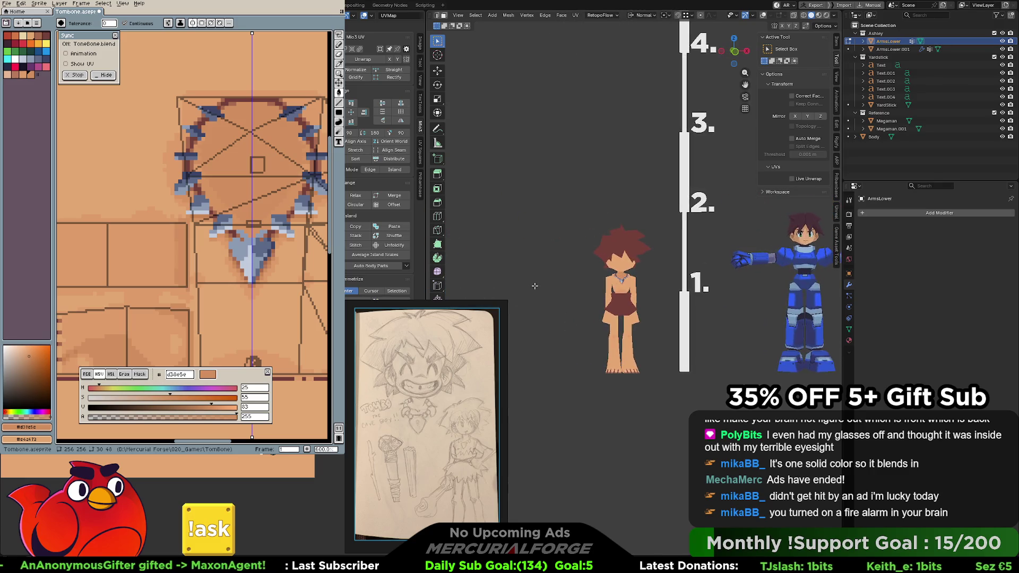
{"action": "scroll", "coordinate": [590, 285], "scroll_direction": "up", "scroll_amount": 3}
{"action": "scroll", "coordinate": [588, 287], "scroll_direction": "up", "scroll_amount": 2}
{"action": "scroll", "coordinate": [589, 288], "scroll_direction": "down", "scroll_amount": 2}
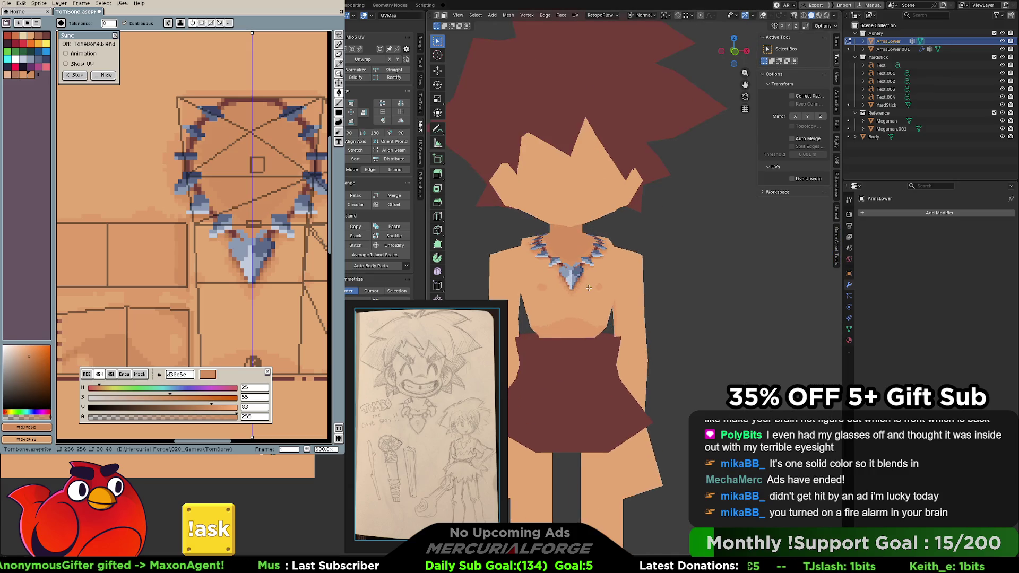
{"action": "scroll", "coordinate": [589, 289], "scroll_direction": "down", "scroll_amount": 1}
{"action": "scroll", "coordinate": [594, 283], "scroll_direction": "down", "scroll_amount": 3}
{"action": "scroll", "coordinate": [606, 268], "scroll_direction": "up", "scroll_amount": 6}
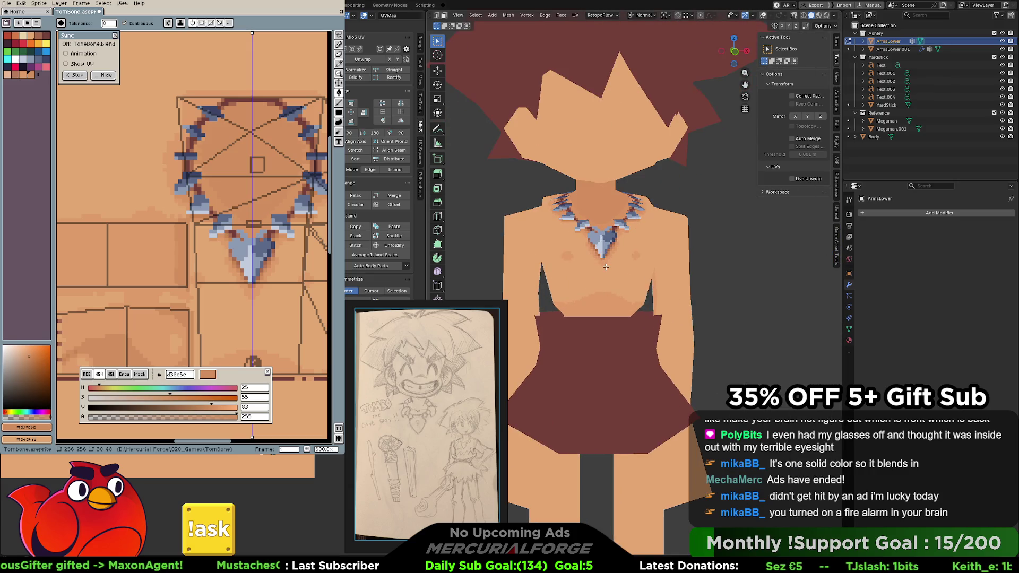
{"action": "scroll", "coordinate": [607, 268], "scroll_direction": "down", "scroll_amount": 2}
{"action": "scroll", "coordinate": [609, 267], "scroll_direction": "down", "scroll_amount": 2}
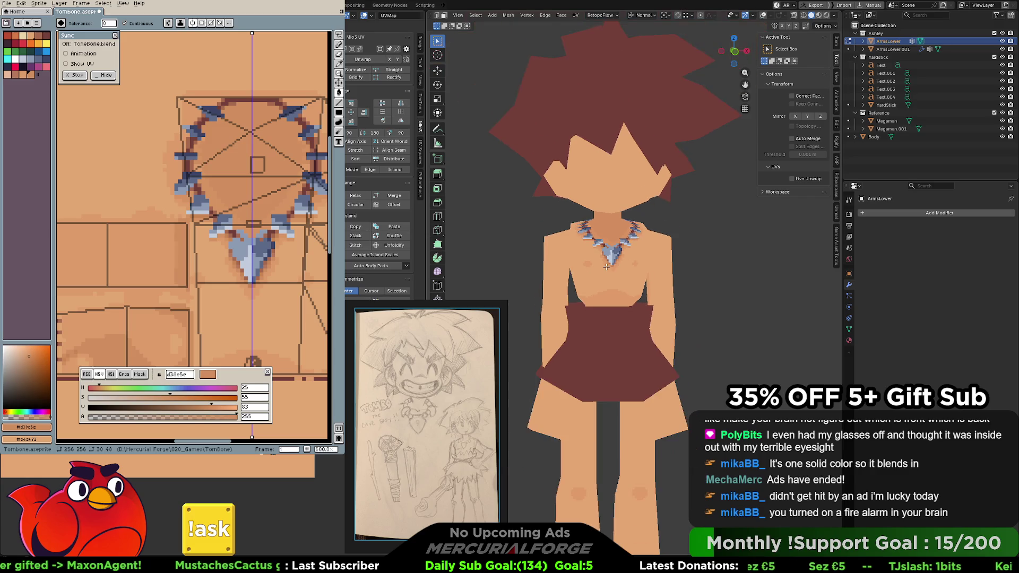
{"action": "scroll", "coordinate": [620, 267], "scroll_direction": "down", "scroll_amount": 2}
{"action": "middle_click_drag", "start_coordinate": [620, 269], "coordinate": [617, 248], "text": "shift"}
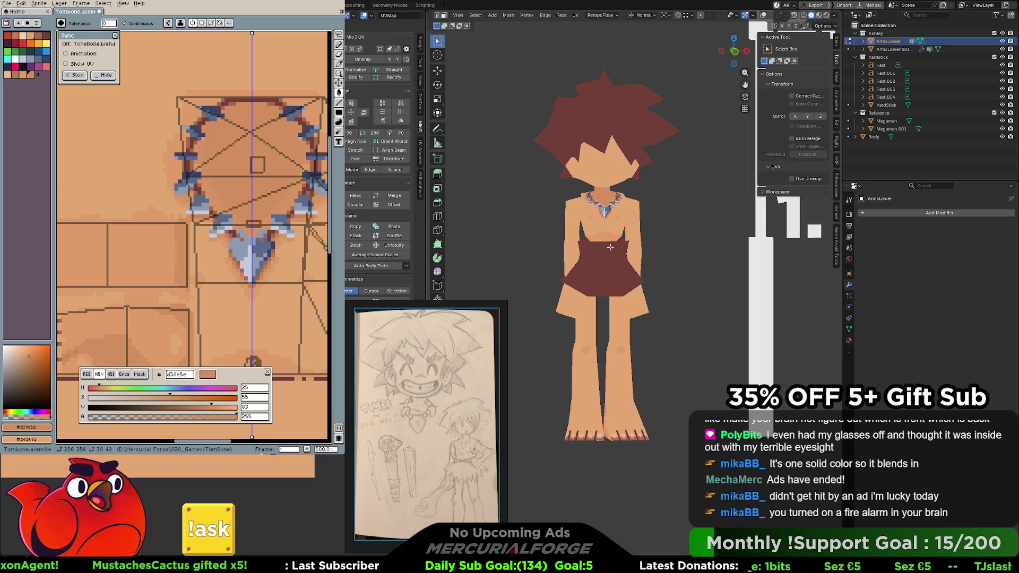
{"action": "key", "text": "Tab"}
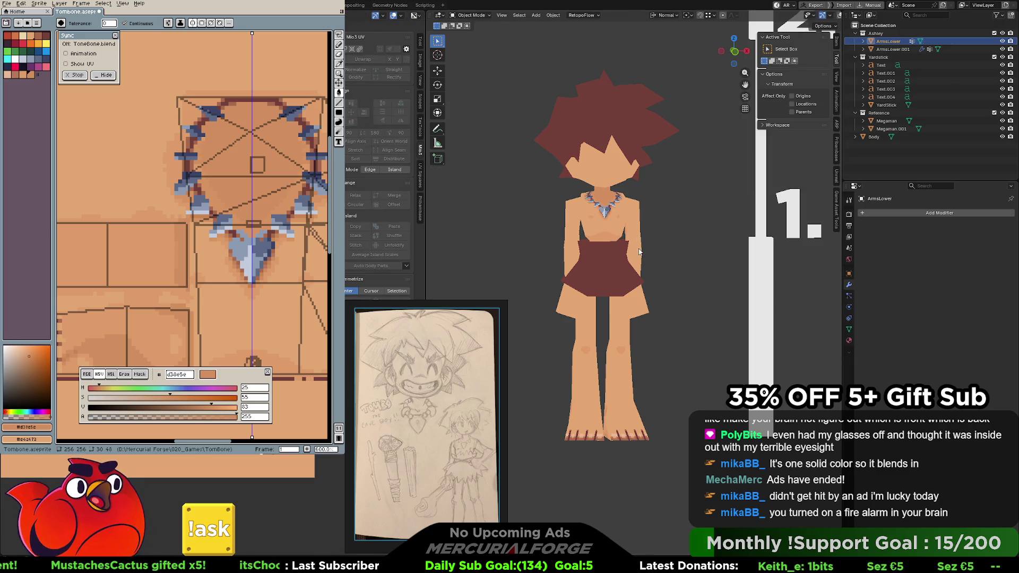
Make ArmsLower.001 active and end in Edit Mode so the arm UV wireframe overlays the texture again
{"action": "left_click", "coordinate": [894, 49]}
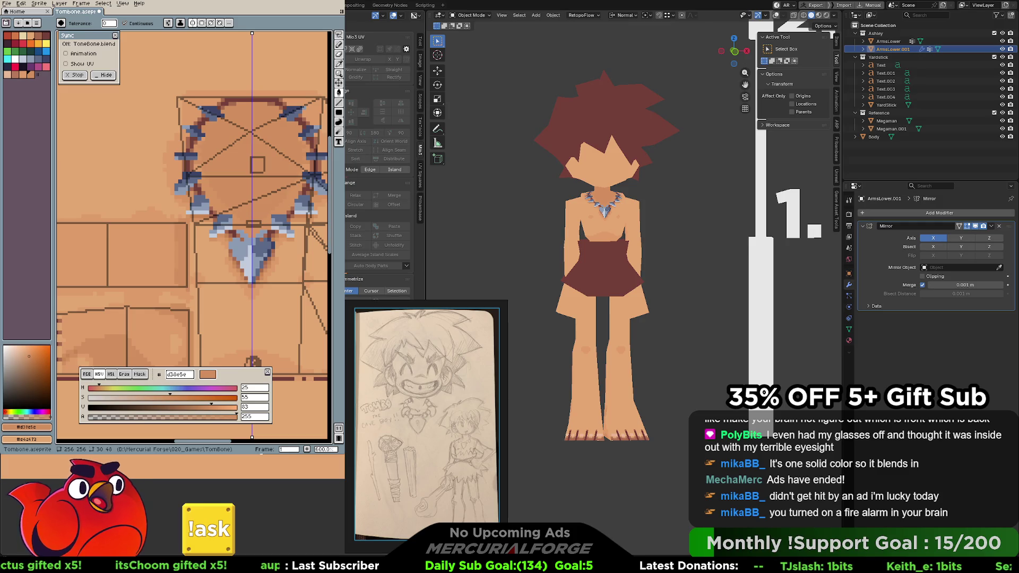
{"action": "key", "text": "Tab"}
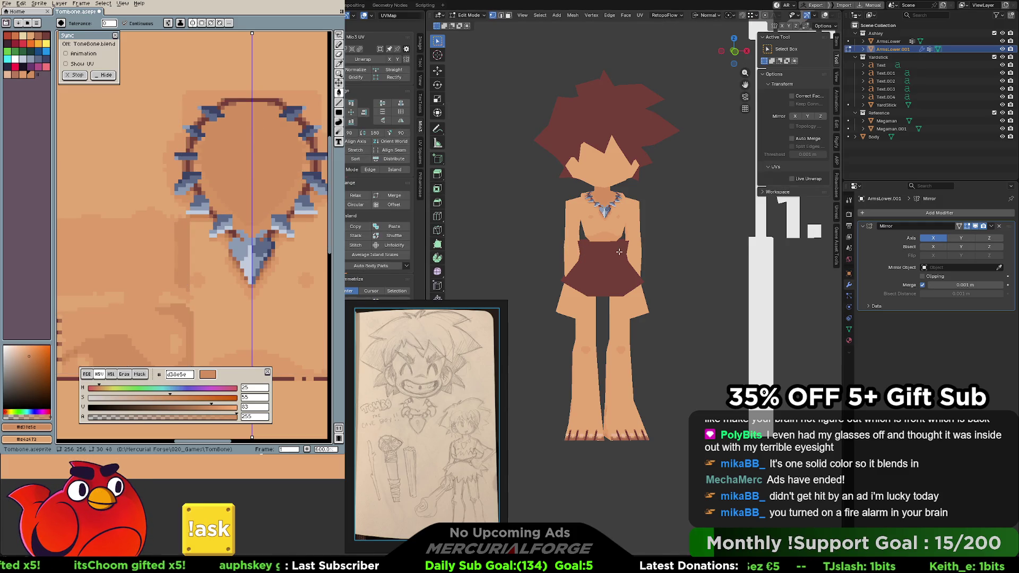
{"action": "key", "text": "Tab"}
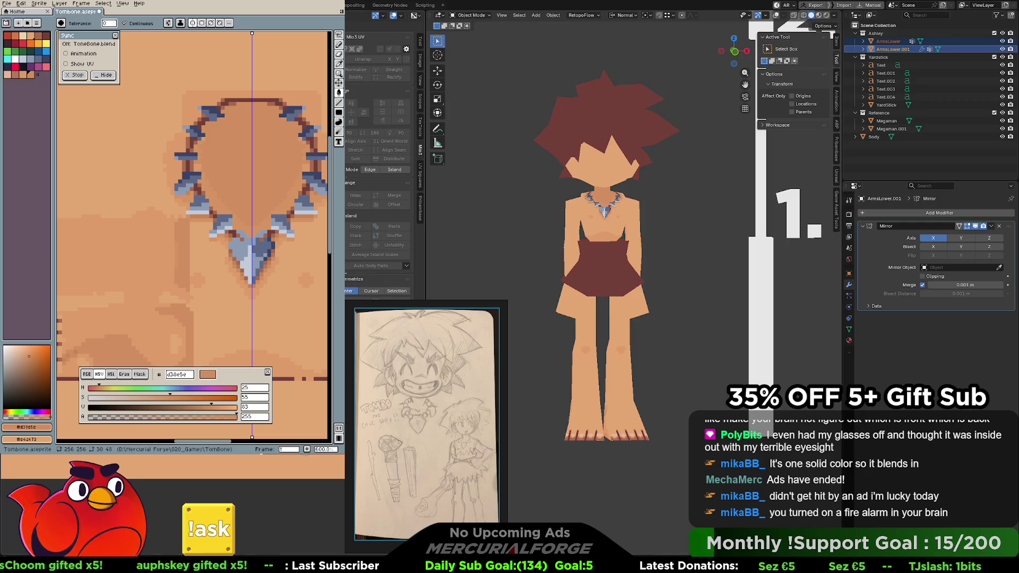
{"action": "key", "text": "Tab"}
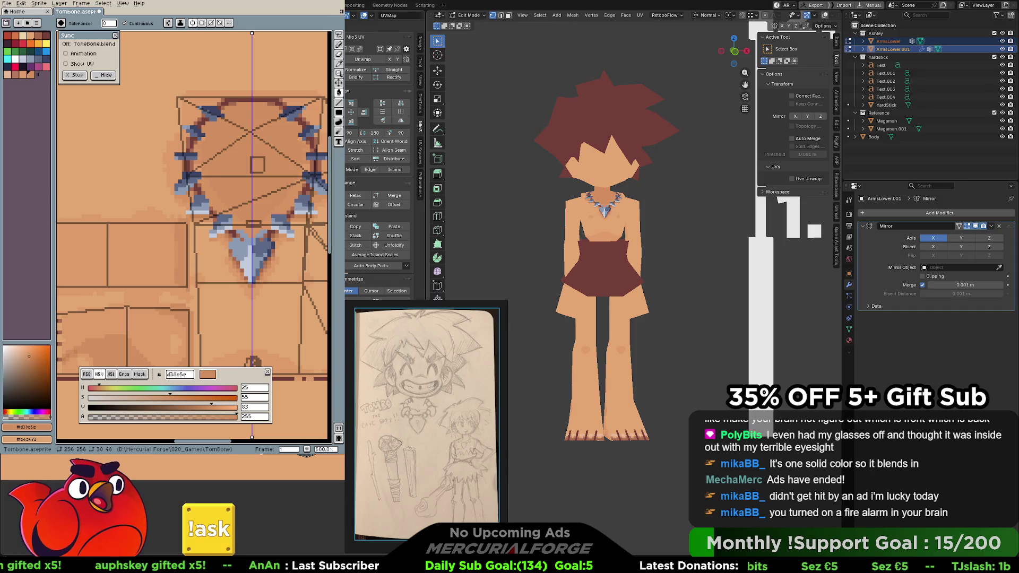